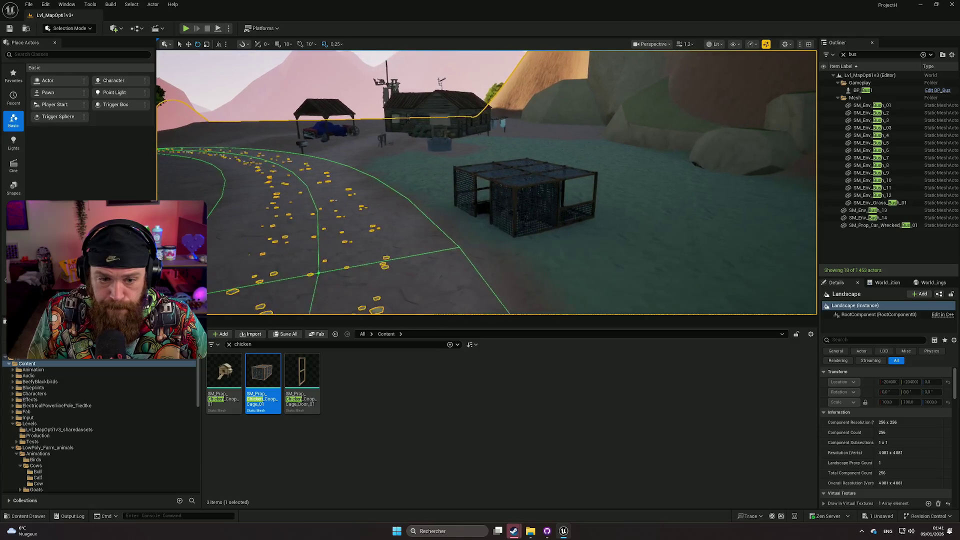
Step: Delete both stacked wire cage actors, upper and lower
{"action": "key", "text": "a"}
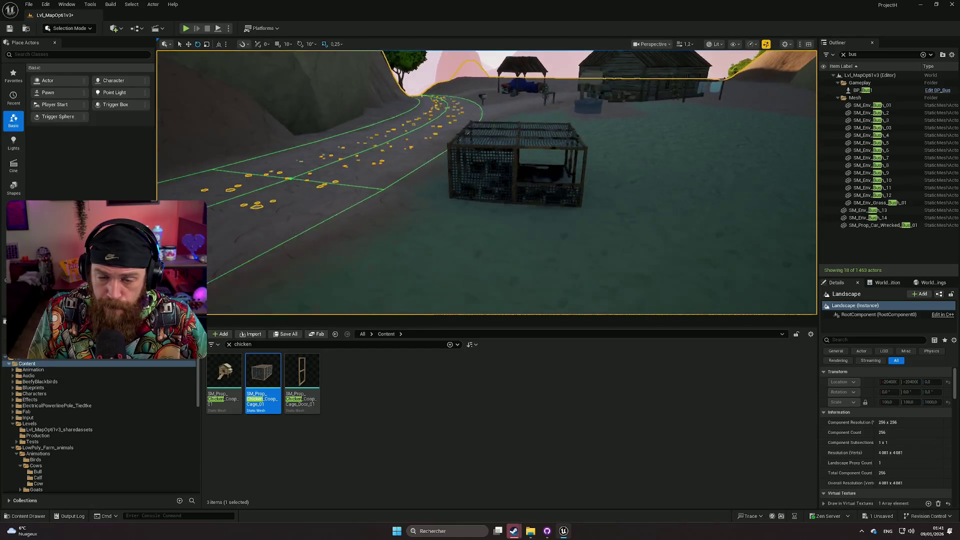
{"action": "key", "text": "s"}
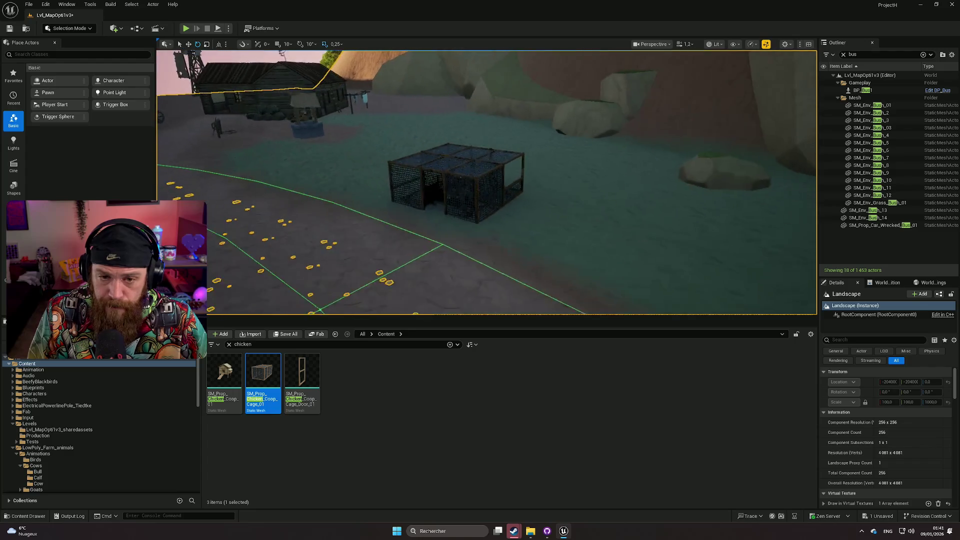
{"action": "key", "text": "w"}
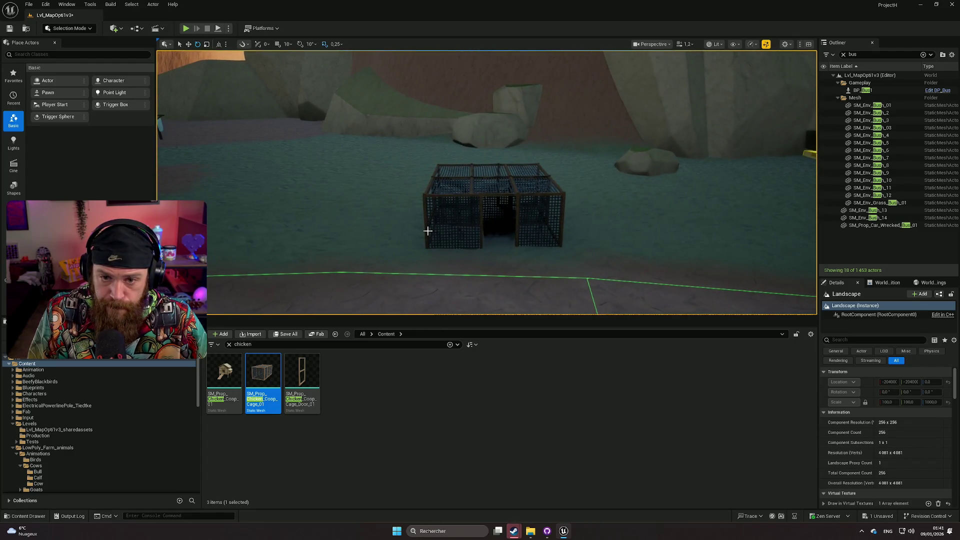
{"action": "left_click", "coordinate": [456, 207]}
{"action": "key", "text": "Delete"}
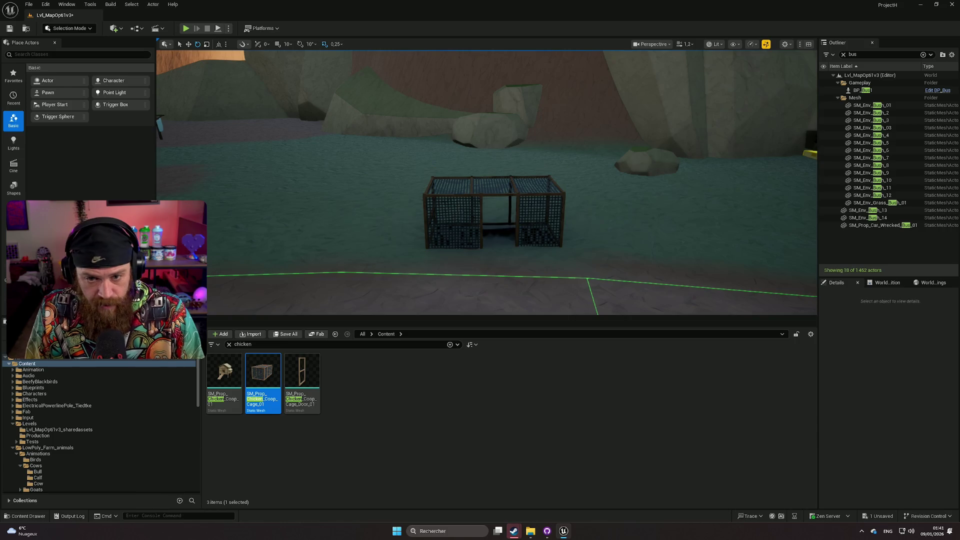
{"action": "left_click", "coordinate": [453, 216]}
{"action": "left_click", "coordinate": [458, 222]}
{"action": "key", "text": "Delete"}
Step: Place the Chicken_Coop mesh, slide a Coop_Cage_01 against it, then delete that cage
{"action": "mouse_move", "coordinate": [224, 373]}
{"action": "left_mouse_down"}
{"action": "mouse_move", "coordinate": [476, 189]}
{"action": "mouse_move", "coordinate": [534, 188]}
{"action": "mouse_move", "coordinate": [476, 178]}
{"action": "mouse_move", "coordinate": [500, 200]}
{"action": "mouse_move", "coordinate": [480, 225]}
{"action": "mouse_move", "coordinate": [493, 209]}
{"action": "left_mouse_up"}
{"action": "left_click", "coordinate": [550, 226]}
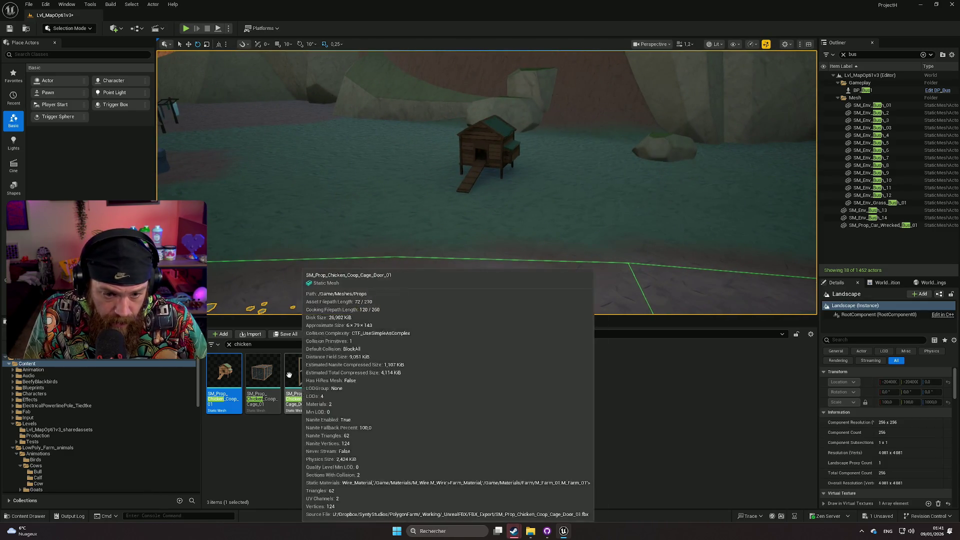
{"action": "mouse_move", "coordinate": [263, 372]}
{"action": "left_mouse_down"}
{"action": "mouse_move", "coordinate": [383, 188]}
{"action": "mouse_move", "coordinate": [403, 183]}
{"action": "mouse_move", "coordinate": [411, 193]}
{"action": "left_mouse_up"}
{"action": "key", "text": "f"}
{"action": "key", "text": "w"}
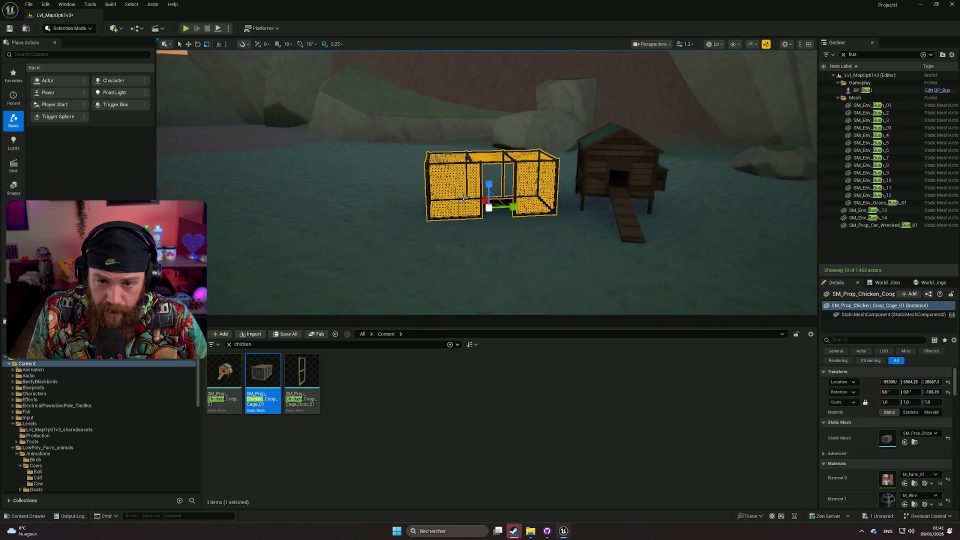
{"action": "mouse_move", "coordinate": [520, 207]}
{"action": "left_mouse_down"}
{"action": "mouse_move", "coordinate": [503, 199]}
{"action": "mouse_move", "coordinate": [495, 270]}
{"action": "left_mouse_up"}
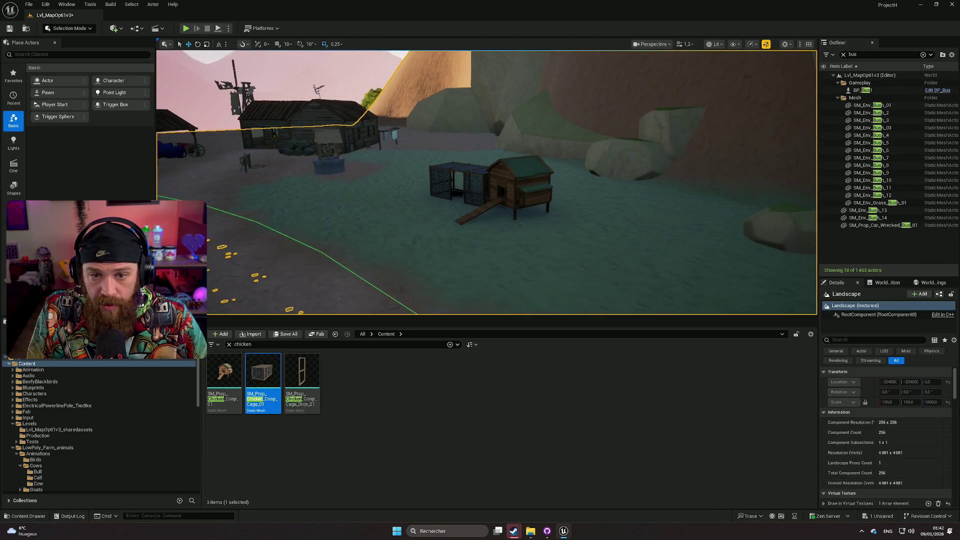
{"action": "left_click", "coordinate": [465, 179]}
{"action": "key", "text": "Delete"}
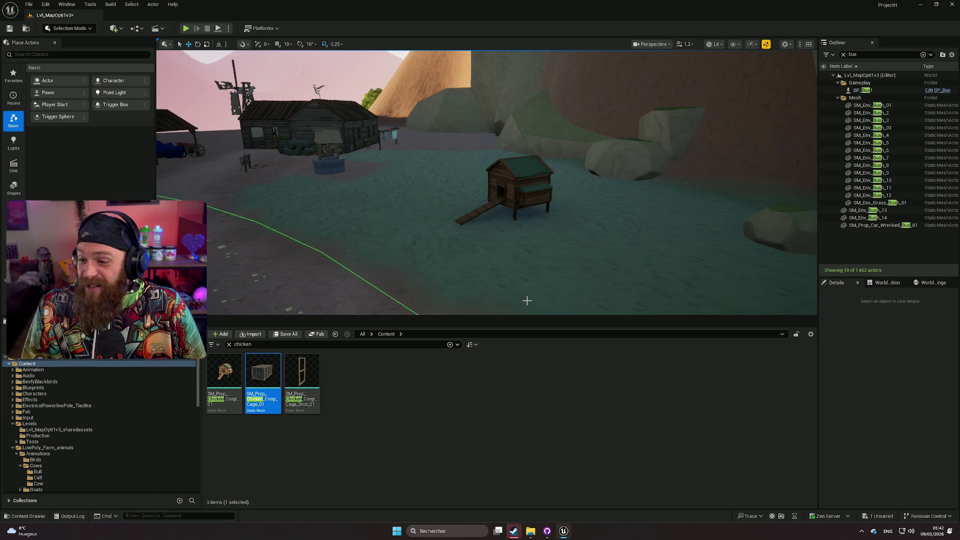
Step: Orbit to view the standalone coop and select the Content Browser search text
{"action": "left_click_drag", "start_coordinate": [542, 259], "coordinate": [515, 258]}
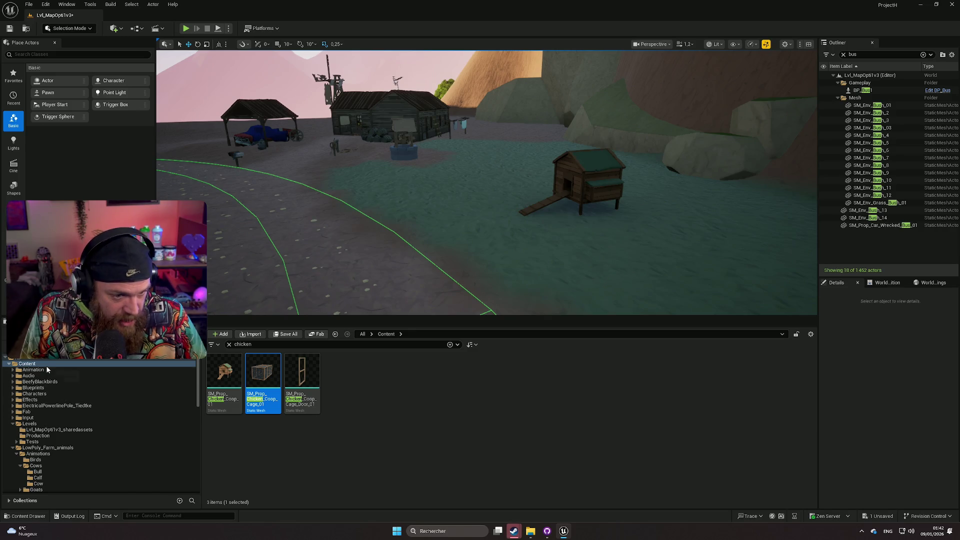
{"action": "left_click", "coordinate": [256, 344]}
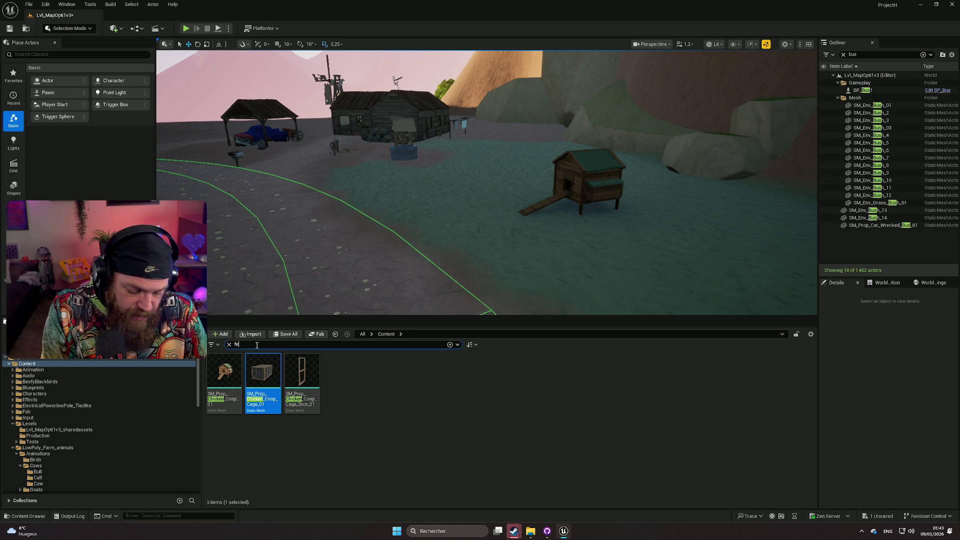
Step: Search 'fence', then try a wire fence panel by the coop and delete it
{"action": "type", "text": "fence"}
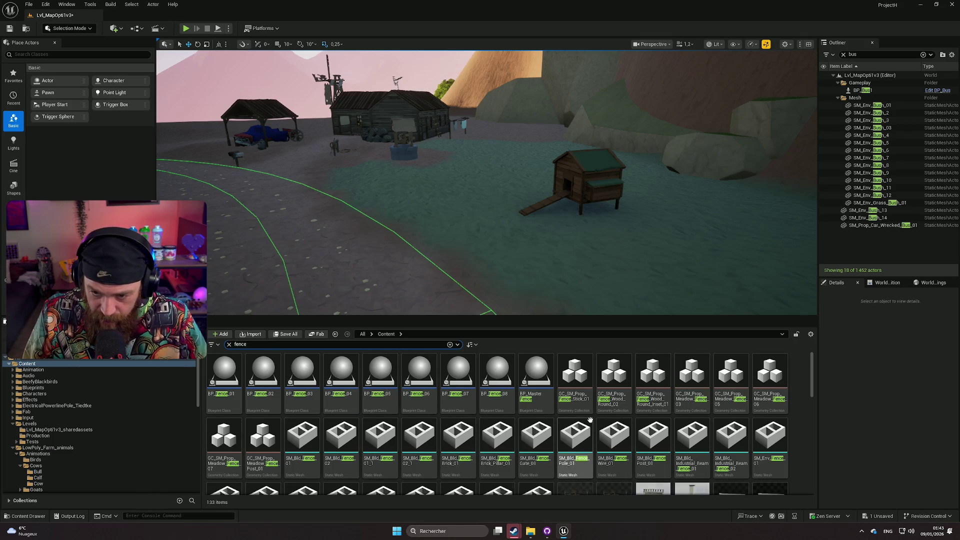
{"action": "scroll", "coordinate": [647, 420], "scroll_direction": "down", "scroll_amount": 1}
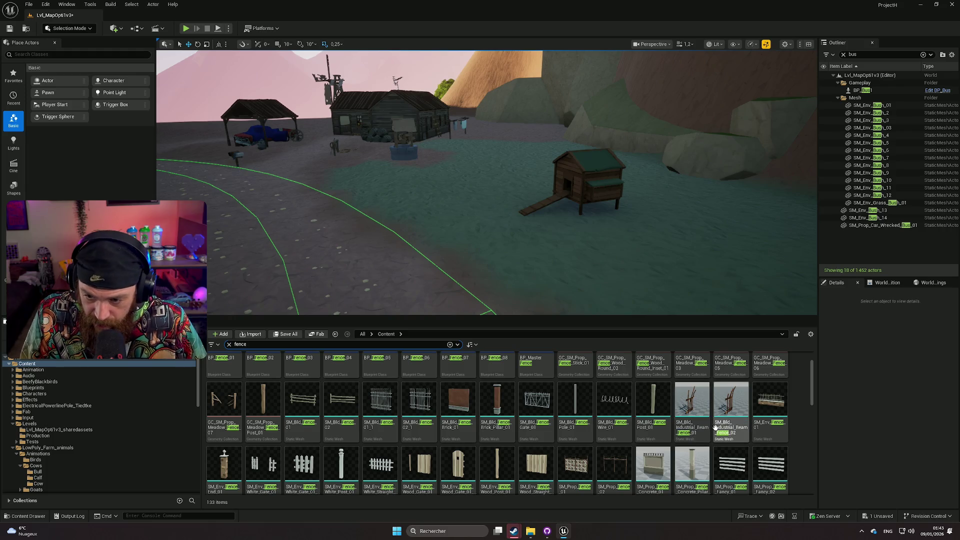
{"action": "scroll", "coordinate": [687, 423], "scroll_direction": "down", "scroll_amount": 2}
{"action": "scroll", "coordinate": [670, 426], "scroll_direction": "down", "scroll_amount": 1}
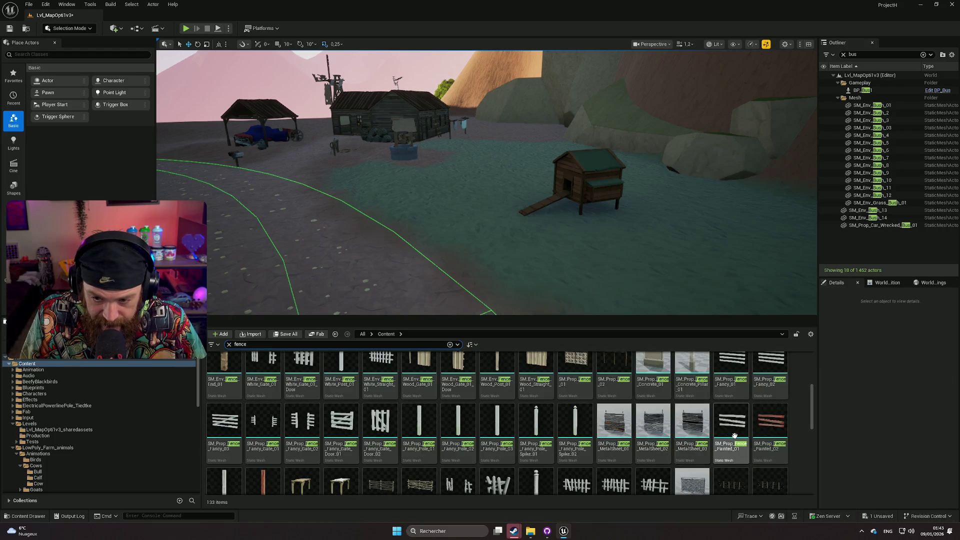
{"action": "mouse_move", "coordinate": [692, 460]}
{"action": "left_mouse_down"}
{"action": "mouse_move", "coordinate": [579, 268]}
{"action": "mouse_move", "coordinate": [538, 283]}
{"action": "mouse_move", "coordinate": [560, 283]}
{"action": "left_mouse_up"}
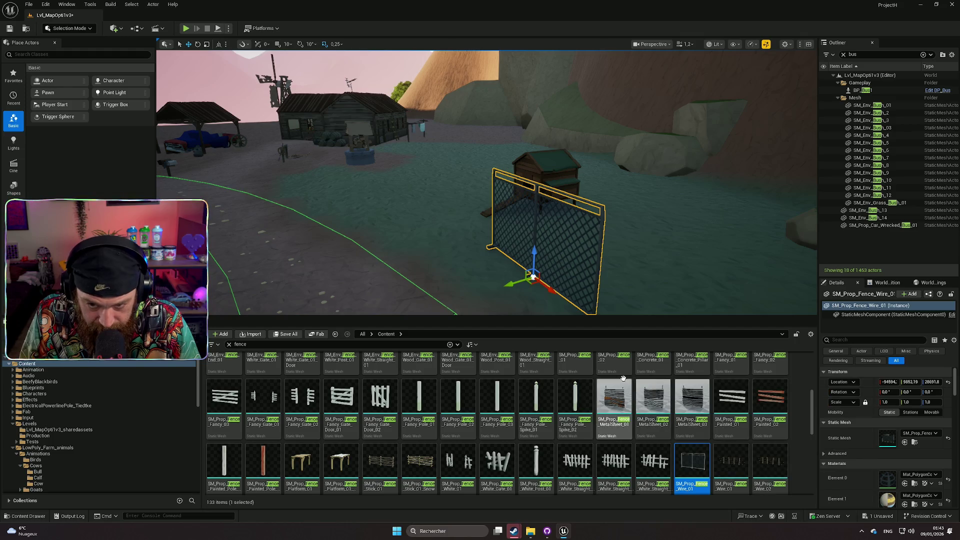
{"action": "left_click_drag", "start_coordinate": [533, 251], "coordinate": [533, 293]}
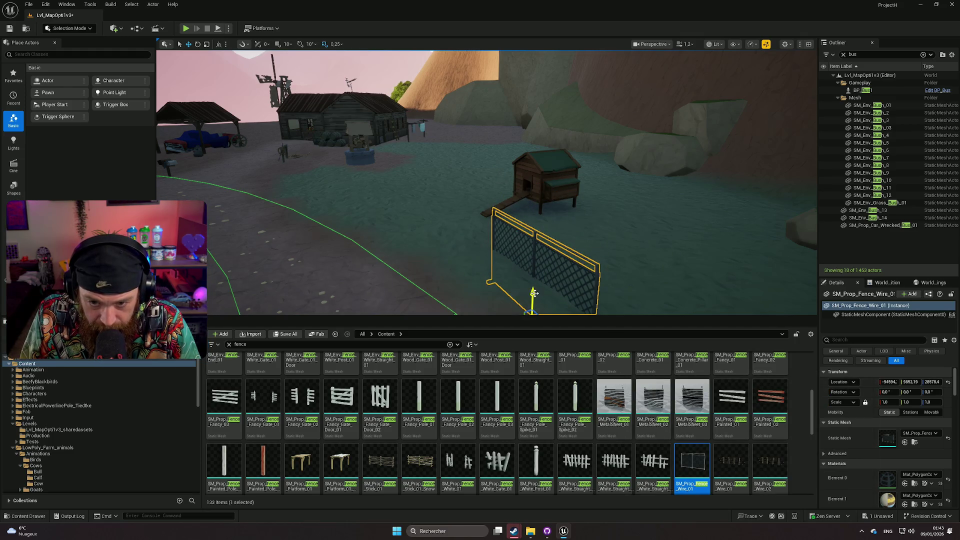
{"action": "key", "text": "Delete"}
{"action": "mouse_move", "coordinate": [732, 461]}
{"action": "left_mouse_down"}
{"action": "mouse_move", "coordinate": [508, 272]}
{"action": "mouse_move", "coordinate": [478, 267]}
{"action": "left_mouse_up"}
{"action": "key", "text": "Delete"}
Step: Try a straight wooden plank fence by the coop, then delete it
{"action": "scroll", "coordinate": [495, 416], "scroll_direction": "down", "scroll_amount": 2}
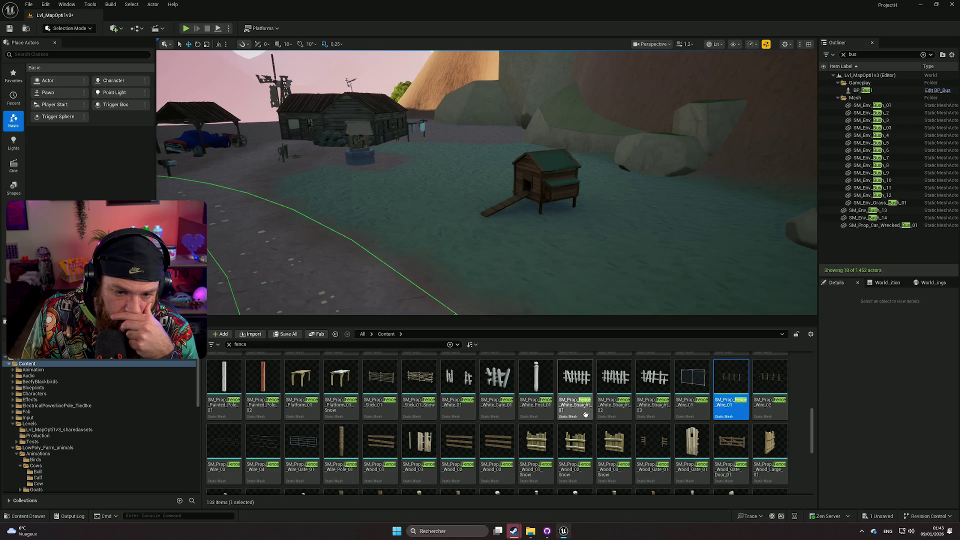
{"action": "scroll", "coordinate": [575, 415], "scroll_direction": "down", "scroll_amount": 2}
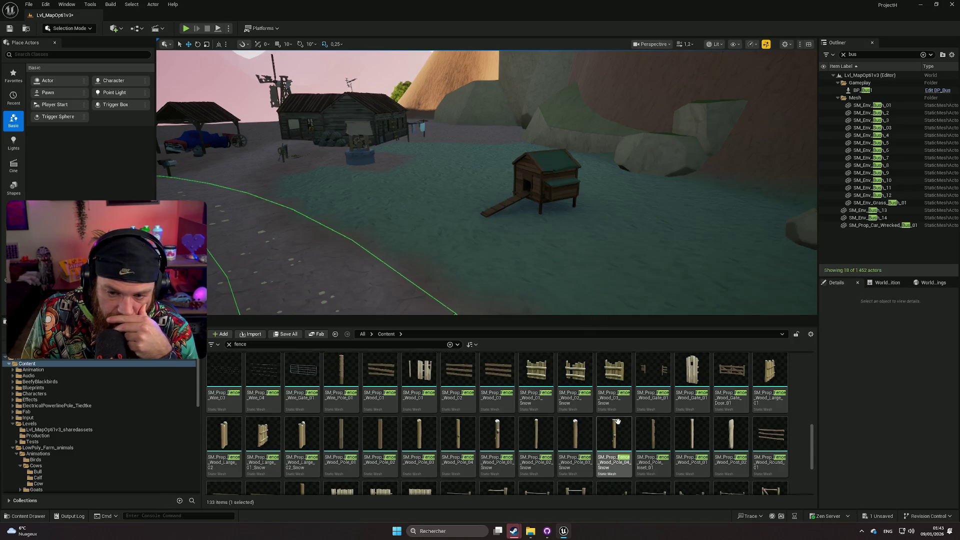
{"action": "scroll", "coordinate": [598, 415], "scroll_direction": "up", "scroll_amount": 1}
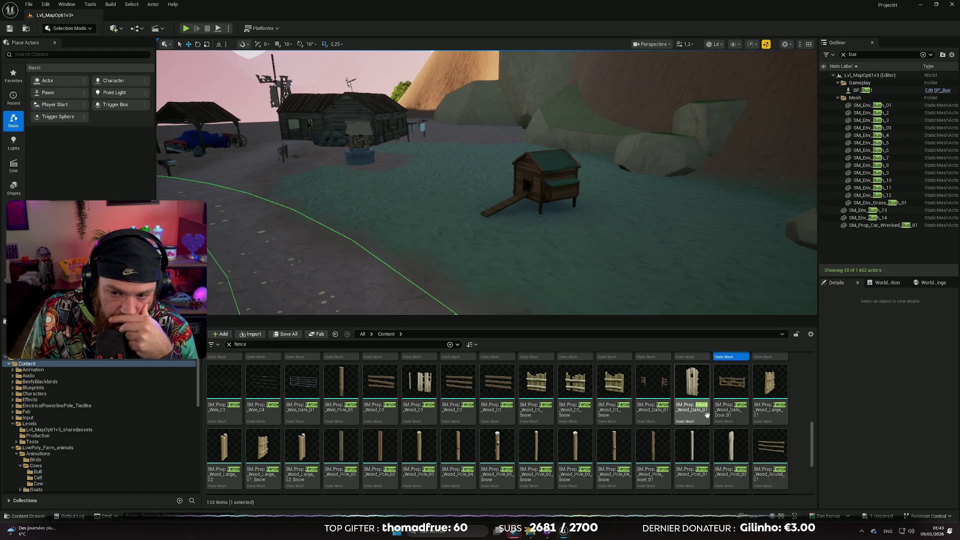
{"action": "scroll", "coordinate": [748, 418], "scroll_direction": "down", "scroll_amount": 3}
{"action": "scroll", "coordinate": [748, 410], "scroll_direction": "down", "scroll_amount": 5}
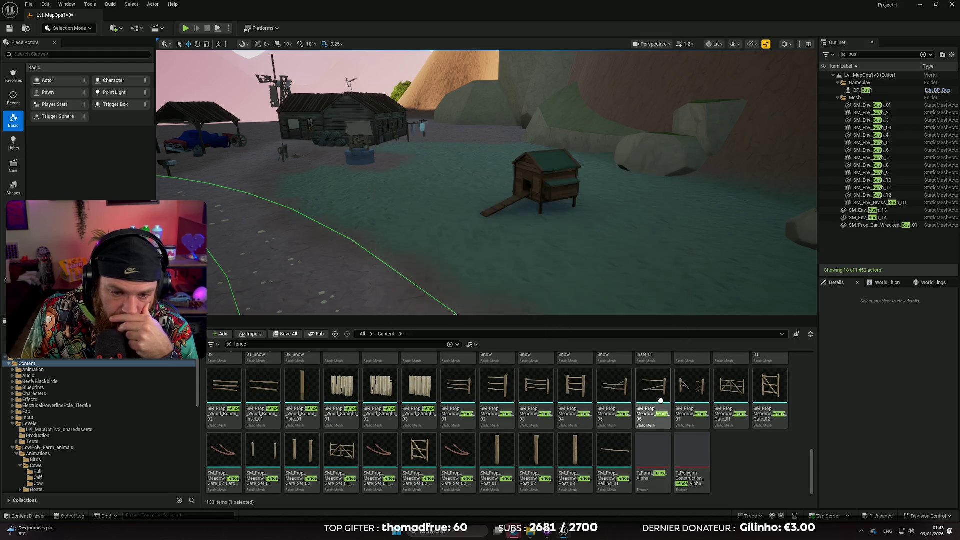
{"action": "mouse_move", "coordinate": [341, 388]}
{"action": "left_mouse_down"}
{"action": "mouse_move", "coordinate": [526, 253]}
{"action": "mouse_move", "coordinate": [536, 269]}
{"action": "left_mouse_up"}
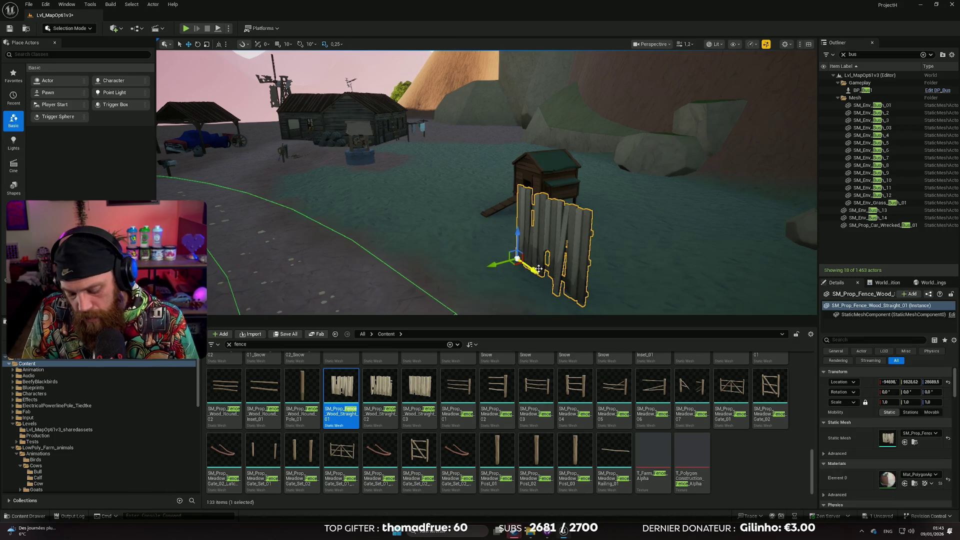
{"action": "key", "text": "Delete"}
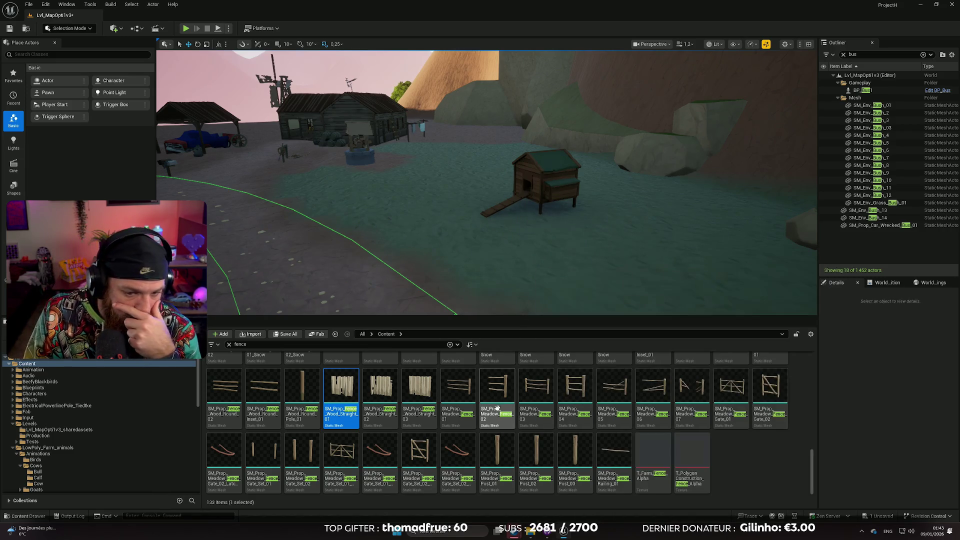
Step: Place Meadow_Fence_Gate_01 on the ground in front of the coop
{"action": "scroll", "coordinate": [525, 430], "scroll_direction": "up", "scroll_amount": 3}
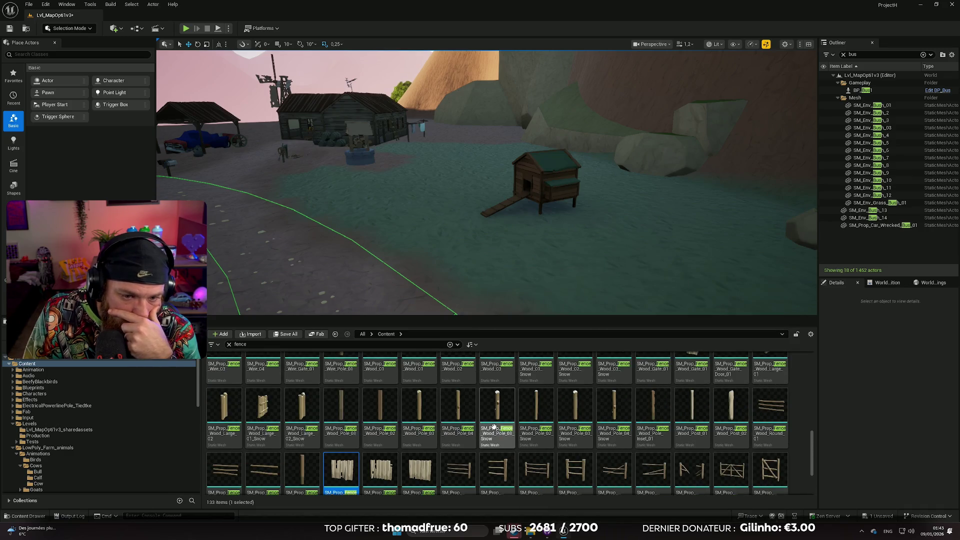
{"action": "scroll", "coordinate": [546, 442], "scroll_direction": "down", "scroll_amount": 1}
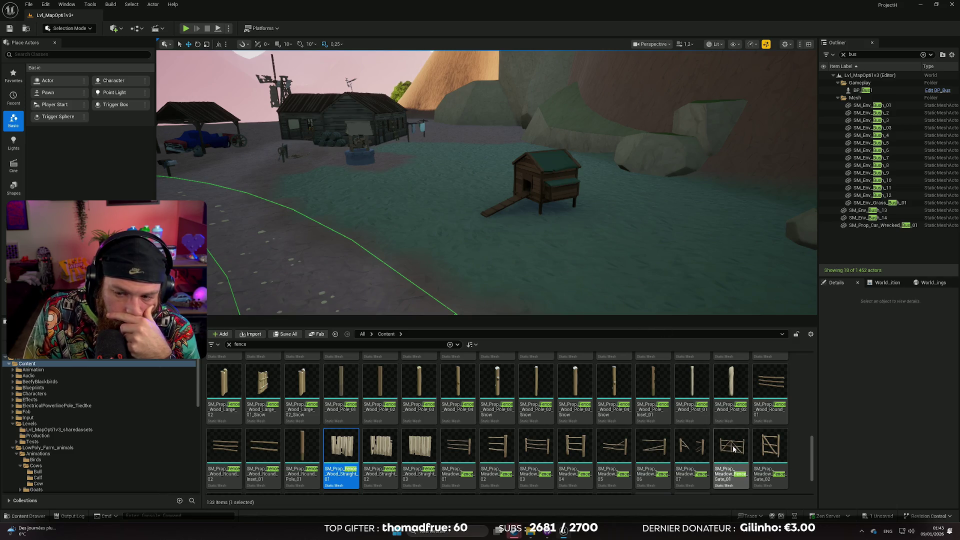
{"action": "left_click", "coordinate": [731, 450]}
{"action": "mouse_move", "coordinate": [731, 450]}
{"action": "left_mouse_down"}
{"action": "mouse_move", "coordinate": [650, 298]}
{"action": "mouse_move", "coordinate": [556, 242]}
{"action": "left_mouse_up"}
{"action": "scroll", "coordinate": [557, 262], "scroll_direction": "up", "scroll_amount": 2}
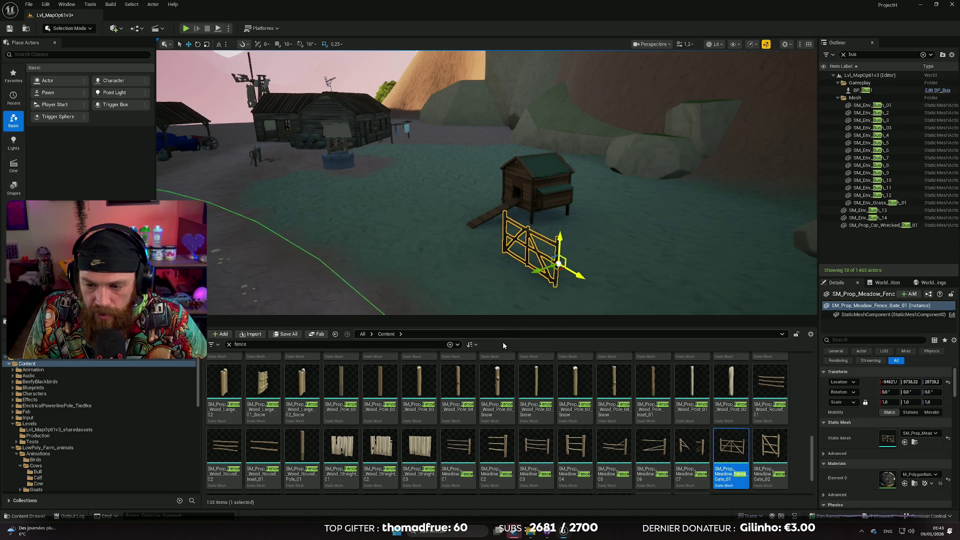
Step: Add a second meadow gate piece beside the first and raise it
{"action": "key", "text": "f"}
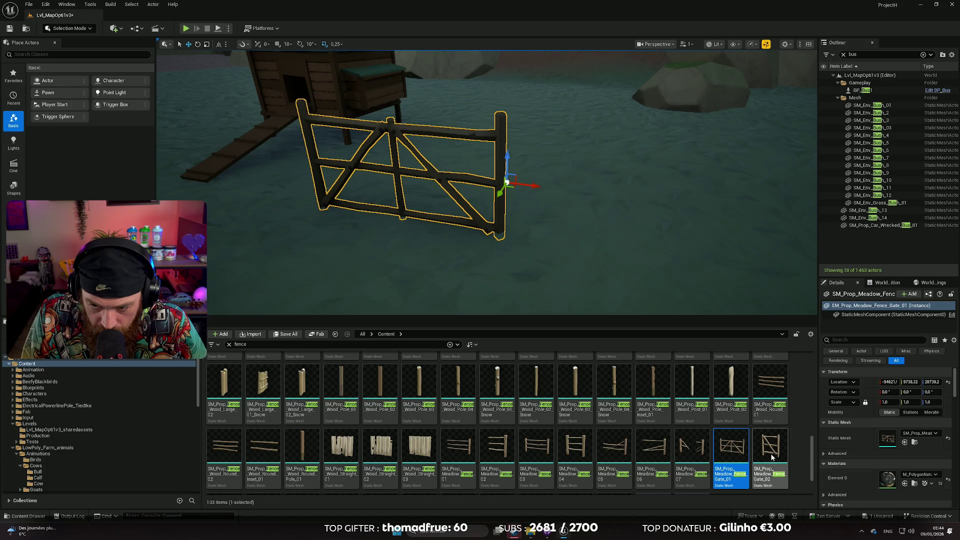
{"action": "mouse_move", "coordinate": [770, 453]}
{"action": "left_mouse_down"}
{"action": "mouse_move", "coordinate": [670, 294]}
{"action": "mouse_move", "coordinate": [643, 221]}
{"action": "mouse_move", "coordinate": [635, 248]}
{"action": "mouse_move", "coordinate": [605, 238]}
{"action": "left_mouse_up"}
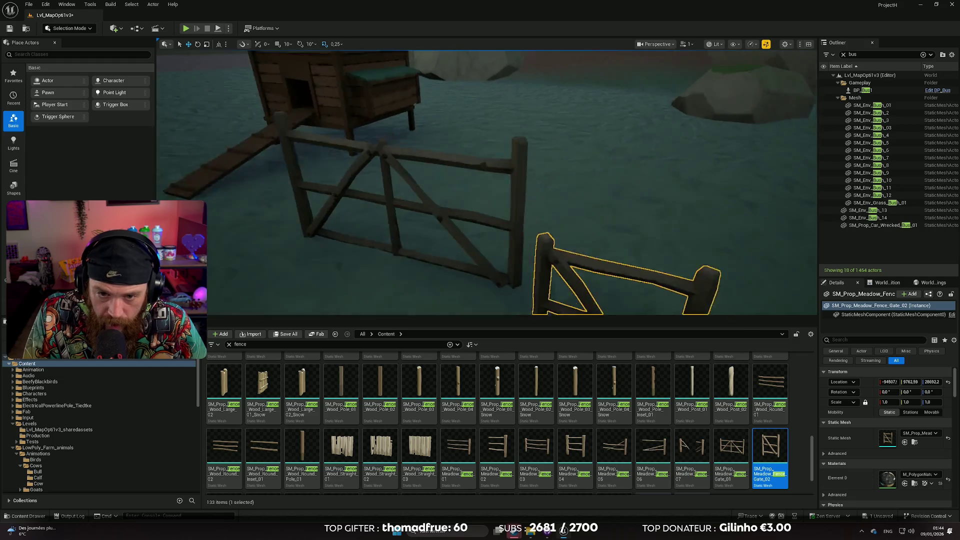
{"action": "left_click_drag", "start_coordinate": [633, 229], "coordinate": [635, 168]}
{"action": "scroll", "coordinate": [635, 168], "scroll_direction": "down", "scroll_amount": 6}
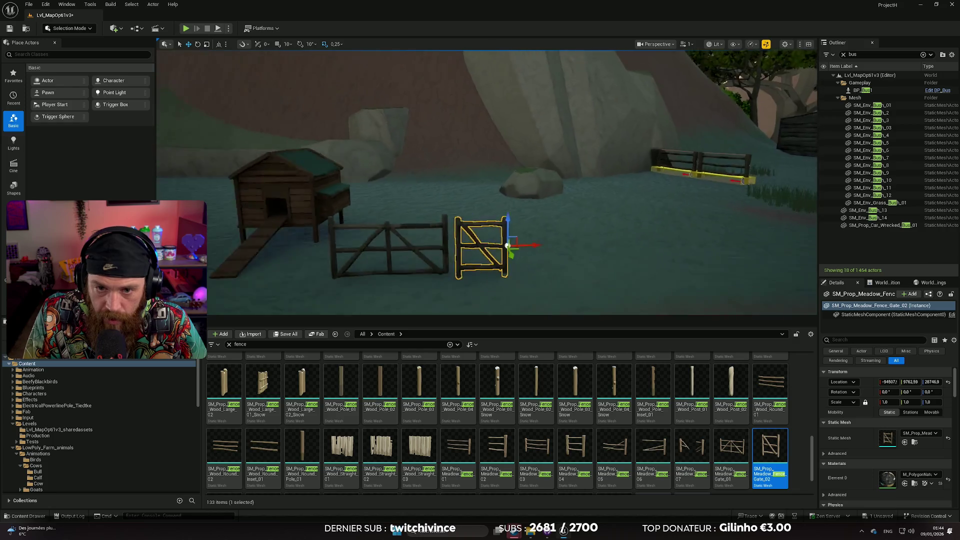
{"action": "left_click_drag", "start_coordinate": [580, 220], "coordinate": [575, 216]}
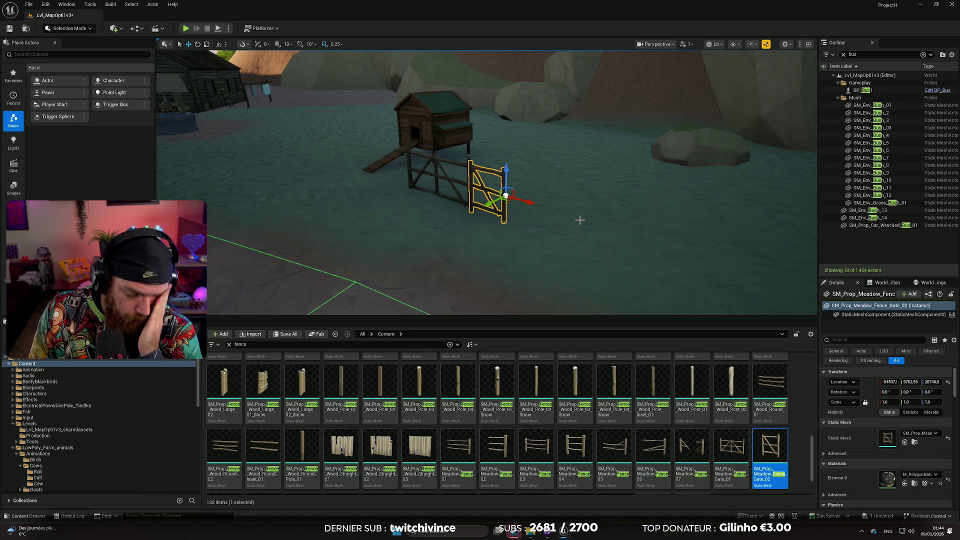
Step: Add SM_Prop_Meadow_Fence_07 next to the gates, scale the pieces to 0.75, and shift them closer
{"action": "left_click", "coordinate": [693, 450]}
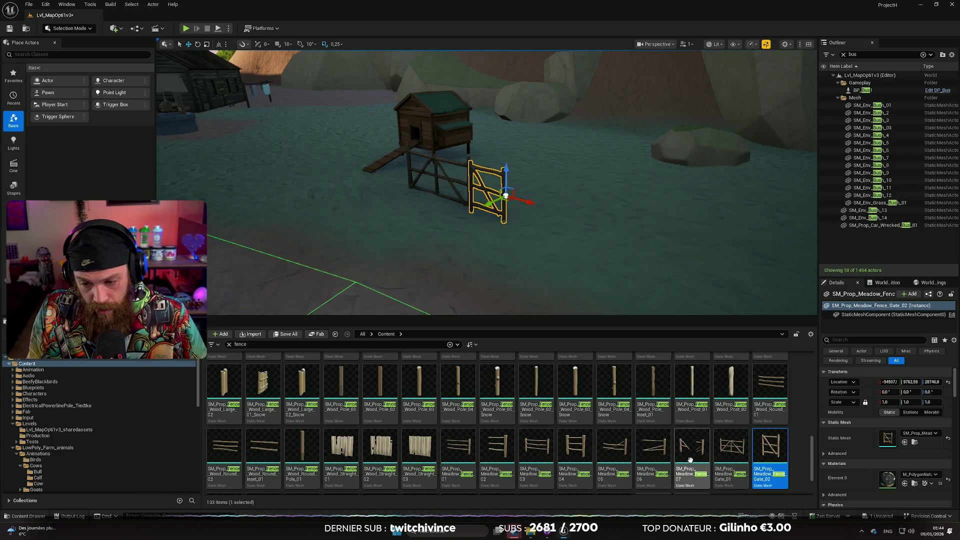
{"action": "mouse_move", "coordinate": [694, 454]}
{"action": "left_mouse_down"}
{"action": "mouse_move", "coordinate": [705, 415]}
{"action": "mouse_move", "coordinate": [536, 242]}
{"action": "mouse_move", "coordinate": [554, 261]}
{"action": "left_mouse_up"}
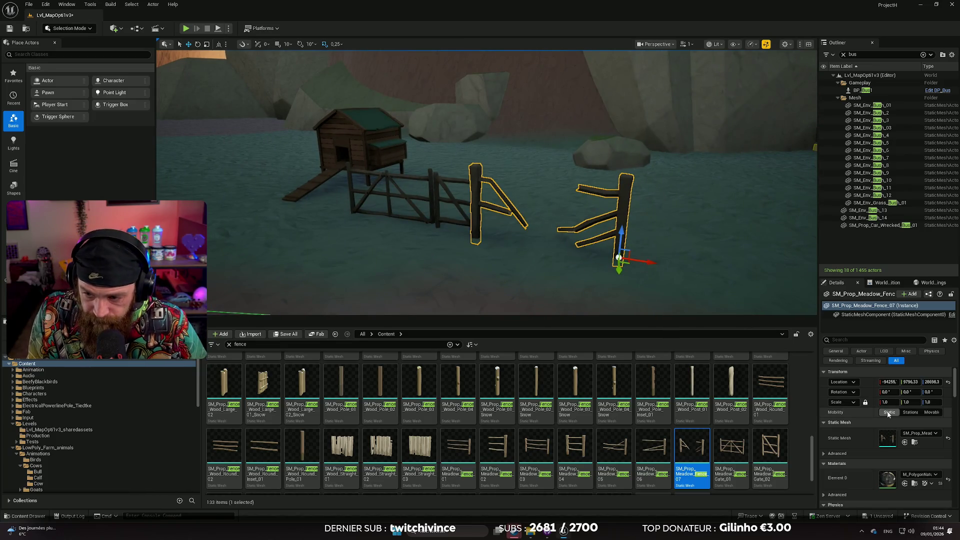
{"action": "left_click_drag", "start_coordinate": [889, 402], "coordinate": [872, 402]}
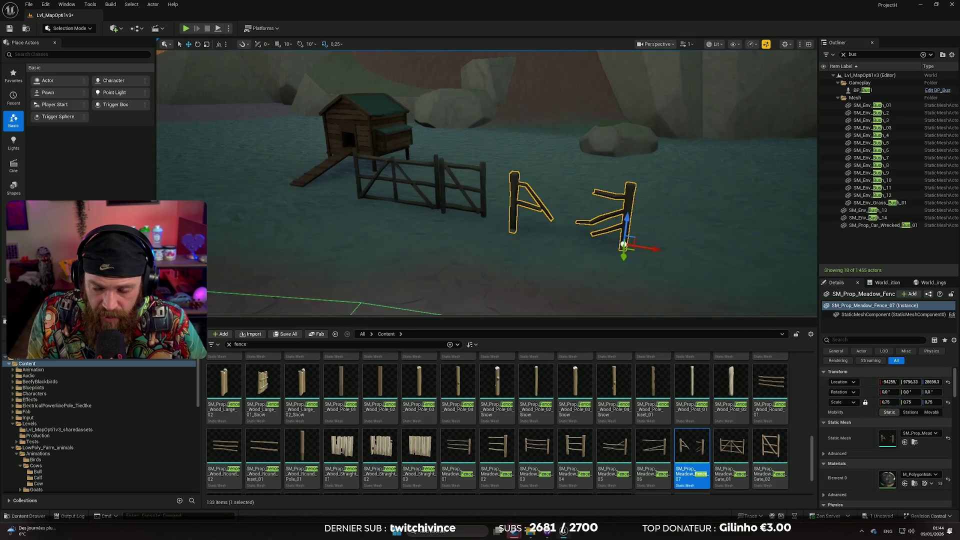
{"action": "key", "text": "f"}
{"action": "mouse_move", "coordinate": [685, 261]}
{"action": "left_mouse_down"}
{"action": "mouse_move", "coordinate": [657, 270]}
{"action": "mouse_move", "coordinate": [645, 256]}
{"action": "left_mouse_up"}
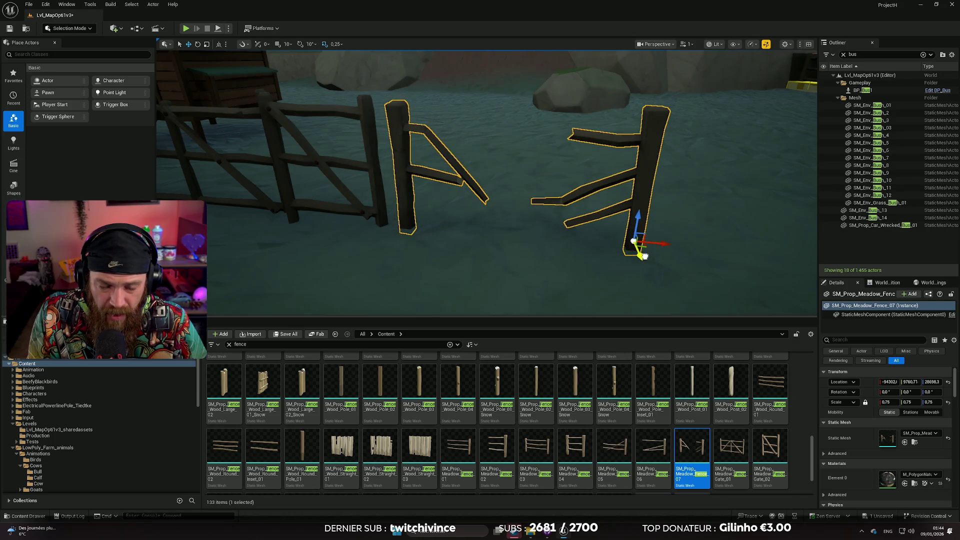
{"action": "scroll", "coordinate": [644, 256], "scroll_direction": "down", "scroll_amount": 5}
{"action": "left_click", "coordinate": [572, 277]}
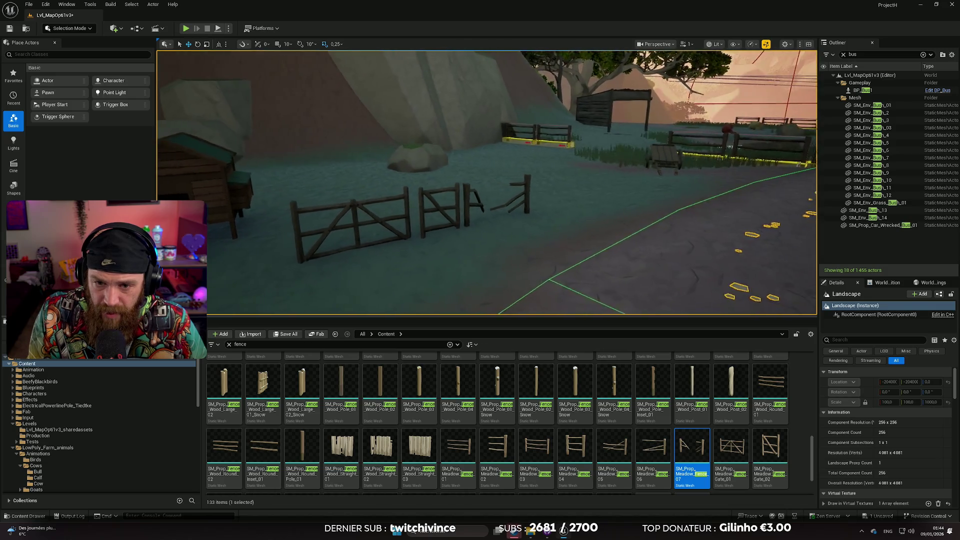
Step: Move the broken fence pieces forward along Y and adjust their rotation
{"action": "key", "text": "a"}
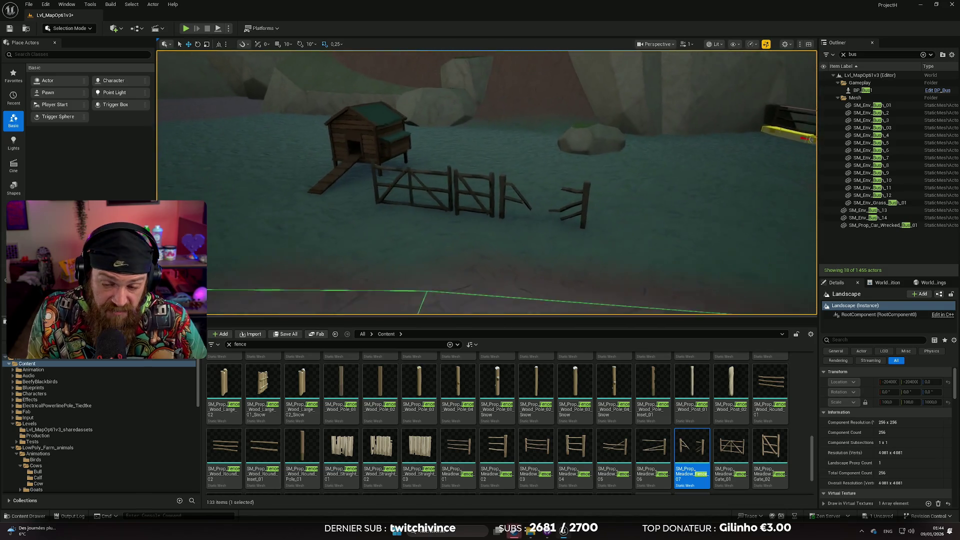
{"action": "scroll", "coordinate": [582, 219], "scroll_direction": "down", "scroll_amount": 2}
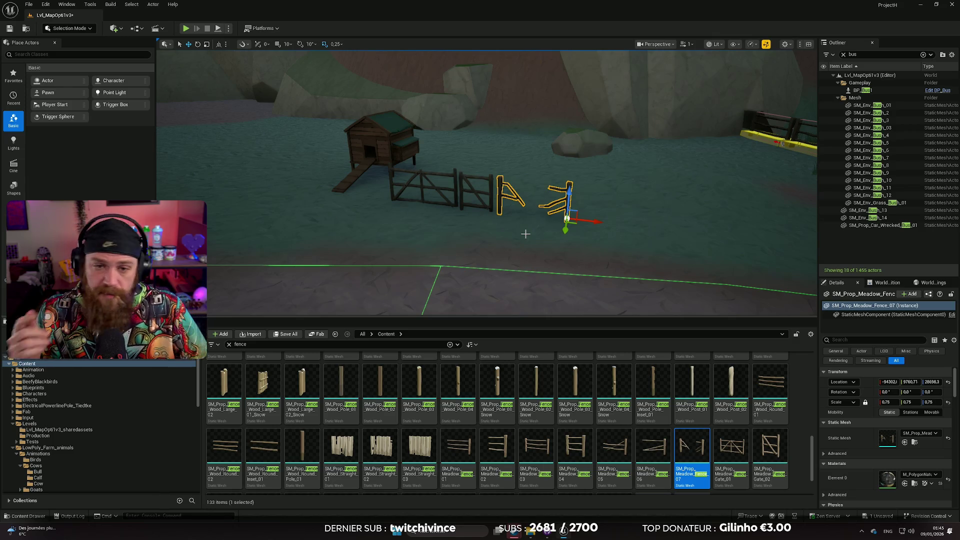
{"action": "scroll", "coordinate": [520, 218], "scroll_direction": "up", "scroll_amount": 5}
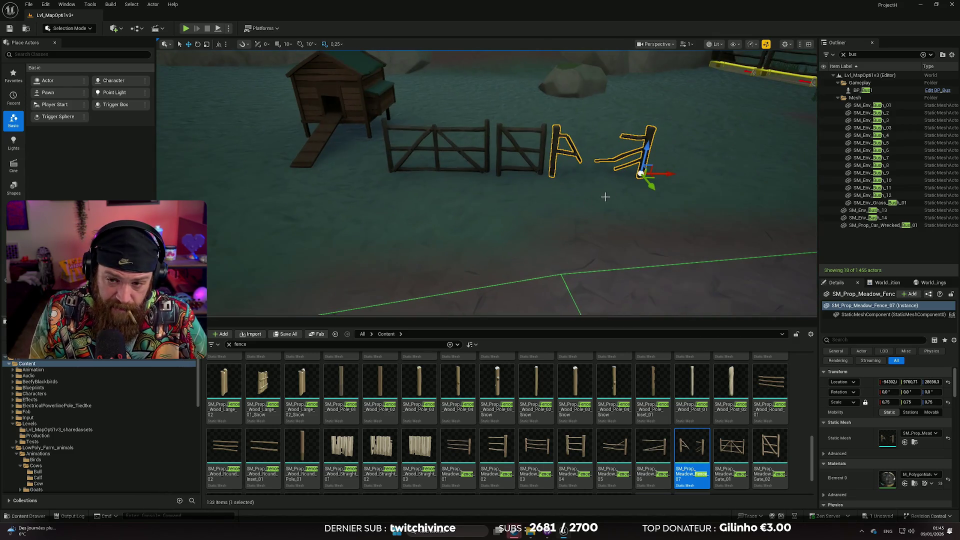
{"action": "mouse_move", "coordinate": [649, 186]}
{"action": "left_mouse_down"}
{"action": "mouse_move", "coordinate": [676, 245]}
{"action": "mouse_move", "coordinate": [361, 212]}
{"action": "mouse_move", "coordinate": [325, 256]}
{"action": "mouse_move", "coordinate": [292, 227]}
{"action": "mouse_move", "coordinate": [201, 232]}
{"action": "mouse_move", "coordinate": [252, 212]}
{"action": "mouse_move", "coordinate": [233, 213]}
{"action": "mouse_move", "coordinate": [277, 247]}
{"action": "left_mouse_up"}
{"action": "key", "text": "e"}
{"action": "key", "text": "w"}
{"action": "key", "text": "e"}
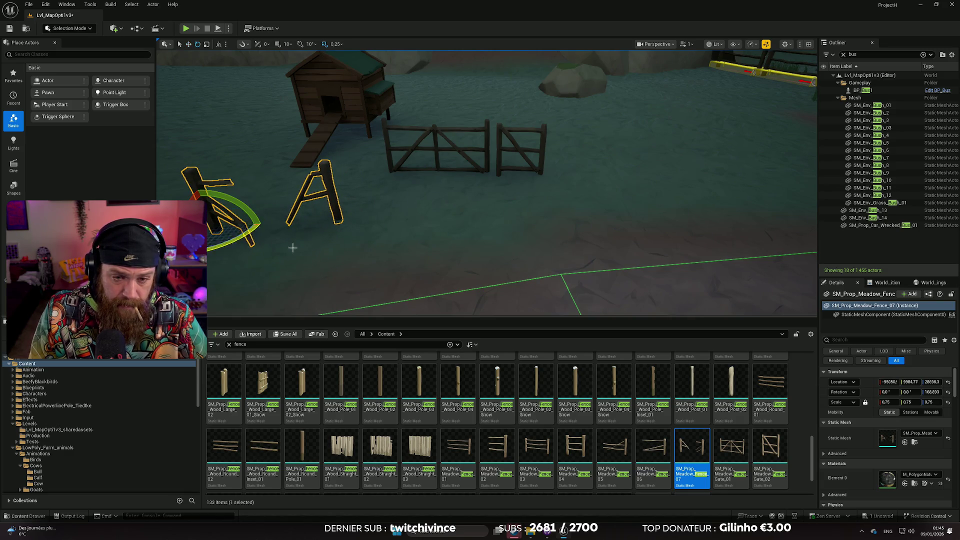
{"action": "left_click", "coordinate": [277, 247]}
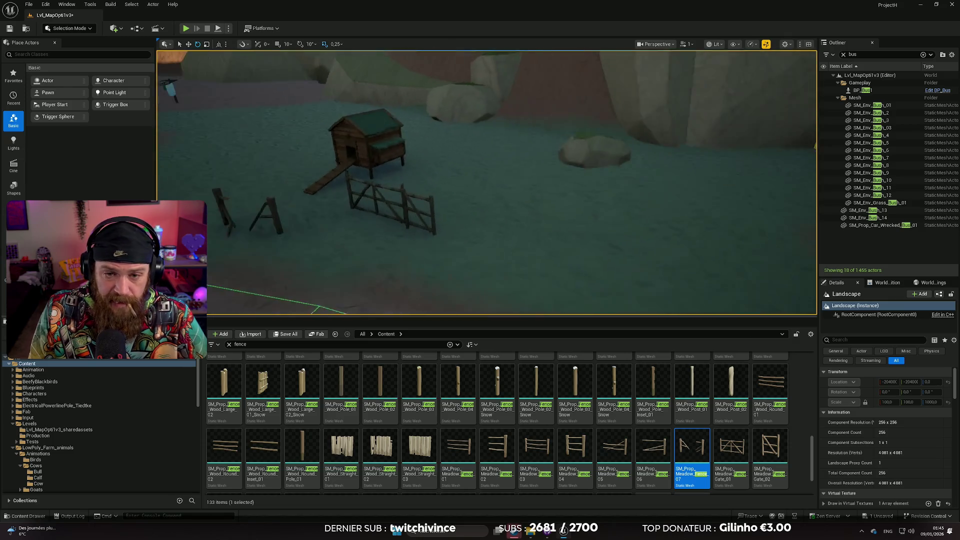
Step: Move the meadow fence gate forward, then nudge it back along Y
{"action": "left_click", "coordinate": [478, 215]}
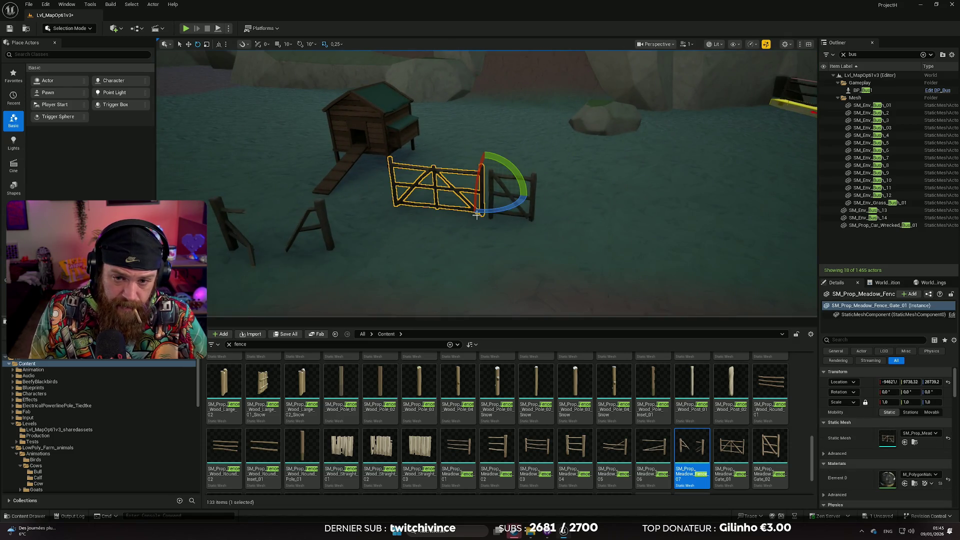
{"action": "mouse_move", "coordinate": [477, 204]}
{"action": "left_mouse_down"}
{"action": "mouse_move", "coordinate": [436, 260]}
{"action": "mouse_move", "coordinate": [461, 264]}
{"action": "mouse_move", "coordinate": [509, 243]}
{"action": "left_mouse_up"}
{"action": "key", "text": "e"}
{"action": "key", "text": "r"}
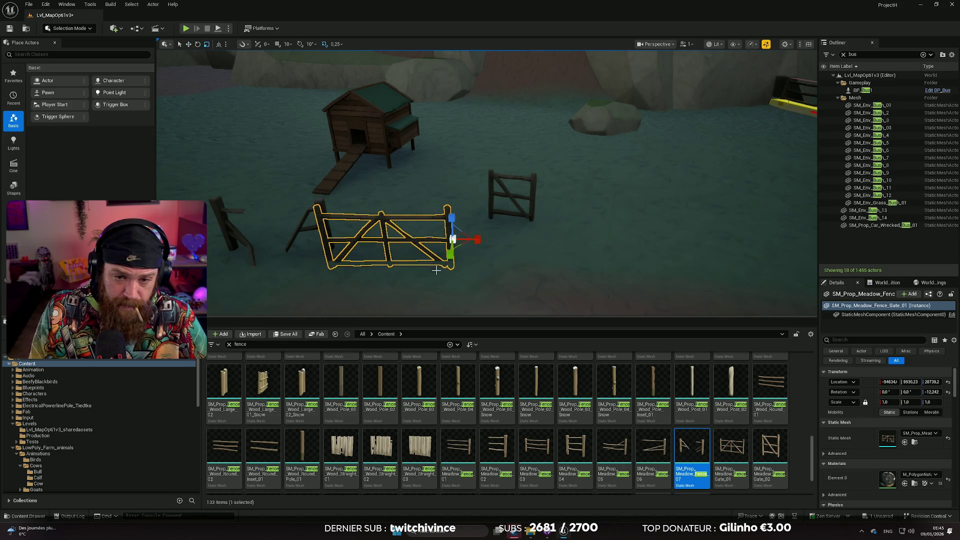
{"action": "mouse_move", "coordinate": [449, 257]}
{"action": "left_mouse_down"}
{"action": "mouse_move", "coordinate": [478, 224]}
{"action": "mouse_move", "coordinate": [457, 213]}
{"action": "left_mouse_up"}
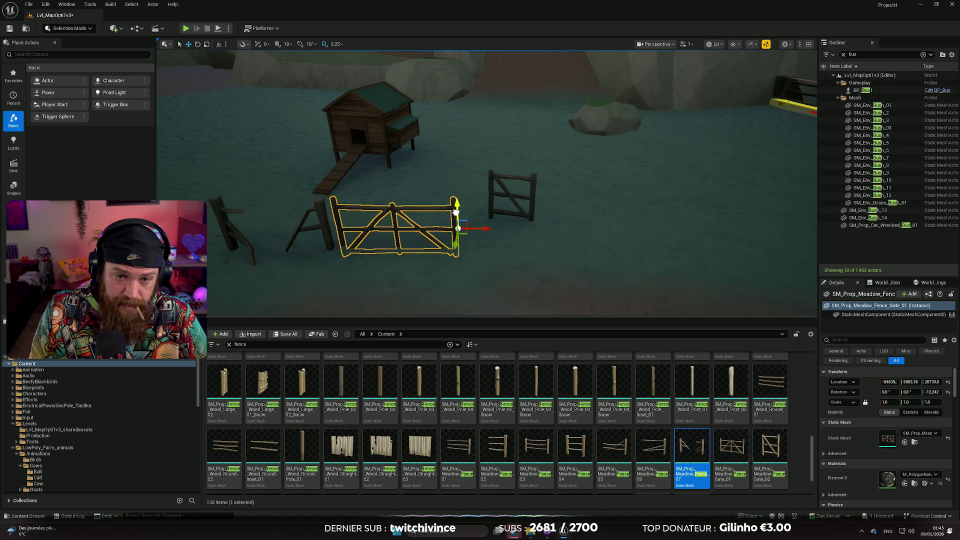
{"action": "left_click", "coordinate": [510, 232]}
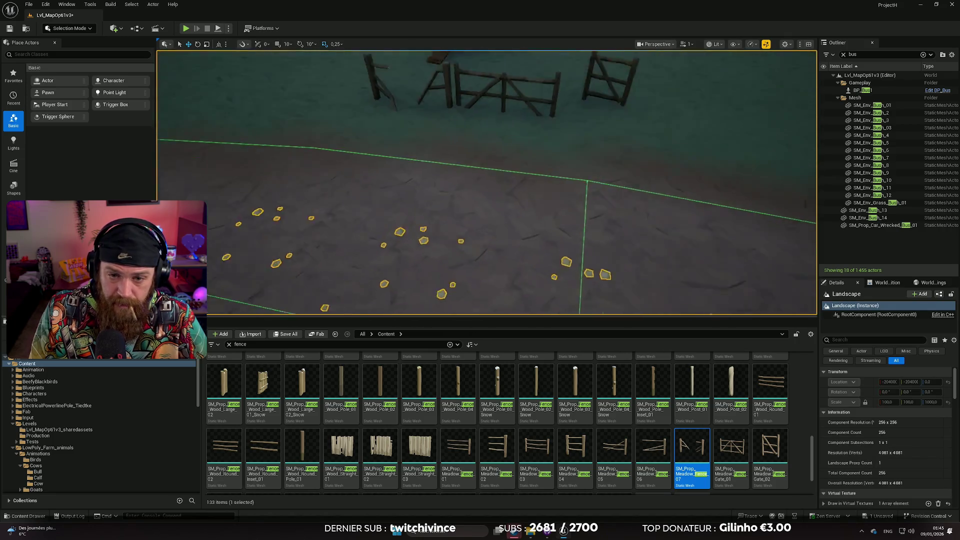
Step: Fly in close to check the gate sits aligned between the fence posts
{"action": "scroll", "coordinate": [487, 183], "scroll_direction": "down", "scroll_amount": 1}
{"action": "left_click_drag", "start_coordinate": [560, 217], "coordinate": [559, 216]}
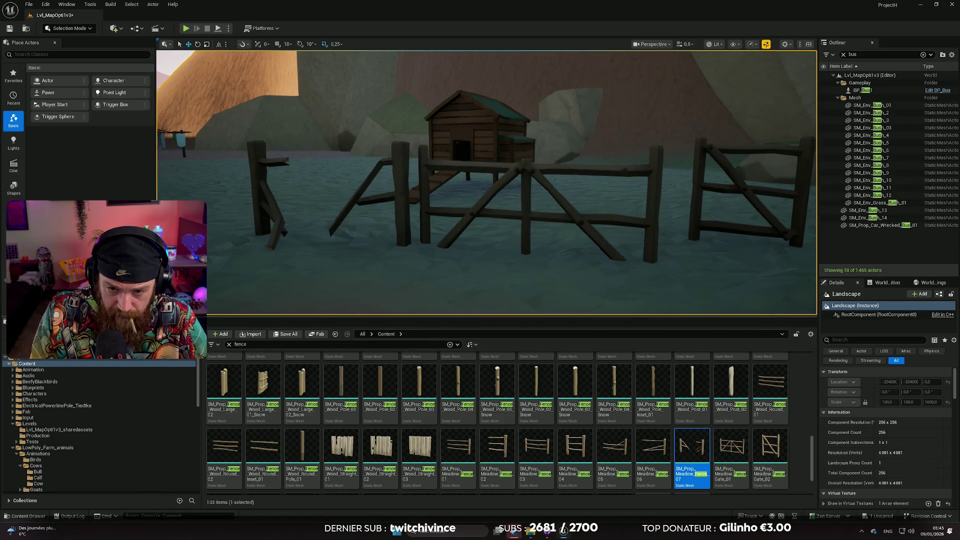
{"action": "left_click", "coordinate": [573, 219]}
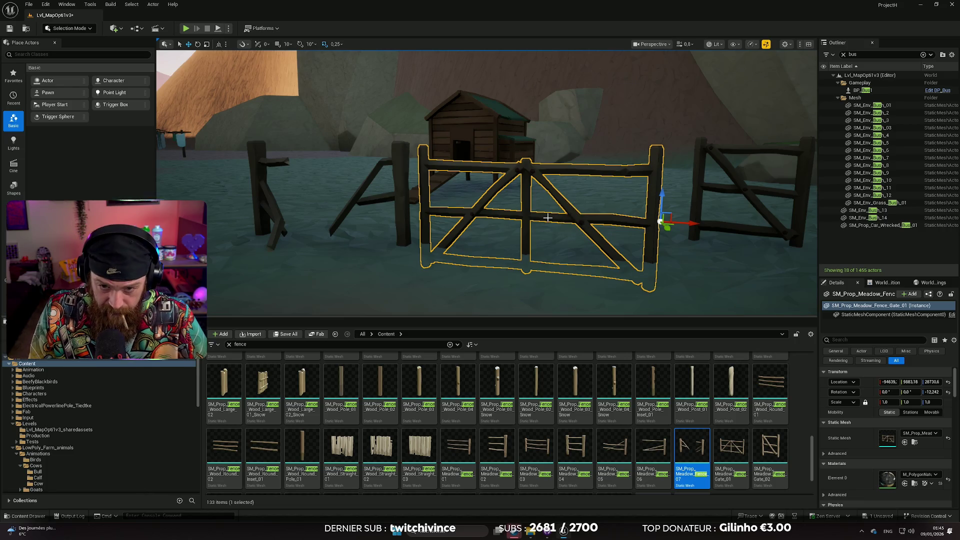
{"action": "key", "text": "f"}
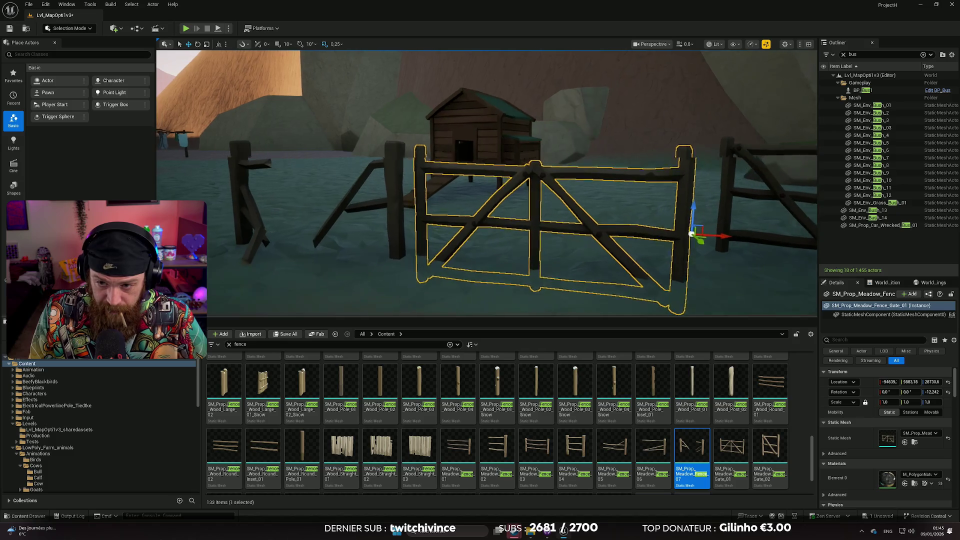
{"action": "left_click_drag", "start_coordinate": [683, 212], "coordinate": [677, 178]}
{"action": "left_click_drag", "start_coordinate": [562, 241], "coordinate": [523, 310]}
{"action": "left_click_drag", "start_coordinate": [550, 270], "coordinate": [562, 229]}
{"action": "left_click", "coordinate": [546, 210]}
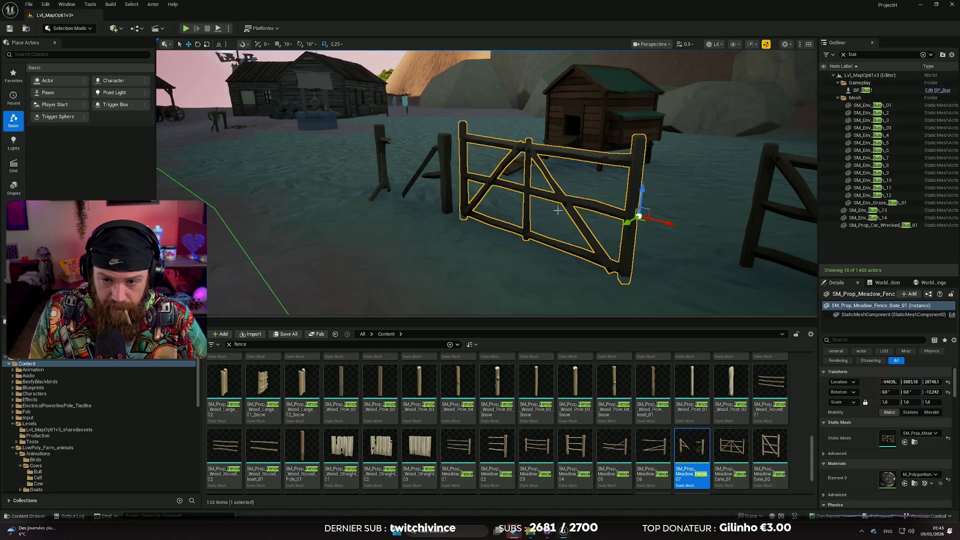
{"action": "left_click", "coordinate": [505, 268]}
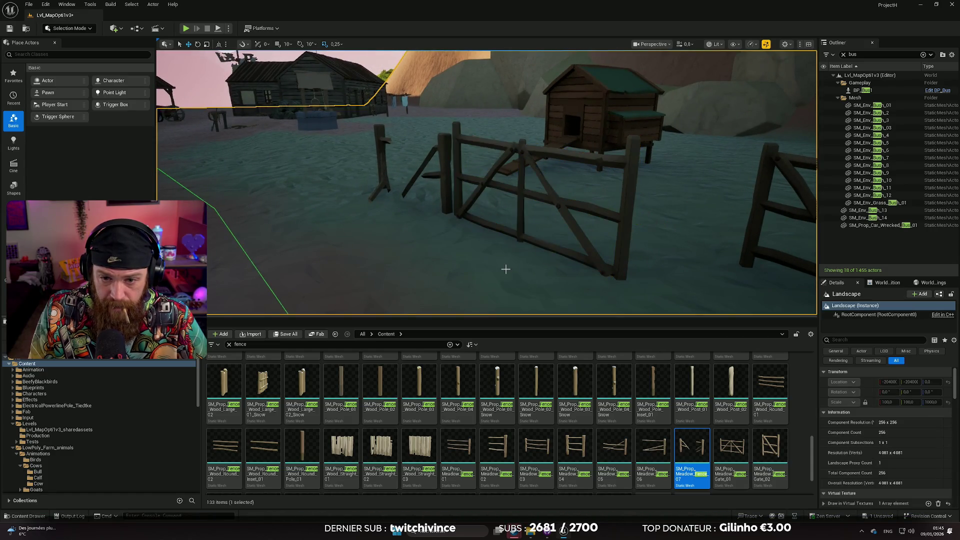
{"action": "left_click_drag", "start_coordinate": [506, 269], "coordinate": [520, 252]}
{"action": "scroll", "coordinate": [587, 415], "scroll_direction": "up", "scroll_amount": 3}
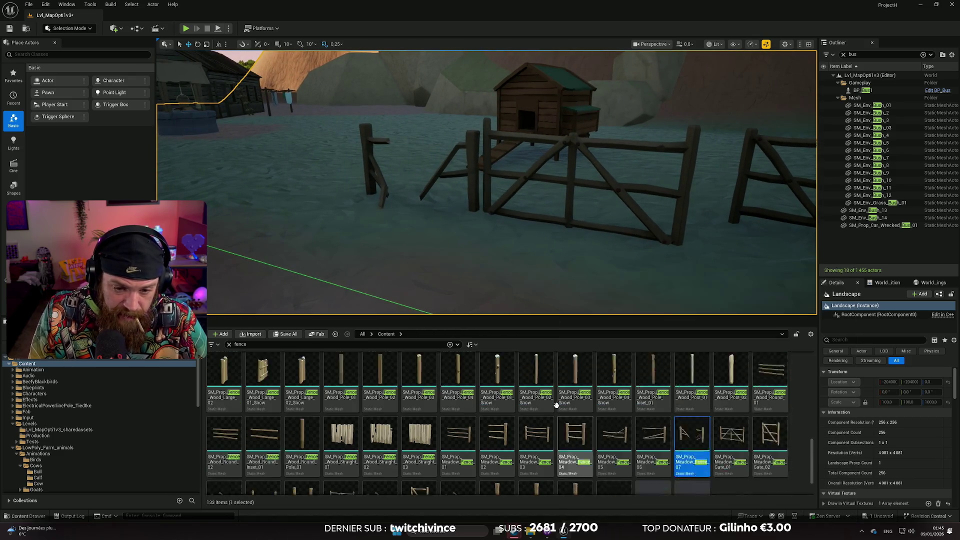
Step: Try a MetalSheet_02 fence in front of the coop, then delete it
{"action": "scroll", "coordinate": [586, 416], "scroll_direction": "up", "scroll_amount": 2}
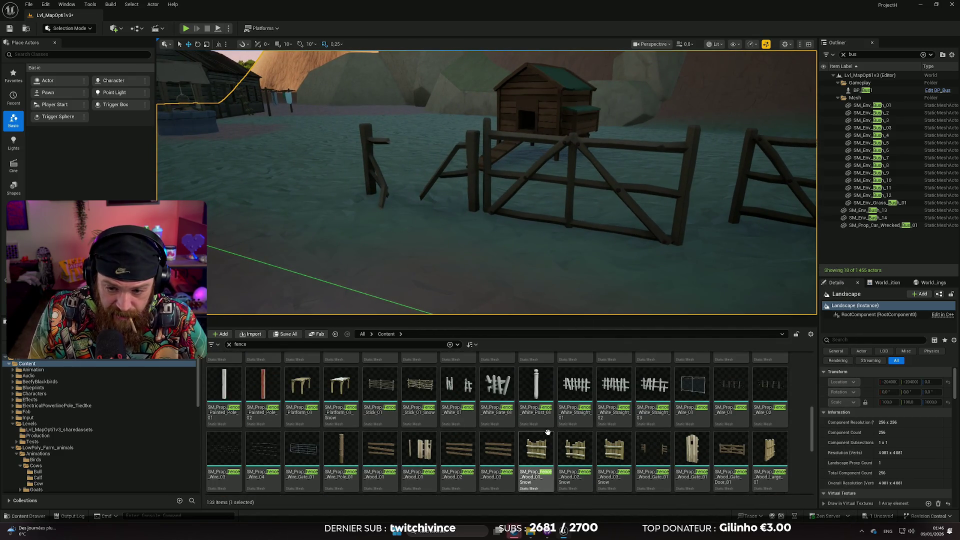
{"action": "mouse_move", "coordinate": [654, 390]}
{"action": "left_mouse_down"}
{"action": "mouse_move", "coordinate": [638, 317]}
{"action": "mouse_move", "coordinate": [580, 261]}
{"action": "mouse_move", "coordinate": [566, 270]}
{"action": "mouse_move", "coordinate": [491, 259]}
{"action": "left_mouse_up"}
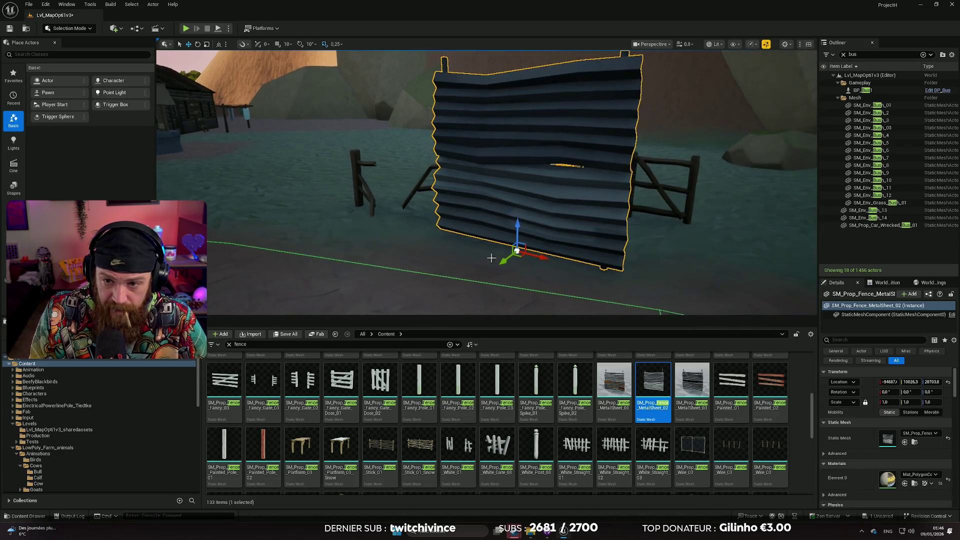
{"action": "key", "text": "Delete"}
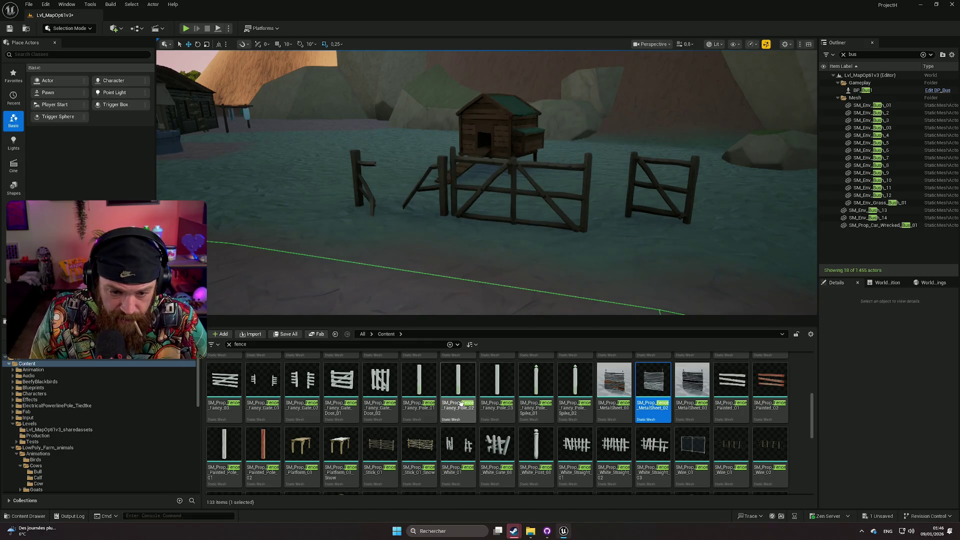
{"action": "scroll", "coordinate": [650, 425], "scroll_direction": "up", "scroll_amount": 2}
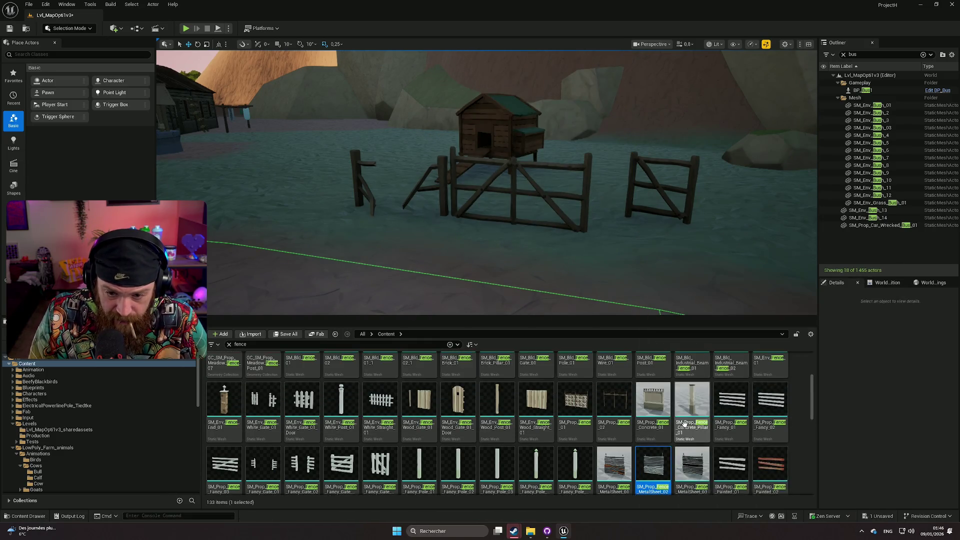
Step: Try a rotated SM_Prop_Fence_02 wire fence, delete it, and place SM_Prop_Fence_01 instead
{"action": "mouse_move", "coordinate": [614, 400]}
{"action": "left_mouse_down"}
{"action": "mouse_move", "coordinate": [575, 284]}
{"action": "mouse_move", "coordinate": [588, 269]}
{"action": "mouse_move", "coordinate": [575, 275]}
{"action": "left_mouse_up"}
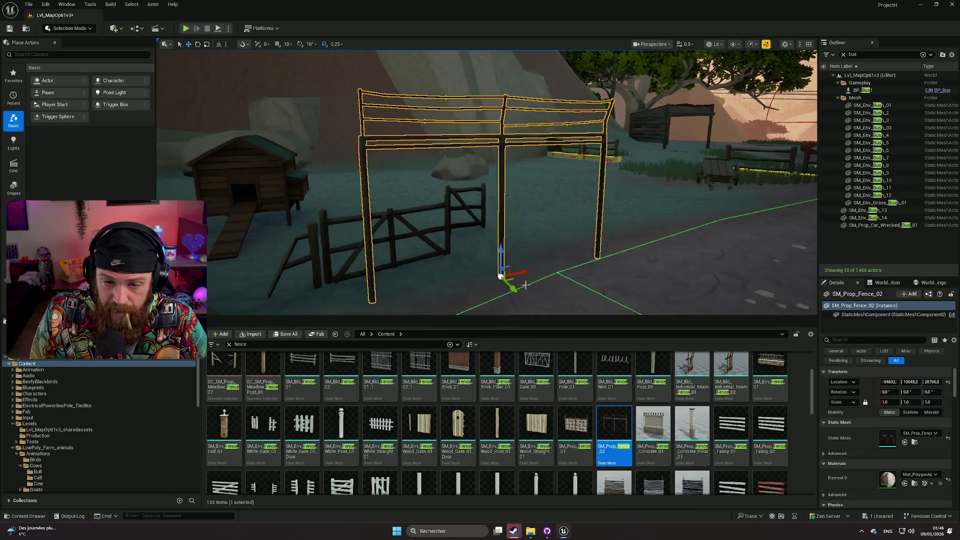
{"action": "scroll", "coordinate": [526, 283], "scroll_direction": "up", "scroll_amount": 2}
{"action": "key", "text": "e"}
{"action": "left_click_drag", "start_coordinate": [598, 286], "coordinate": [666, 277]}
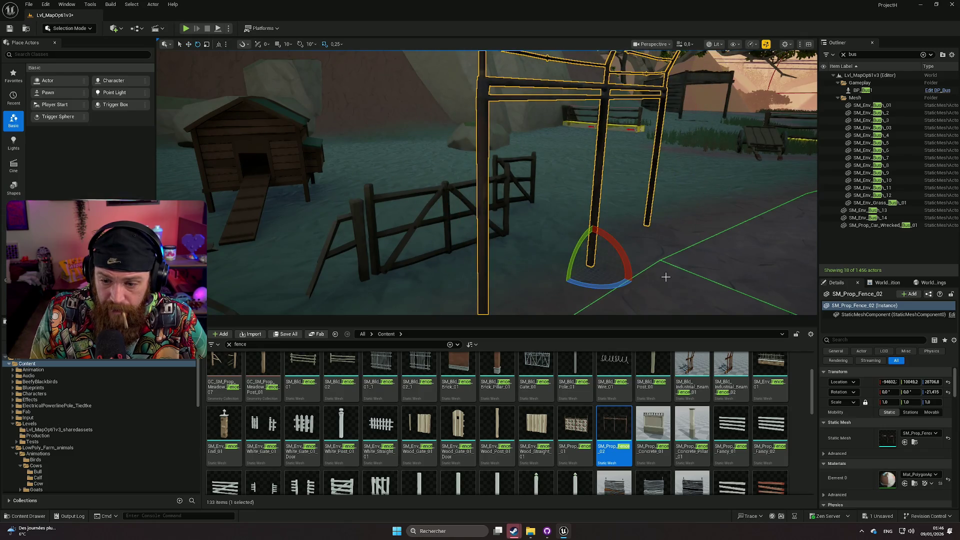
{"action": "scroll", "coordinate": [675, 258], "scroll_direction": "down", "scroll_amount": 3}
{"action": "left_click", "coordinate": [744, 212]}
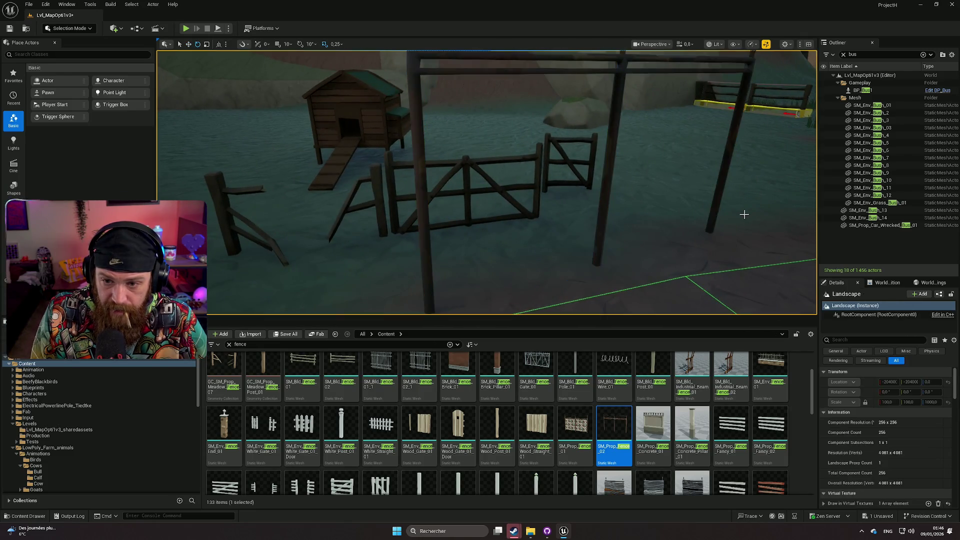
{"action": "left_click_drag", "start_coordinate": [744, 212], "coordinate": [701, 215]}
{"action": "mouse_move", "coordinate": [636, 166]}
{"action": "left_mouse_down"}
{"action": "mouse_move", "coordinate": [610, 193]}
{"action": "mouse_move", "coordinate": [637, 166]}
{"action": "left_mouse_up"}
{"action": "left_click", "coordinate": [637, 166]}
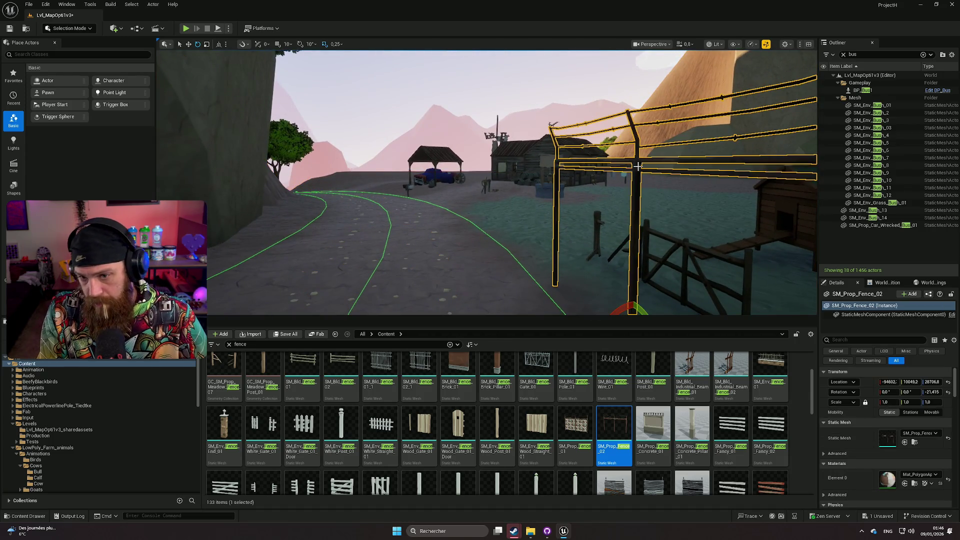
{"action": "key", "text": "Delete"}
{"action": "mouse_move", "coordinate": [575, 425]}
{"action": "left_mouse_down"}
{"action": "mouse_move", "coordinate": [550, 275]}
{"action": "mouse_move", "coordinate": [515, 272]}
{"action": "left_mouse_up"}
{"action": "key", "text": "f"}
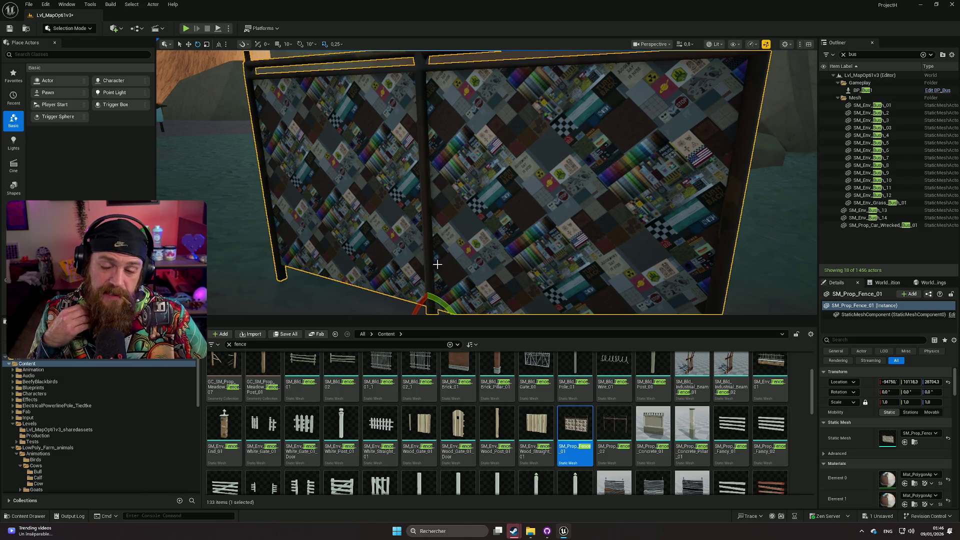
Step: Shift the fence along X and try Mat_PolygonApocalypse_Wire_01 on Element 1
{"action": "mouse_move", "coordinate": [395, 255]}
{"action": "left_mouse_down"}
{"action": "mouse_move", "coordinate": [395, 293]}
{"action": "mouse_move", "coordinate": [363, 285]}
{"action": "mouse_move", "coordinate": [411, 254]}
{"action": "left_mouse_up"}
{"action": "mouse_move", "coordinate": [533, 234]}
{"action": "left_mouse_down"}
{"action": "mouse_move", "coordinate": [533, 261]}
{"action": "mouse_move", "coordinate": [557, 255]}
{"action": "left_mouse_up"}
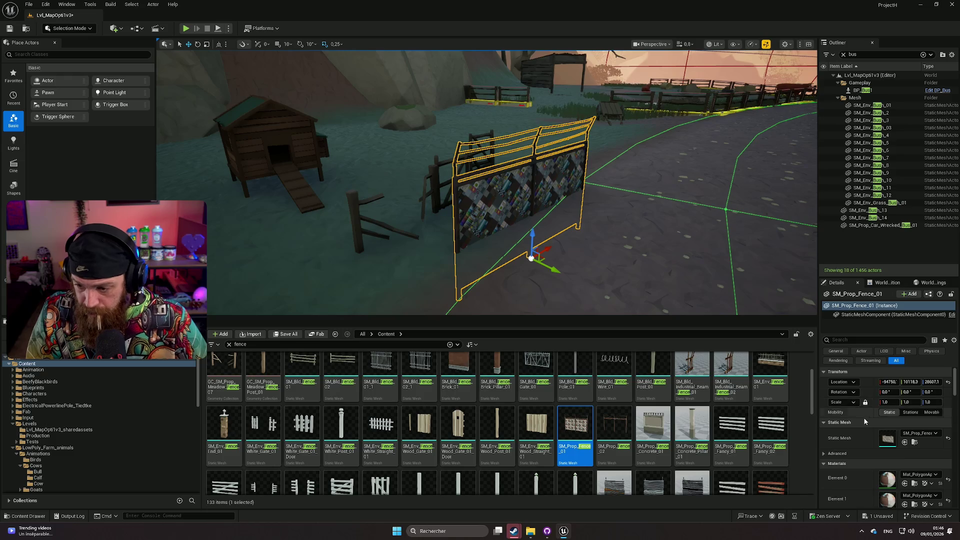
{"action": "scroll", "coordinate": [867, 425], "scroll_direction": "down", "scroll_amount": 2}
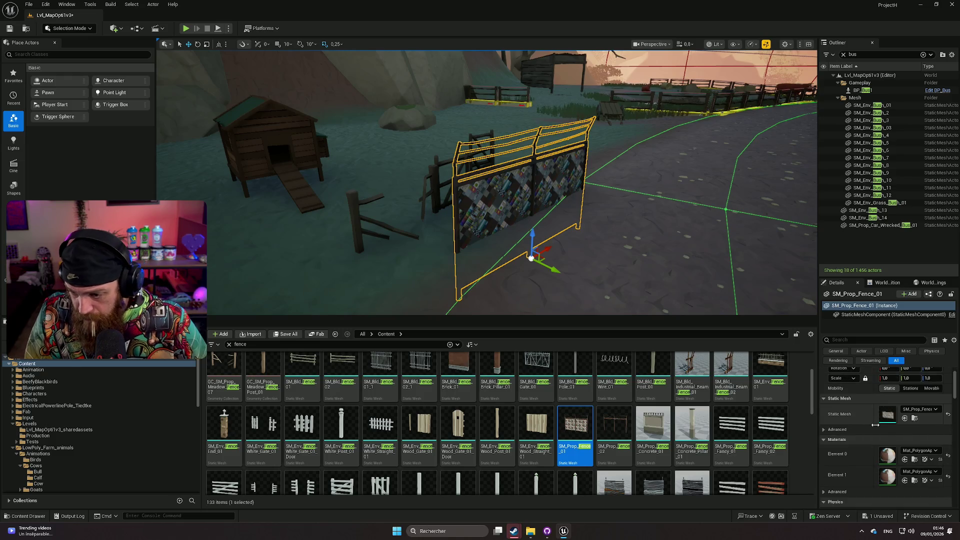
{"action": "left_click", "coordinate": [915, 474]}
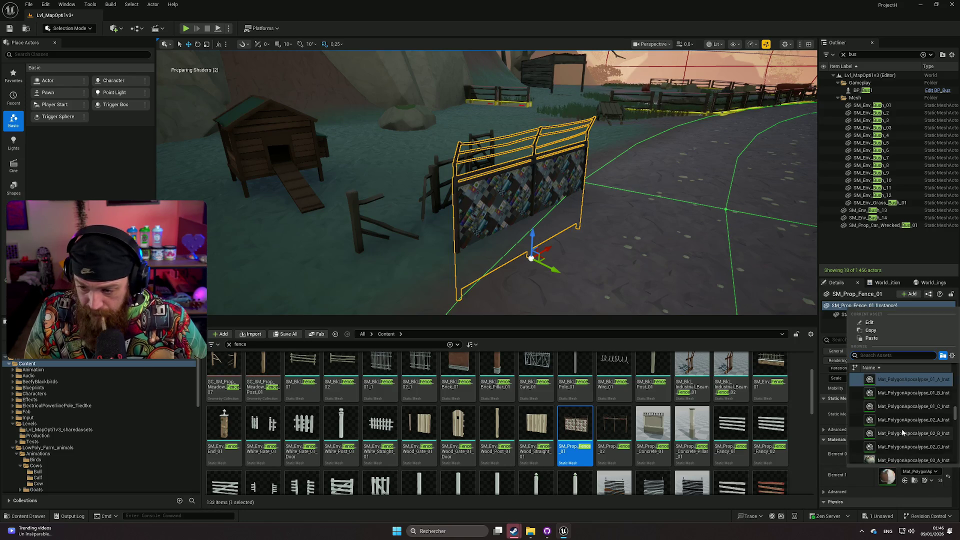
{"action": "scroll", "coordinate": [900, 435], "scroll_direction": "down", "scroll_amount": 5}
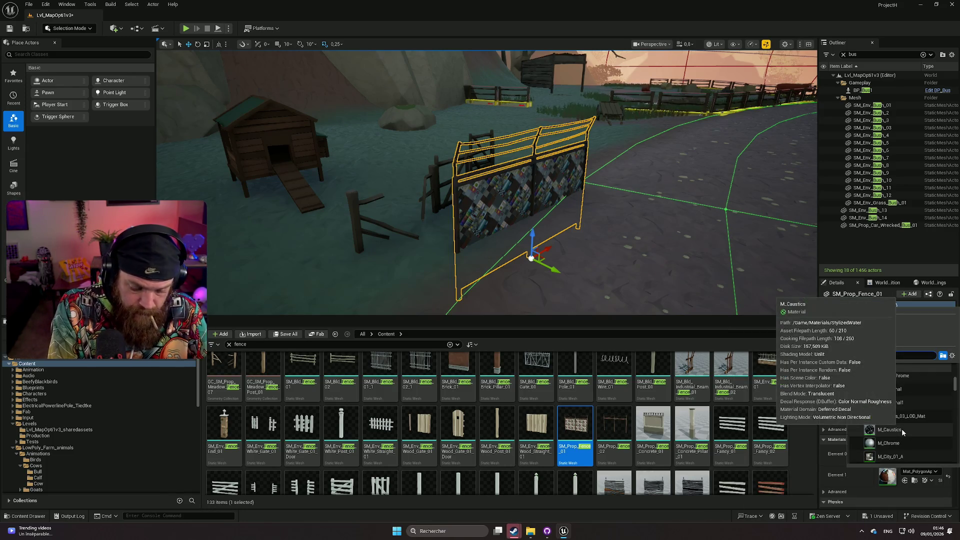
{"action": "type", "text": "wire"}
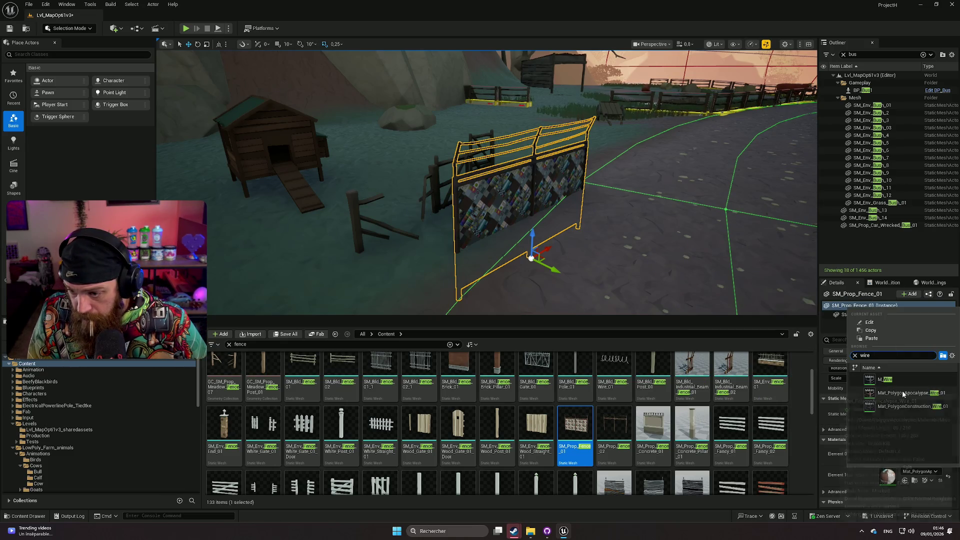
{"action": "left_click", "coordinate": [904, 393]}
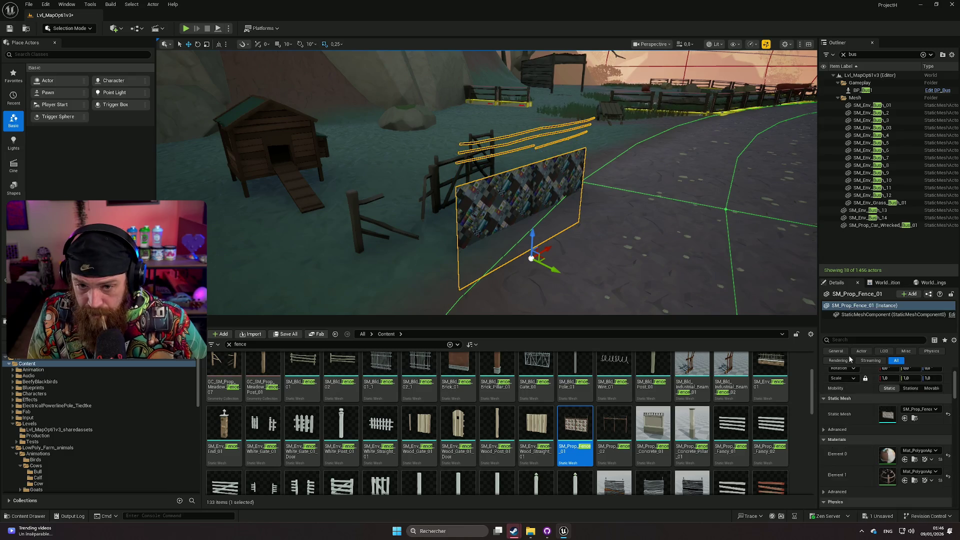
Step: Restore Element 1's default rail material and apply M_Wire to the fence
{"action": "left_click", "coordinate": [948, 480]}
{"action": "left_click", "coordinate": [919, 451]}
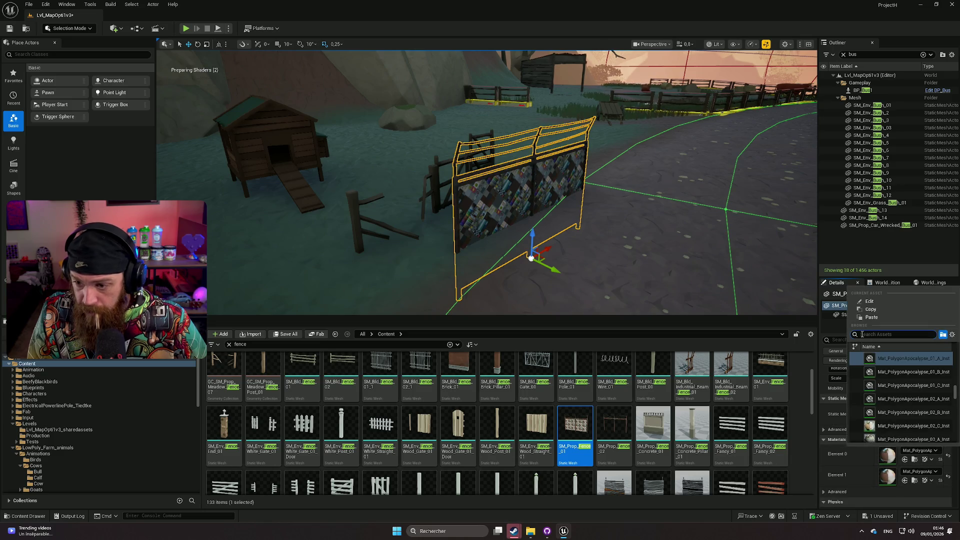
{"action": "type", "text": "wi"}
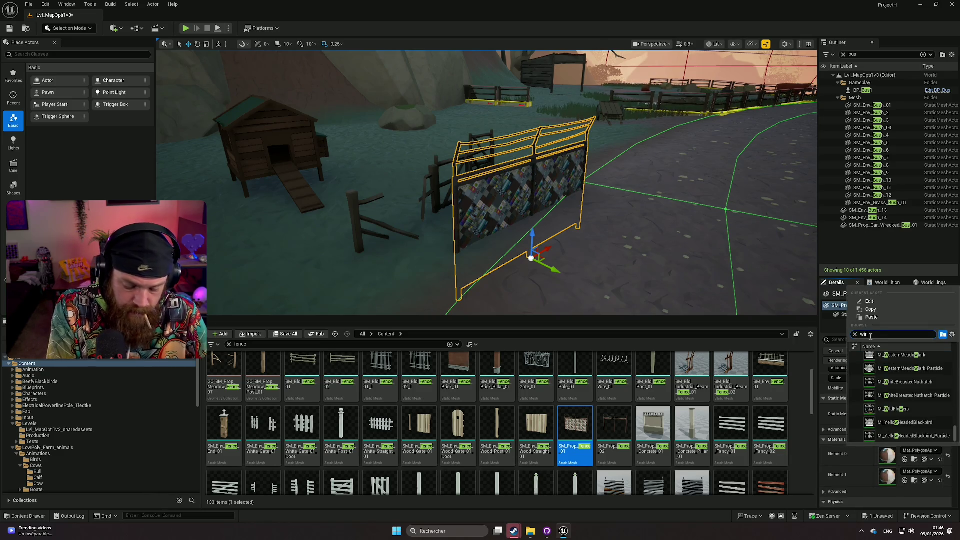
{"action": "type", "text": "re"}
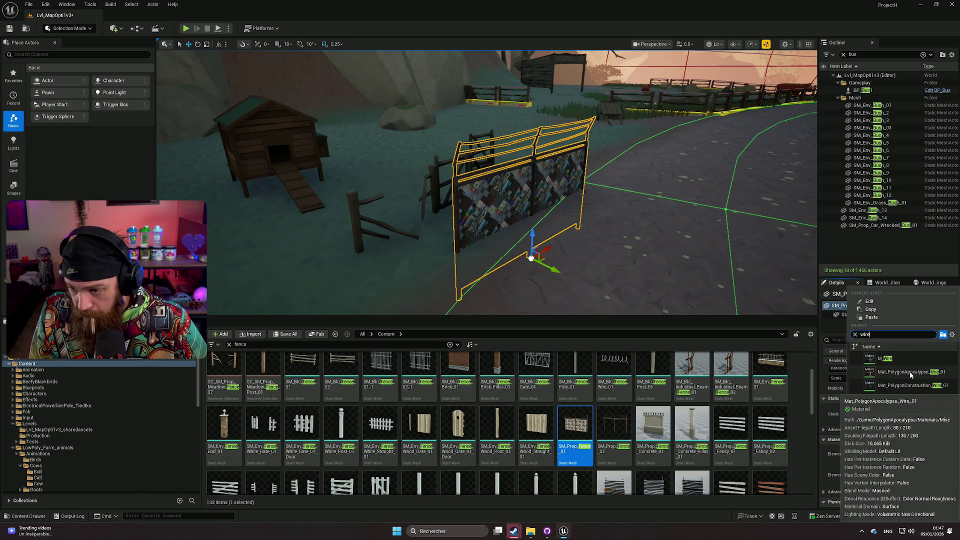
{"action": "left_click", "coordinate": [885, 358]}
{"action": "left_click", "coordinate": [400, 261]}
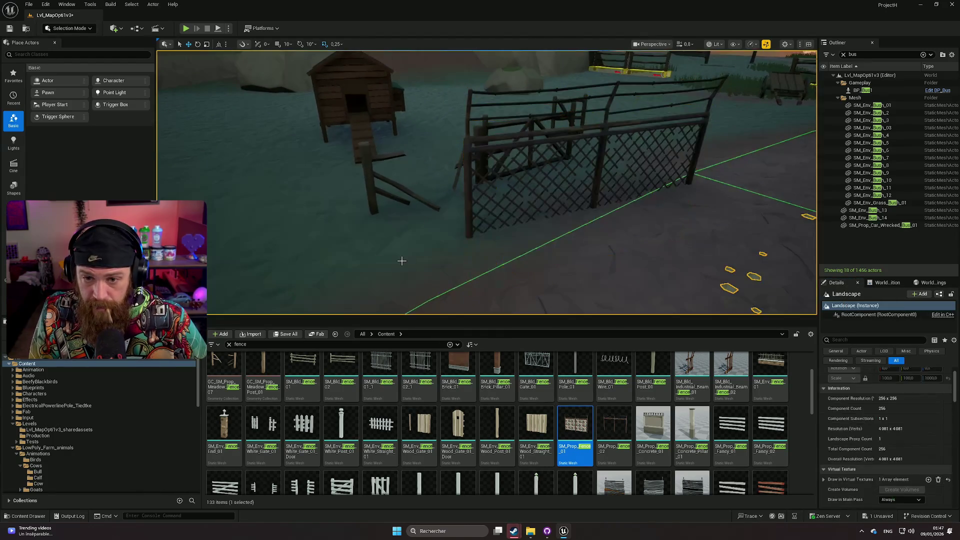
Step: Delete the broken meadow fence pieces and the small wooden gate
{"action": "mouse_move", "coordinate": [485, 201]}
{"action": "left_mouse_down"}
{"action": "mouse_move", "coordinate": [442, 205]}
{"action": "mouse_move", "coordinate": [428, 257]}
{"action": "left_mouse_up"}
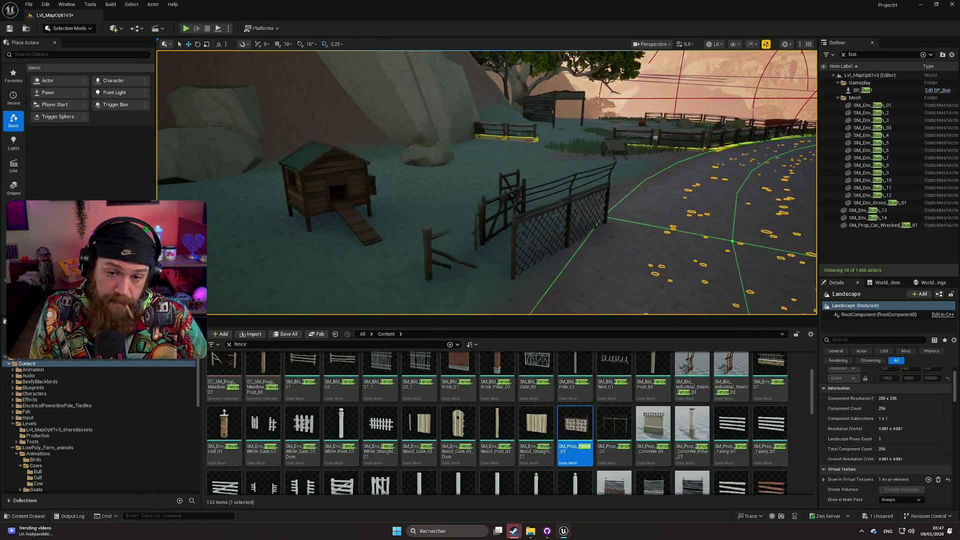
{"action": "left_click", "coordinate": [428, 257]}
{"action": "key", "text": "Delete"}
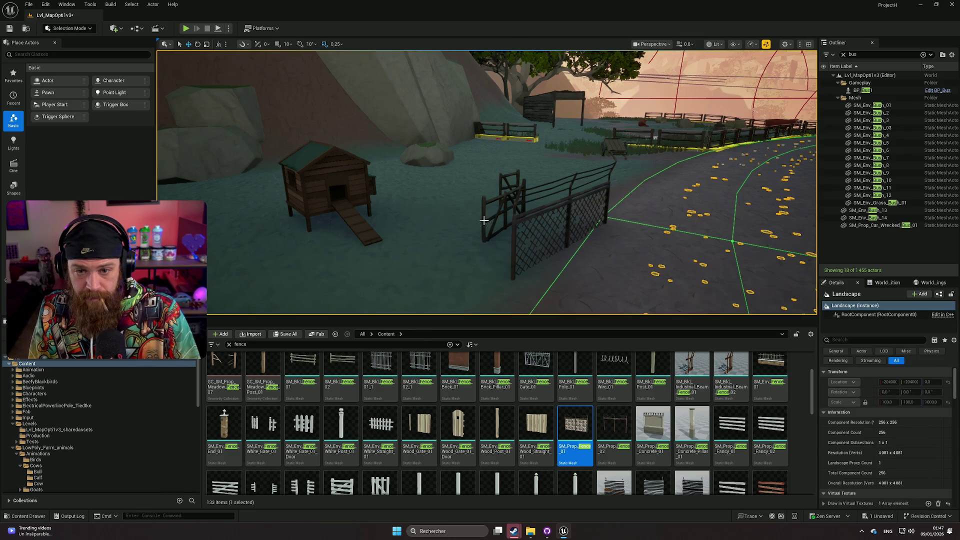
{"action": "left_click", "coordinate": [505, 175]}
{"action": "key", "text": "Delete"}
Step: Turn the chain-link fence a quarter turn, undo a stray scale, and move it toward the coop
{"action": "left_click", "coordinate": [566, 242]}
{"action": "mouse_move", "coordinate": [587, 301]}
{"action": "left_mouse_down"}
{"action": "mouse_move", "coordinate": [560, 303]}
{"action": "mouse_move", "coordinate": [591, 299]}
{"action": "mouse_move", "coordinate": [528, 267]}
{"action": "left_mouse_up"}
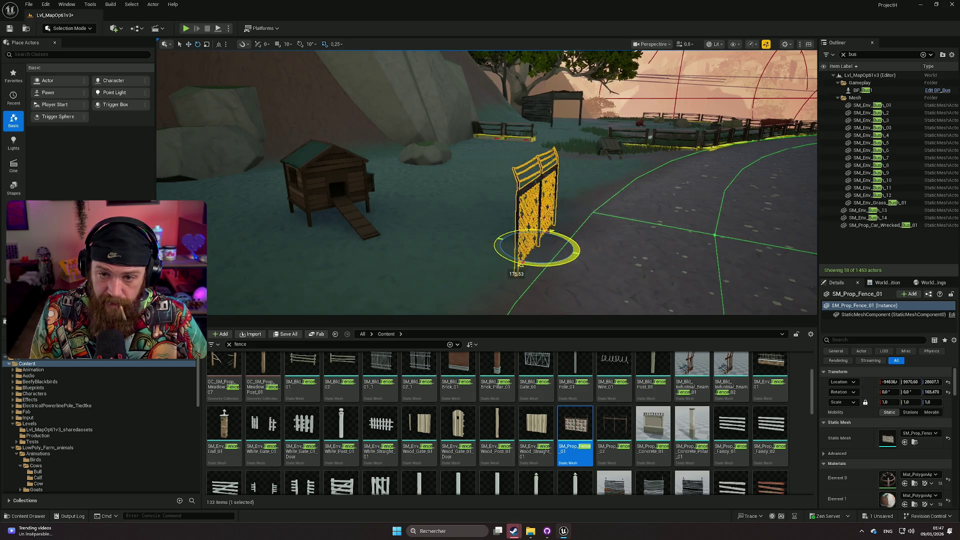
{"action": "left_click_drag", "start_coordinate": [481, 250], "coordinate": [520, 225]}
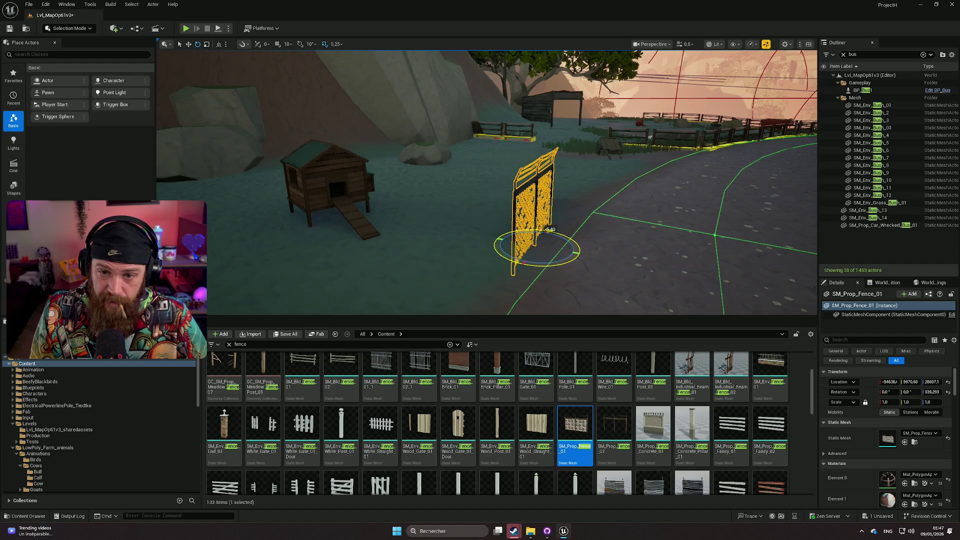
{"action": "mouse_move", "coordinate": [589, 270]}
{"action": "left_mouse_down"}
{"action": "mouse_move", "coordinate": [582, 240]}
{"action": "mouse_move", "coordinate": [581, 278]}
{"action": "mouse_move", "coordinate": [574, 265]}
{"action": "left_mouse_up"}
{"action": "key", "text": "ctrl+z"}
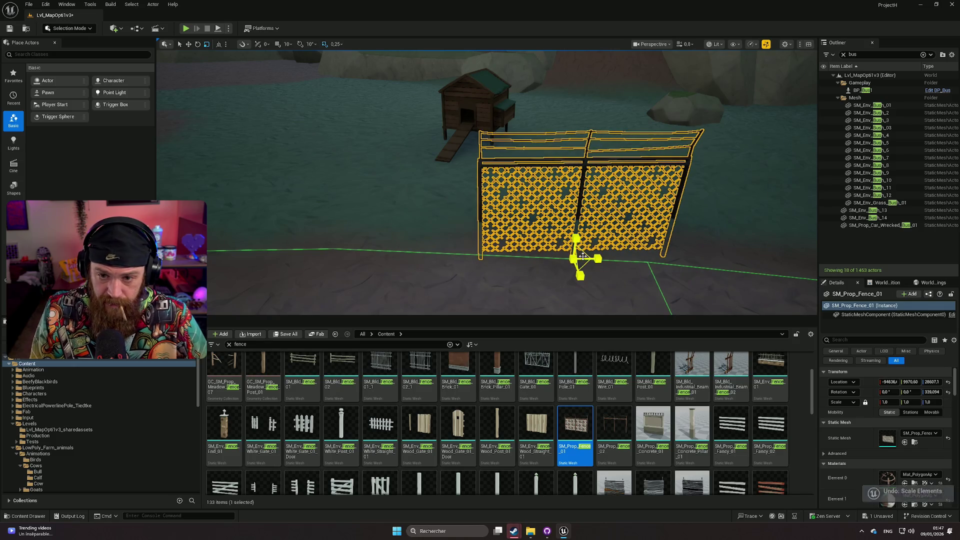
{"action": "mouse_move", "coordinate": [581, 277]}
{"action": "left_mouse_down"}
{"action": "mouse_move", "coordinate": [573, 253]}
{"action": "mouse_move", "coordinate": [615, 231]}
{"action": "mouse_move", "coordinate": [575, 235]}
{"action": "mouse_move", "coordinate": [620, 228]}
{"action": "mouse_move", "coordinate": [520, 236]}
{"action": "mouse_move", "coordinate": [592, 175]}
{"action": "left_mouse_up"}
{"action": "left_click", "coordinate": [552, 203]}
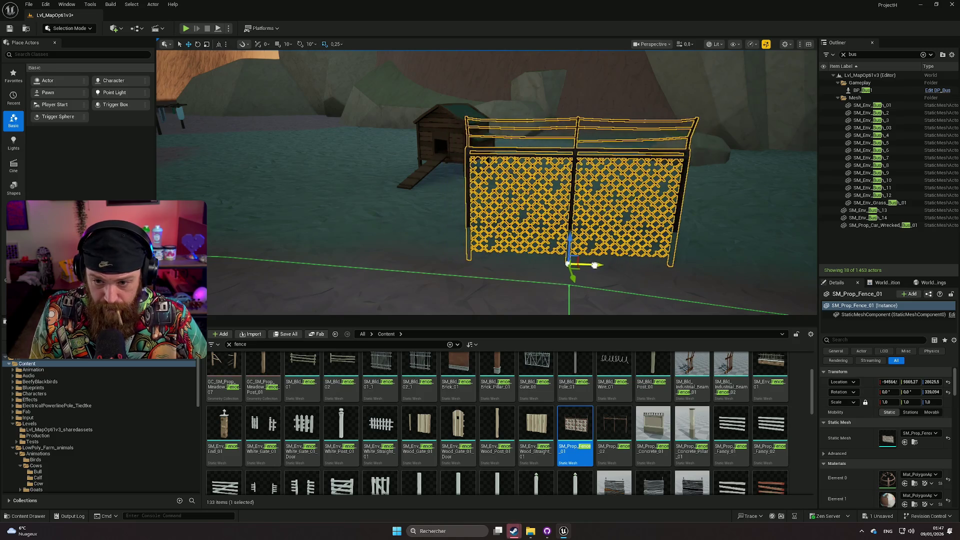
{"action": "mouse_move", "coordinate": [523, 231]}
{"action": "left_mouse_down"}
{"action": "mouse_move", "coordinate": [520, 240]}
{"action": "mouse_move", "coordinate": [523, 230]}
{"action": "mouse_move", "coordinate": [625, 263]}
{"action": "mouse_move", "coordinate": [603, 260]}
{"action": "mouse_move", "coordinate": [551, 225]}
{"action": "left_mouse_up"}
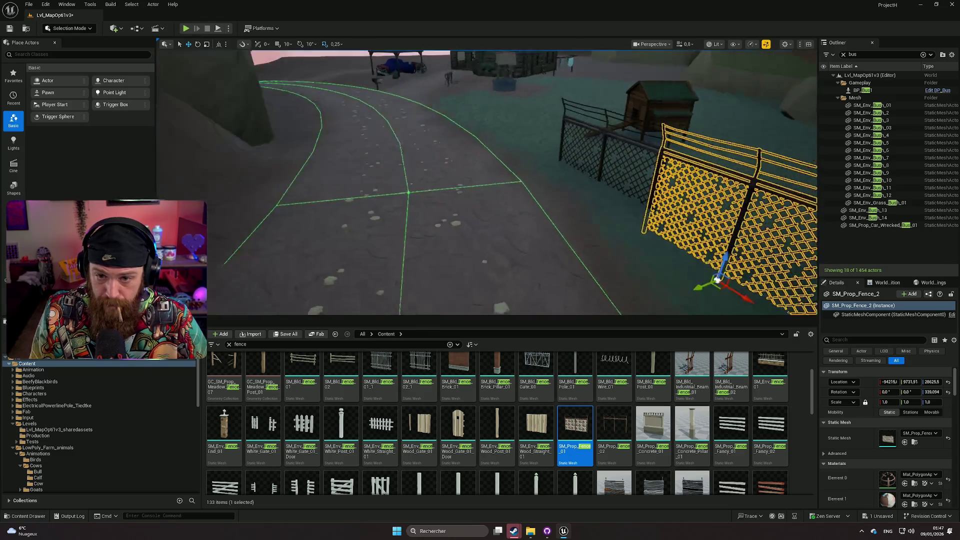
Step: Slide SM_Prop_Fence_2 along X and Y until its end post meets the first panel
{"action": "key", "text": "f"}
{"action": "left_click_drag", "start_coordinate": [480, 240], "coordinate": [470, 221]}
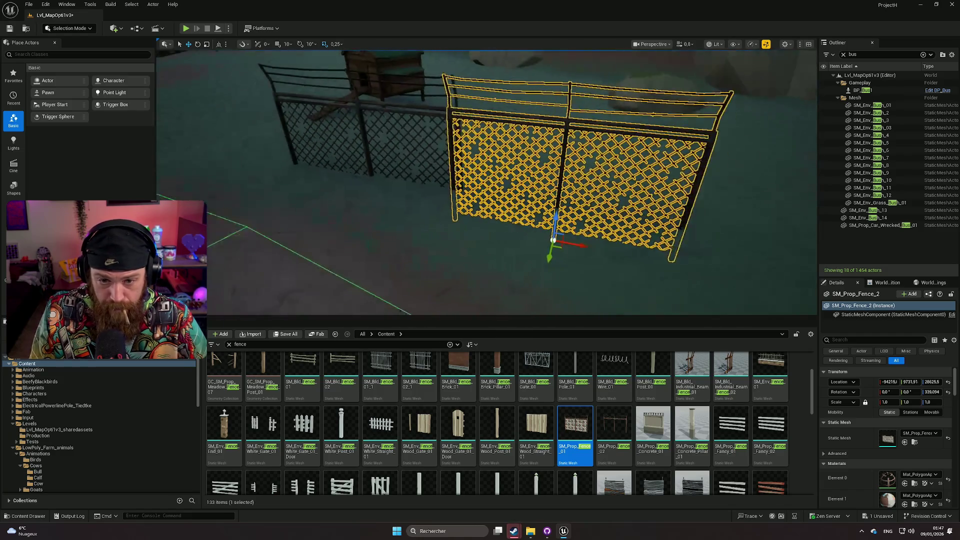
{"action": "mouse_move", "coordinate": [584, 243]}
{"action": "left_mouse_down"}
{"action": "mouse_move", "coordinate": [631, 256]}
{"action": "mouse_move", "coordinate": [591, 248]}
{"action": "mouse_move", "coordinate": [561, 215]}
{"action": "left_mouse_up"}
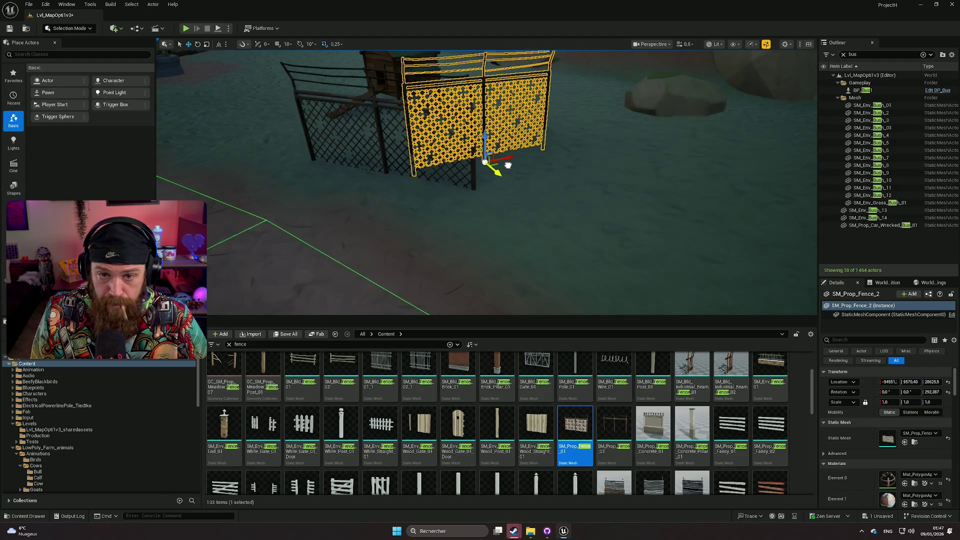
{"action": "scroll", "coordinate": [515, 207], "scroll_direction": "up", "scroll_amount": 6}
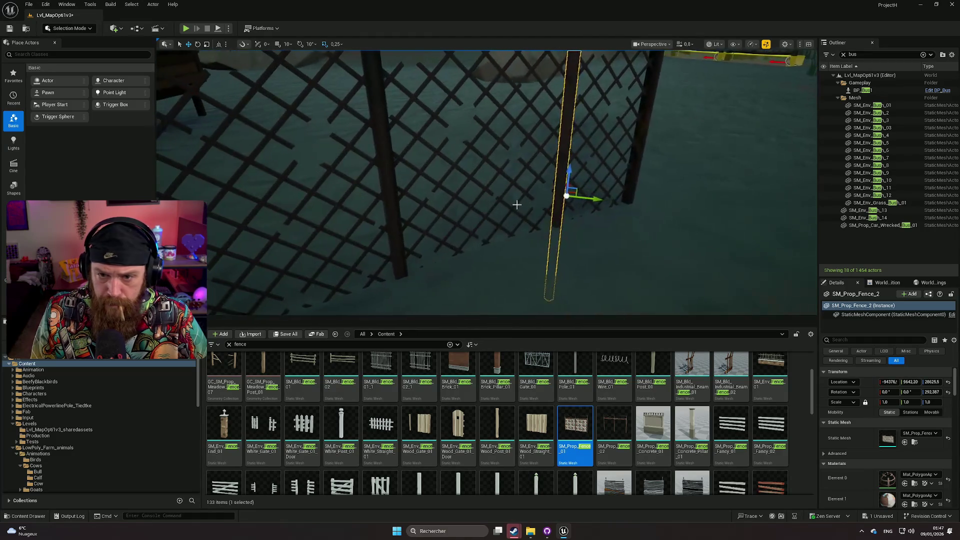
{"action": "scroll", "coordinate": [482, 193], "scroll_direction": "down", "scroll_amount": 2}
{"action": "mouse_move", "coordinate": [481, 193]}
{"action": "left_mouse_down"}
{"action": "mouse_move", "coordinate": [555, 211]}
{"action": "mouse_move", "coordinate": [482, 178]}
{"action": "left_mouse_up"}
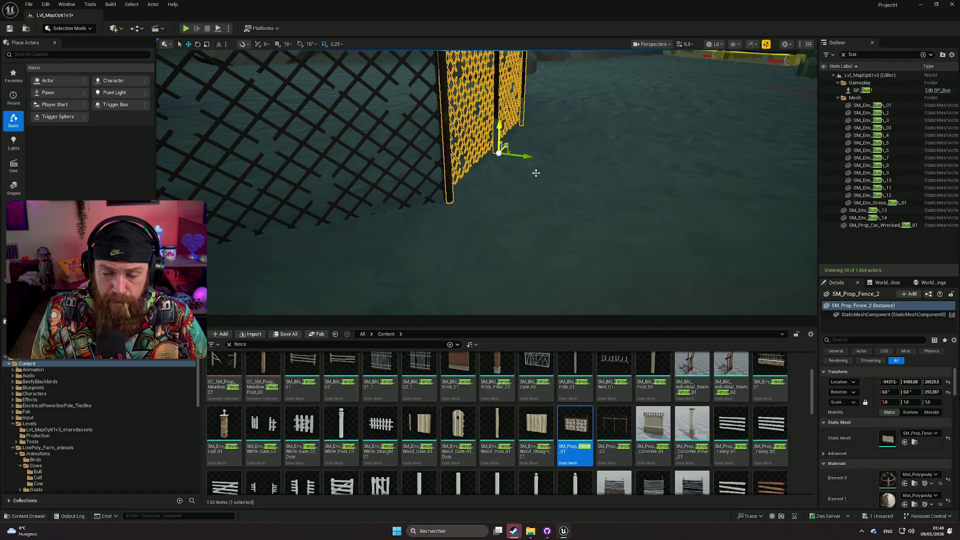
{"action": "scroll", "coordinate": [521, 164], "scroll_direction": "down", "scroll_amount": 5}
{"action": "scroll", "coordinate": [521, 163], "scroll_direction": "up", "scroll_amount": 5}
{"action": "mouse_move", "coordinate": [565, 220]}
{"action": "left_mouse_down"}
{"action": "mouse_move", "coordinate": [476, 200]}
{"action": "mouse_move", "coordinate": [507, 193]}
{"action": "left_mouse_up"}
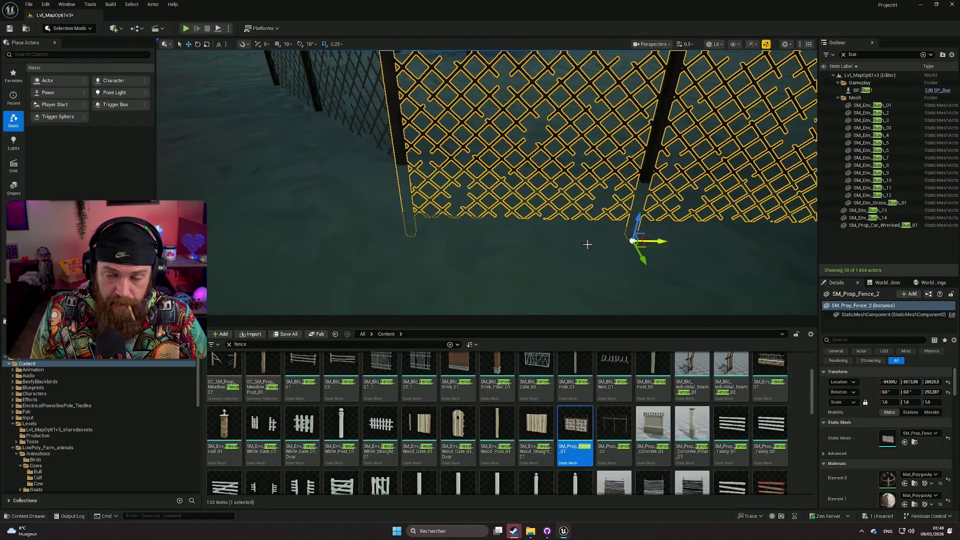
{"action": "scroll", "coordinate": [605, 244], "scroll_direction": "down", "scroll_amount": 3}
{"action": "left_click", "coordinate": [562, 268]}
{"action": "mouse_move", "coordinate": [562, 268]}
{"action": "left_mouse_down"}
{"action": "mouse_move", "coordinate": [555, 295]}
{"action": "mouse_move", "coordinate": [511, 305]}
{"action": "mouse_move", "coordinate": [510, 275]}
{"action": "left_mouse_up"}
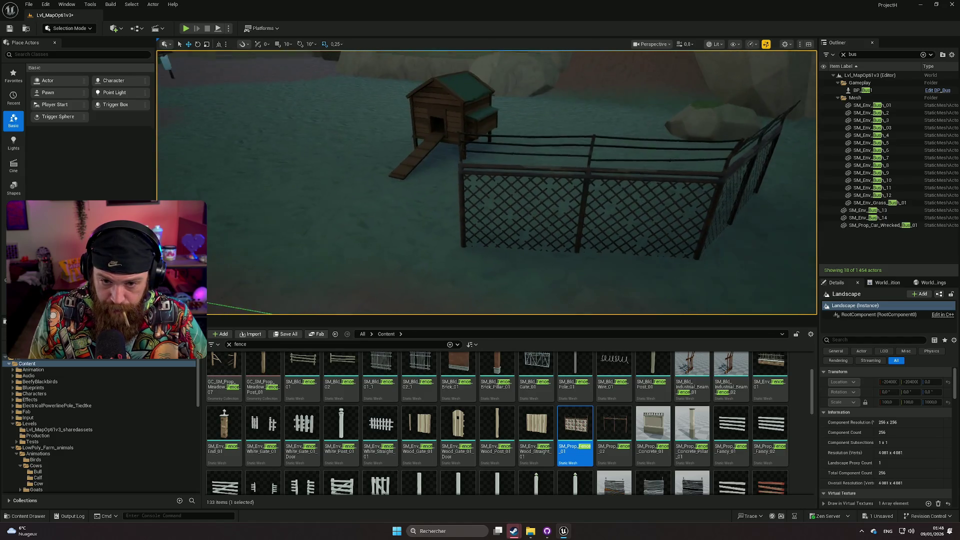
Step: Duplicate the second chain-link fence and slide SM_Prop_Fence_3 along X into line
{"action": "left_click_drag", "start_coordinate": [510, 275], "coordinate": [508, 308]}
{"action": "mouse_move", "coordinate": [560, 260]}
{"action": "left_mouse_down"}
{"action": "mouse_move", "coordinate": [630, 250]}
{"action": "mouse_move", "coordinate": [406, 255]}
{"action": "mouse_move", "coordinate": [561, 253]}
{"action": "left_mouse_up"}
{"action": "left_click", "coordinate": [504, 220]}
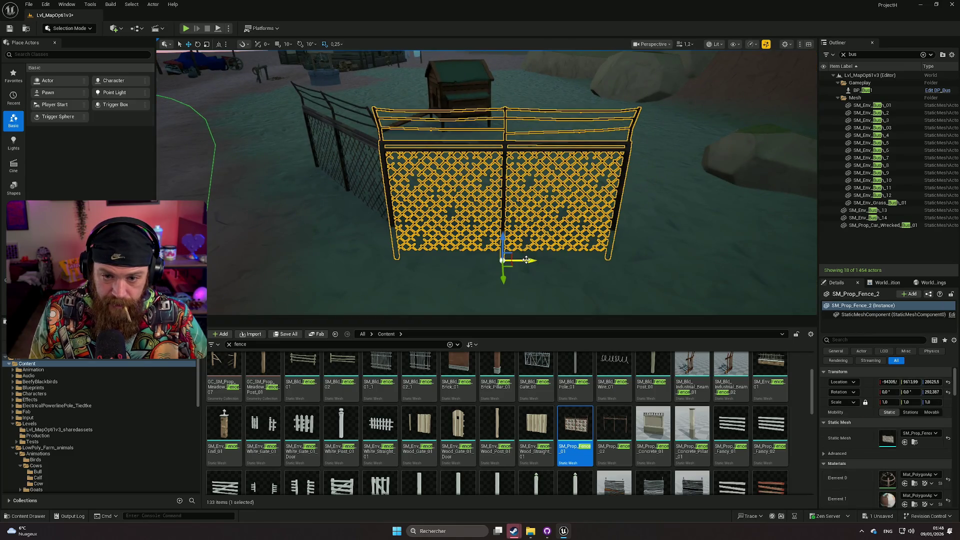
{"action": "mouse_move", "coordinate": [626, 259]}
{"action": "left_mouse_down"}
{"action": "mouse_move", "coordinate": [757, 264]}
{"action": "mouse_move", "coordinate": [748, 256]}
{"action": "left_mouse_up"}
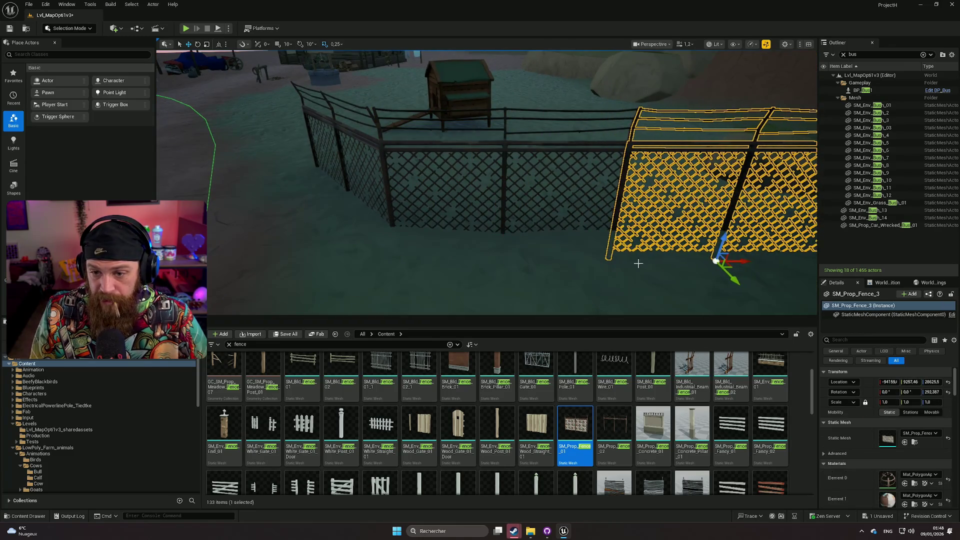
{"action": "key", "text": "f"}
{"action": "left_click_drag", "start_coordinate": [571, 274], "coordinate": [544, 246]}
{"action": "mouse_move", "coordinate": [645, 235]}
{"action": "left_mouse_down"}
{"action": "mouse_move", "coordinate": [695, 234]}
{"action": "mouse_move", "coordinate": [670, 237]}
{"action": "left_mouse_up"}
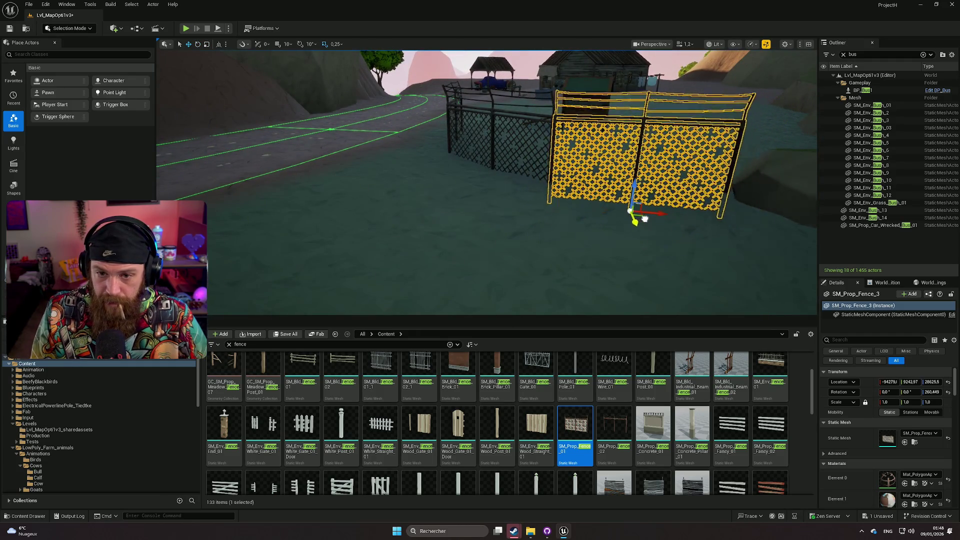
Step: Check the new fence join up close, then view the extended enclosure from a distance
{"action": "left_click_drag", "start_coordinate": [643, 211], "coordinate": [643, 210]}
{"action": "left_click_drag", "start_coordinate": [548, 207], "coordinate": [548, 206]}
{"action": "left_click_drag", "start_coordinate": [606, 198], "coordinate": [581, 212]}
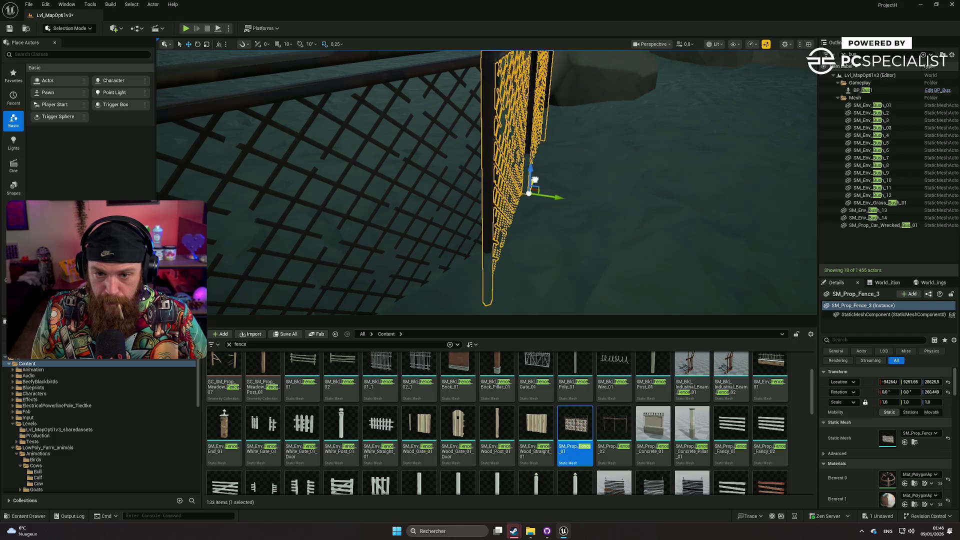
{"action": "left_click_drag", "start_coordinate": [536, 175], "coordinate": [631, 244]}
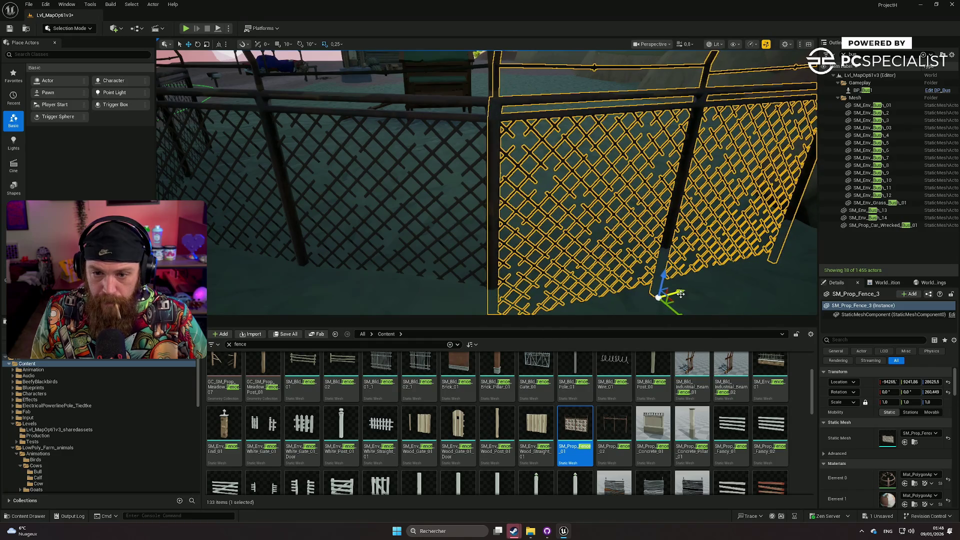
{"action": "left_click", "coordinate": [738, 305]}
{"action": "mouse_move", "coordinate": [738, 305]}
{"action": "left_mouse_down"}
{"action": "mouse_move", "coordinate": [650, 280]}
{"action": "mouse_move", "coordinate": [633, 310]}
{"action": "mouse_move", "coordinate": [704, 260]}
{"action": "mouse_move", "coordinate": [650, 262]}
{"action": "mouse_move", "coordinate": [710, 254]}
{"action": "mouse_move", "coordinate": [712, 302]}
{"action": "left_mouse_up"}
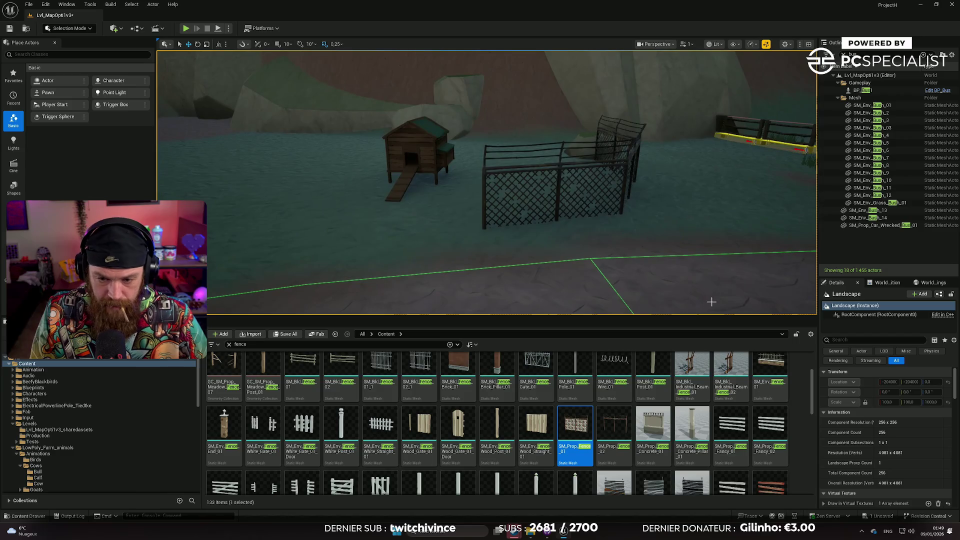
{"action": "scroll", "coordinate": [600, 430], "scroll_direction": "up", "scroll_amount": 3}
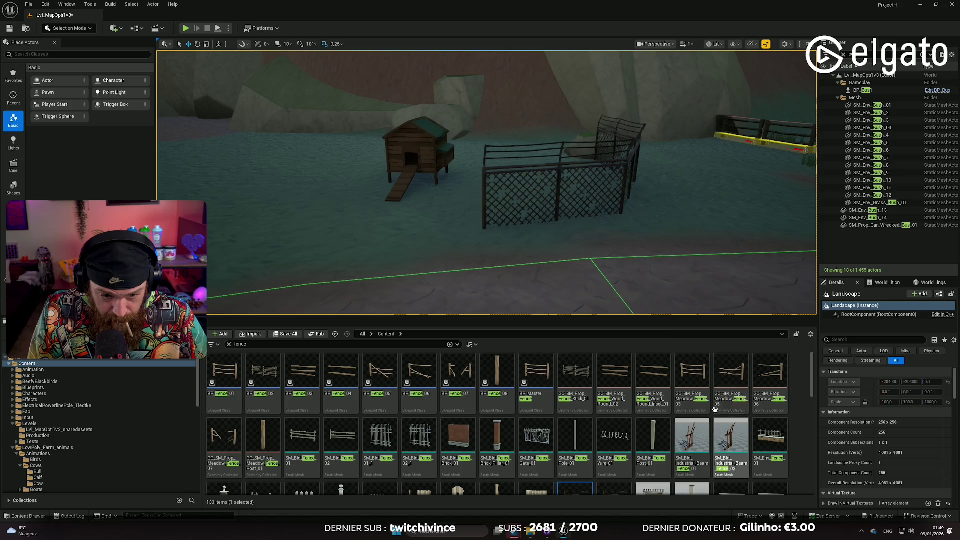
{"action": "scroll", "coordinate": [628, 416], "scroll_direction": "down", "scroll_amount": 10}
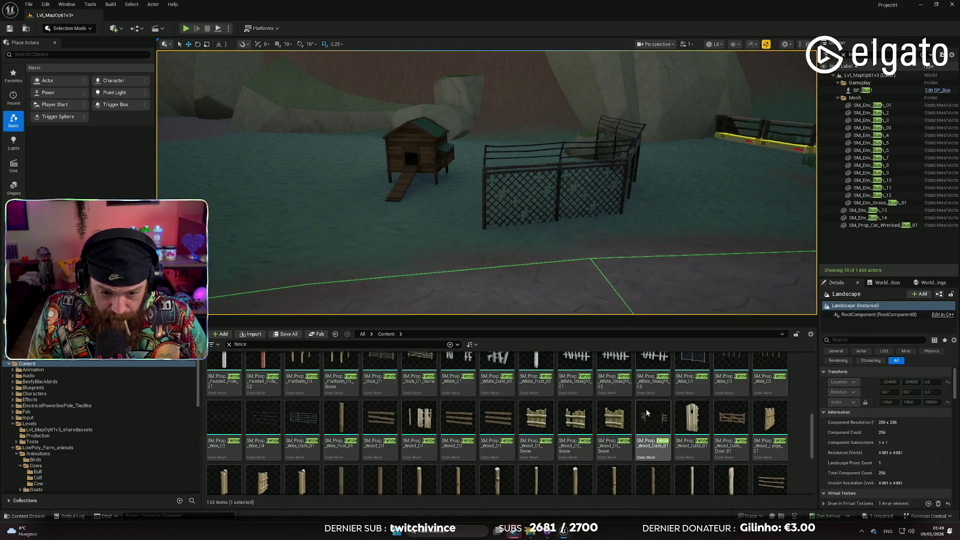
{"action": "scroll", "coordinate": [691, 415], "scroll_direction": "down", "scroll_amount": 2}
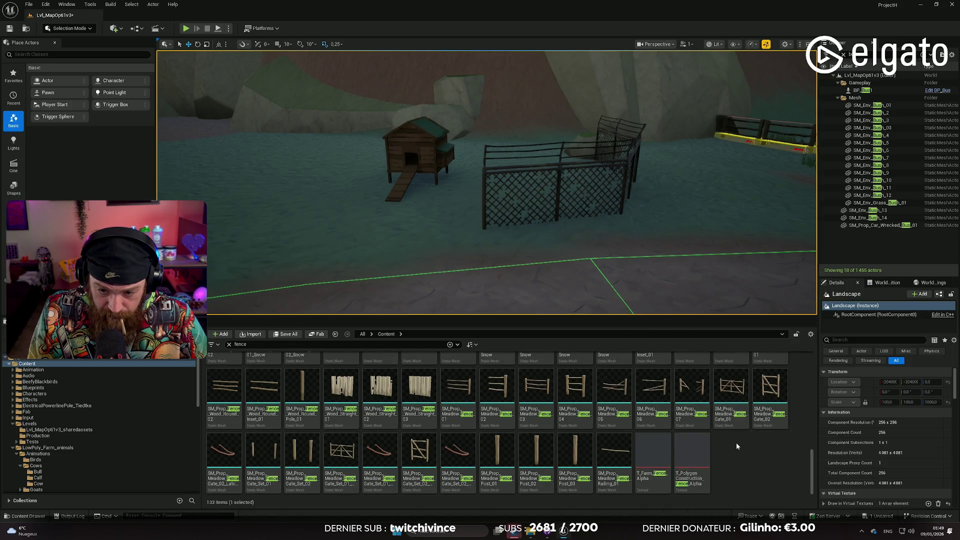
{"action": "scroll", "coordinate": [709, 438], "scroll_direction": "up", "scroll_amount": 2}
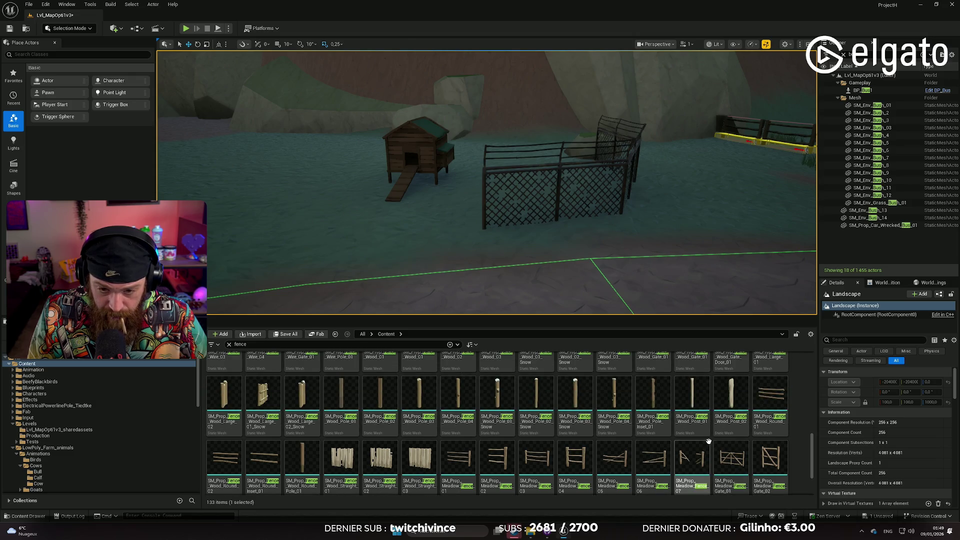
{"action": "scroll", "coordinate": [709, 441], "scroll_direction": "up", "scroll_amount": 2}
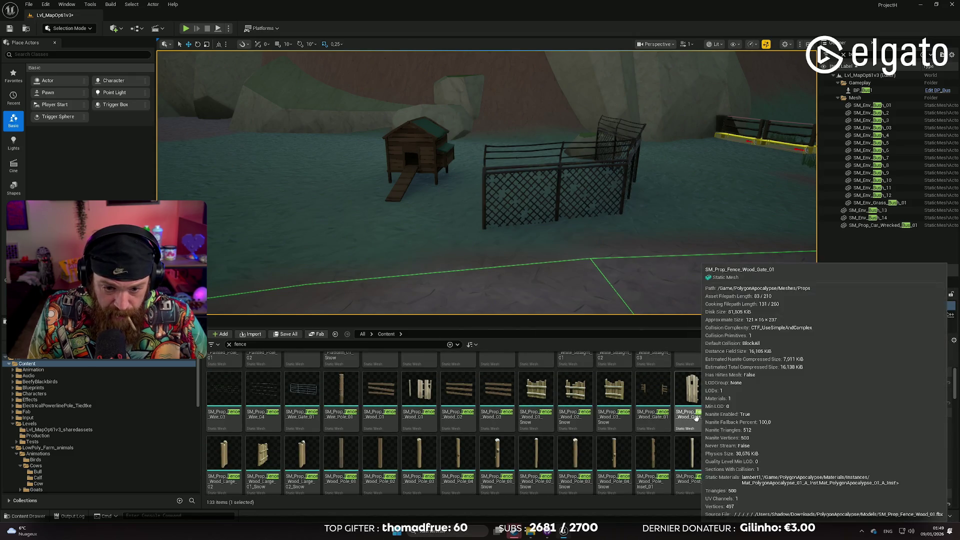
{"action": "scroll", "coordinate": [701, 416], "scroll_direction": "up", "scroll_amount": 3}
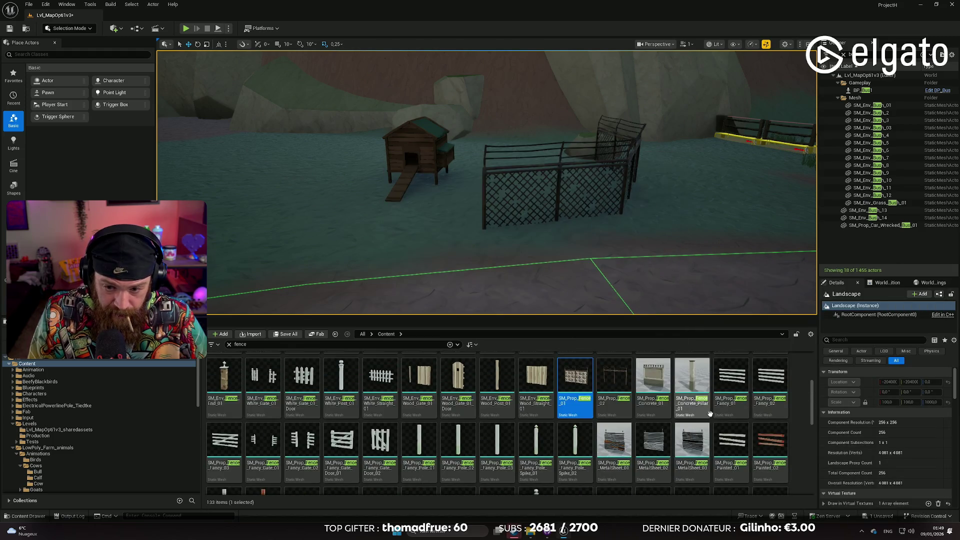
{"action": "scroll", "coordinate": [710, 413], "scroll_direction": "up", "scroll_amount": 3}
{"action": "scroll", "coordinate": [733, 417], "scroll_direction": "up", "scroll_amount": 1}
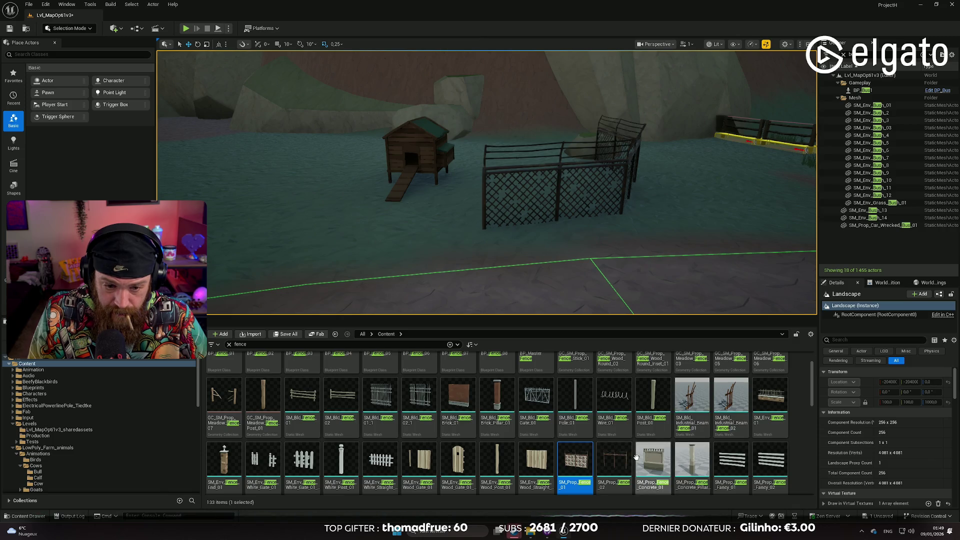
{"action": "mouse_move", "coordinate": [595, 263]}
{"action": "left_mouse_down"}
{"action": "mouse_move", "coordinate": [631, 256]}
{"action": "mouse_move", "coordinate": [595, 262]}
{"action": "left_mouse_up"}
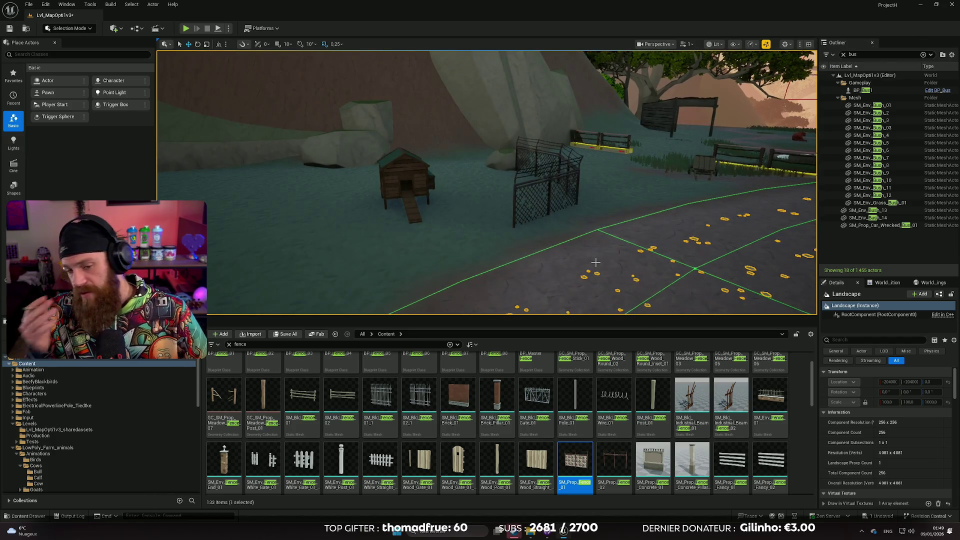
{"action": "left_click_drag", "start_coordinate": [538, 233], "coordinate": [539, 233]}
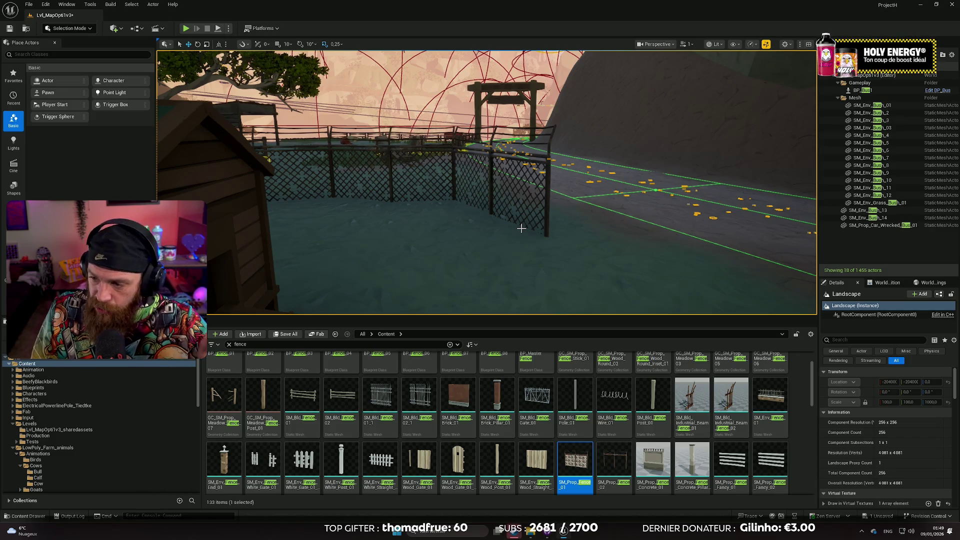
{"action": "left_click_drag", "start_coordinate": [538, 233], "coordinate": [539, 233]}
{"action": "scroll", "coordinate": [538, 234], "scroll_direction": "down", "scroll_amount": 1}
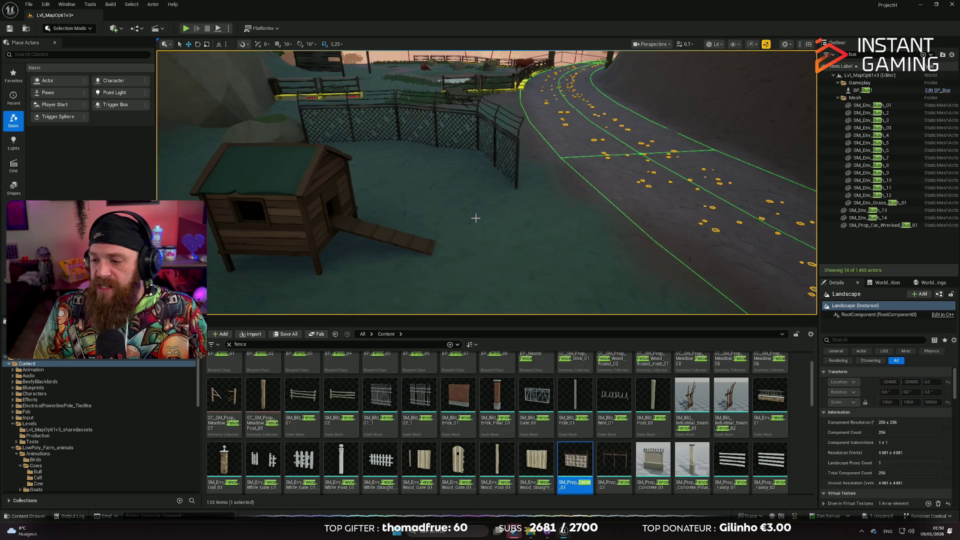
{"action": "left_click_drag", "start_coordinate": [472, 185], "coordinate": [497, 201]}
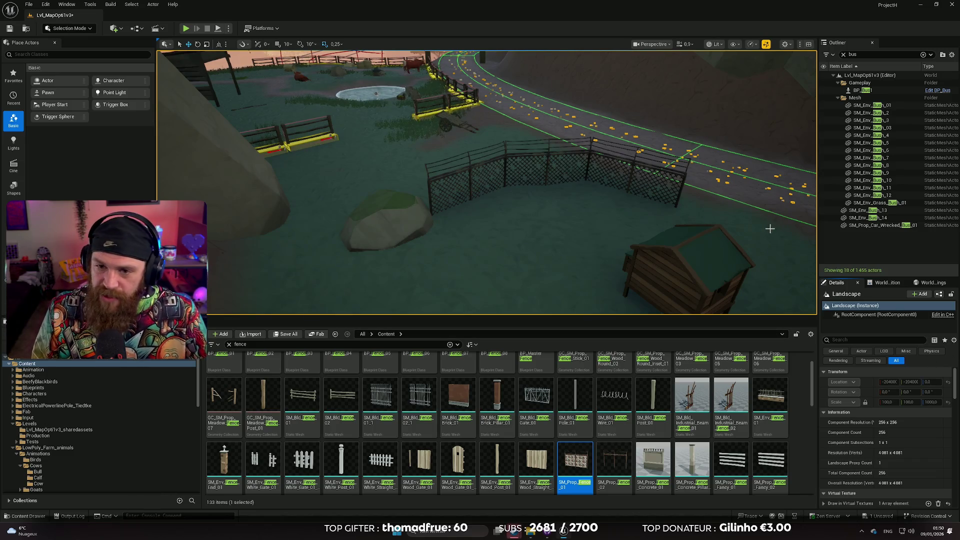
{"action": "key", "text": "w"}
{"action": "scroll", "coordinate": [767, 232], "scroll_direction": "down", "scroll_amount": 2}
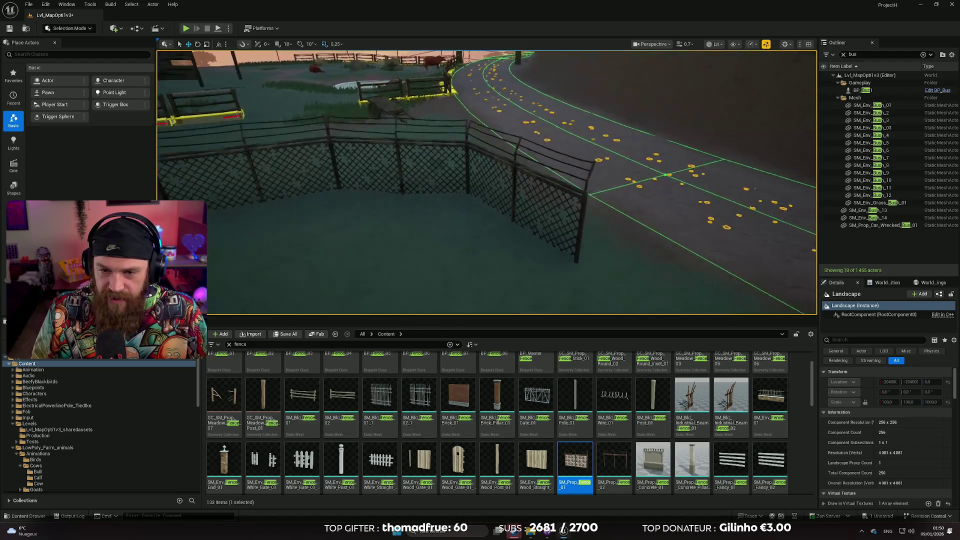
{"action": "scroll", "coordinate": [487, 182], "scroll_direction": "up", "scroll_amount": 2}
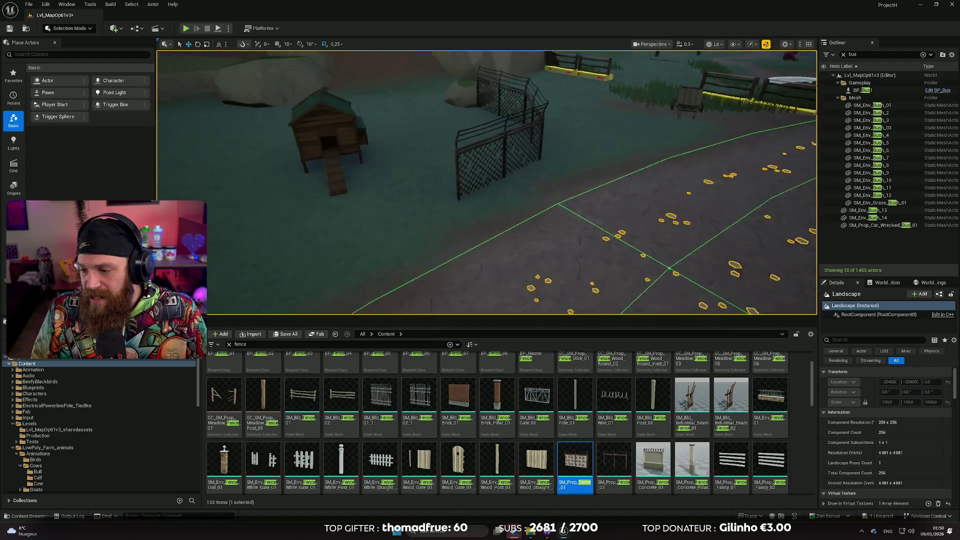
{"action": "scroll", "coordinate": [486, 182], "scroll_direction": "down", "scroll_amount": 1}
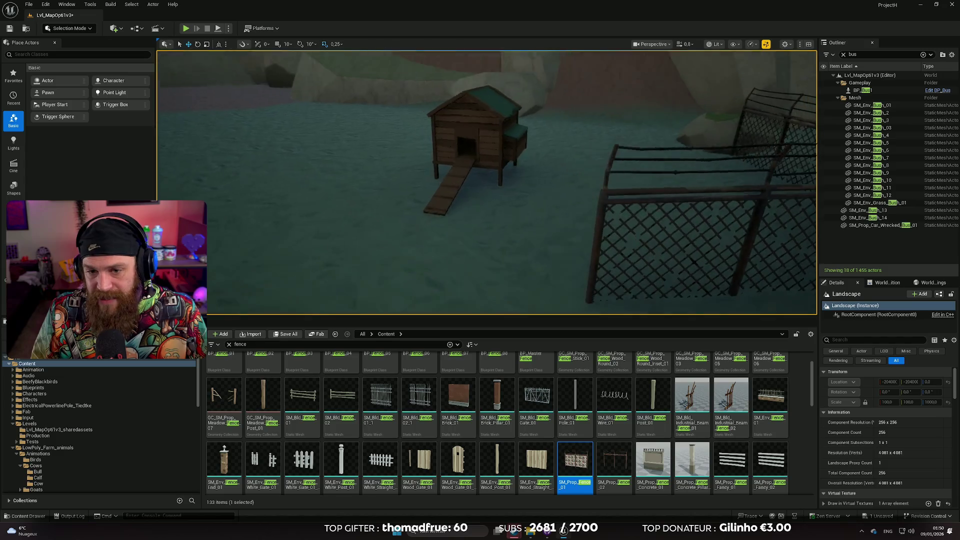
{"action": "mouse_move", "coordinate": [487, 182]}
{"action": "left_mouse_down"}
{"action": "mouse_move", "coordinate": [570, 160]}
{"action": "mouse_move", "coordinate": [511, 175]}
{"action": "mouse_move", "coordinate": [505, 200]}
{"action": "mouse_move", "coordinate": [502, 180]}
{"action": "mouse_move", "coordinate": [475, 170]}
{"action": "mouse_move", "coordinate": [477, 191]}
{"action": "mouse_move", "coordinate": [450, 201]}
{"action": "mouse_move", "coordinate": [732, 222]}
{"action": "left_mouse_up"}
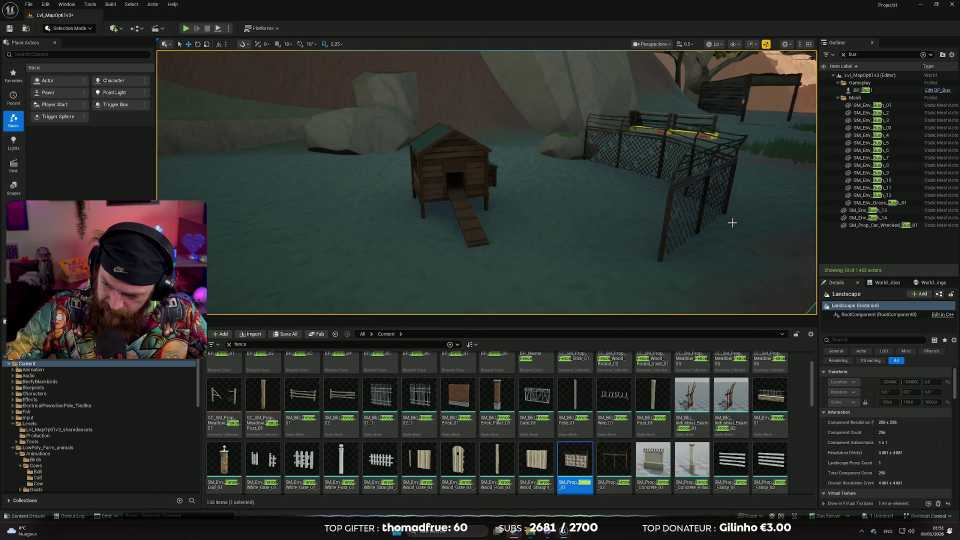
{"action": "left_click_drag", "start_coordinate": [739, 194], "coordinate": [693, 194]}
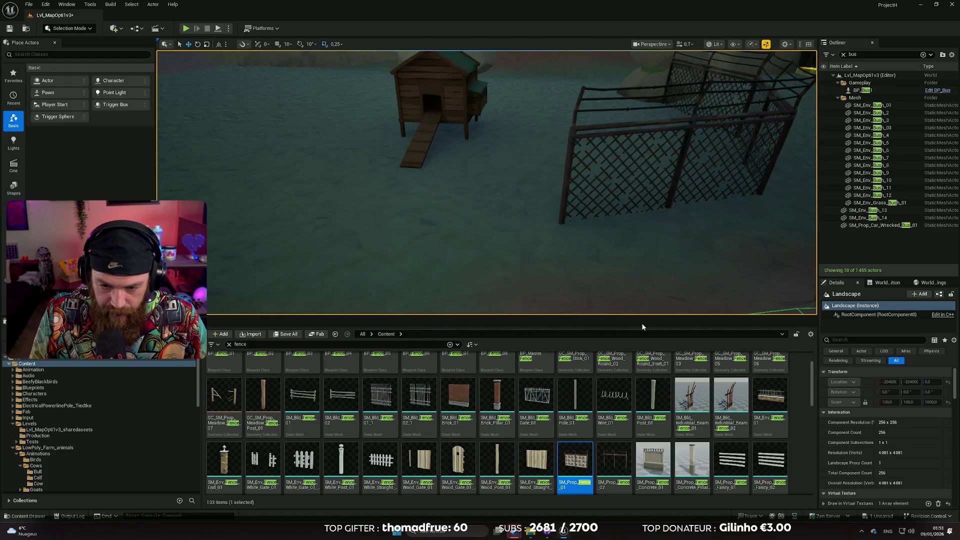
{"action": "scroll", "coordinate": [630, 400], "scroll_direction": "down", "scroll_amount": 1}
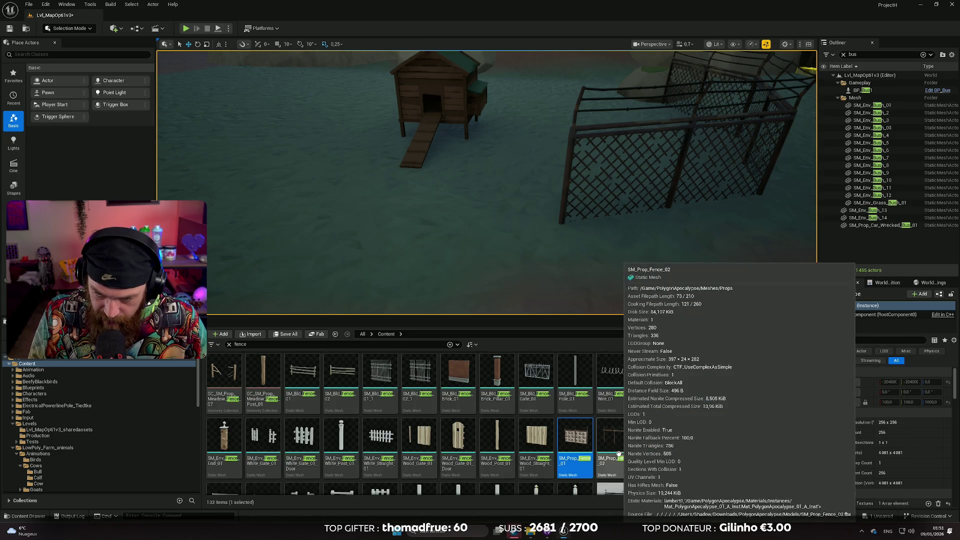
{"action": "scroll", "coordinate": [635, 450], "scroll_direction": "down", "scroll_amount": 3}
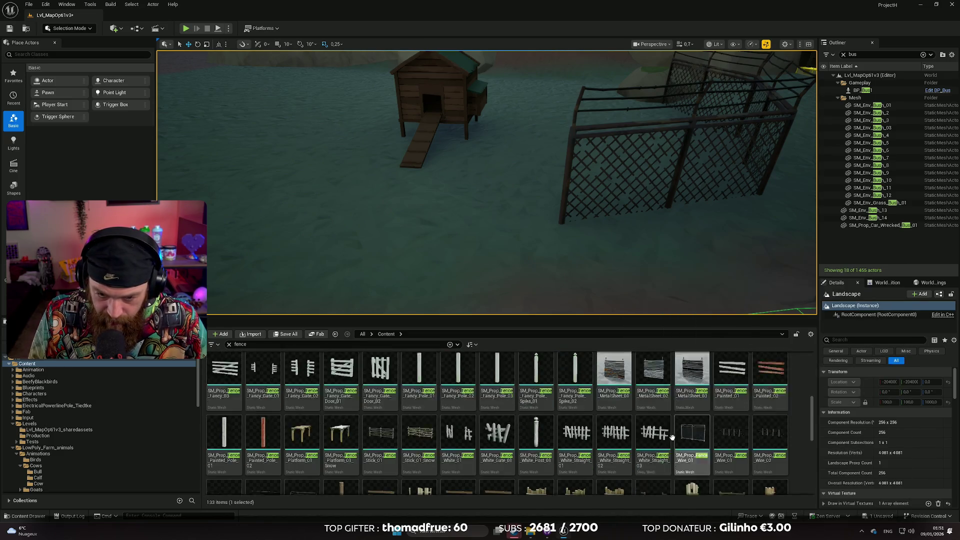
{"action": "scroll", "coordinate": [498, 398], "scroll_direction": "up", "scroll_amount": 2}
{"action": "scroll", "coordinate": [590, 393], "scroll_direction": "up", "scroll_amount": 1}
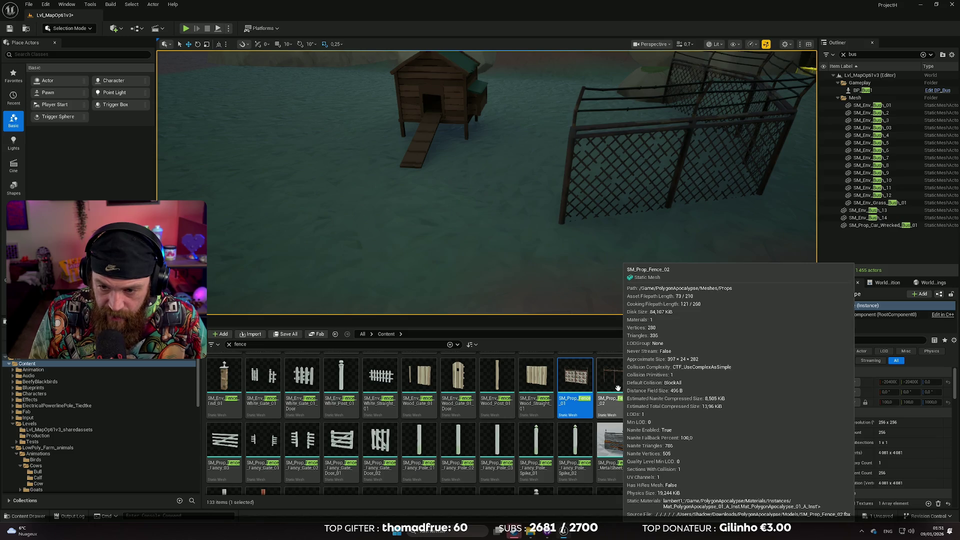
{"action": "scroll", "coordinate": [459, 367], "scroll_direction": "up", "scroll_amount": 2}
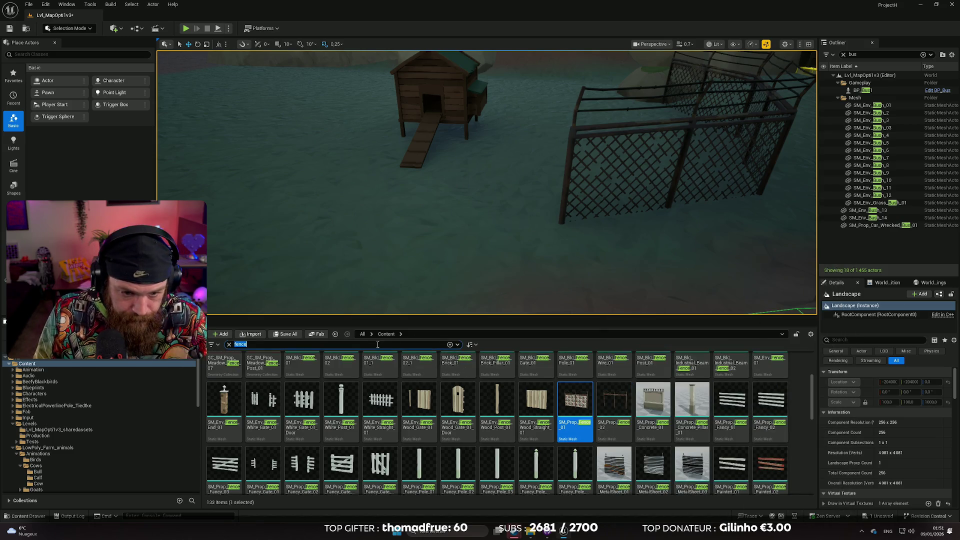
{"action": "type", "text": "door"}
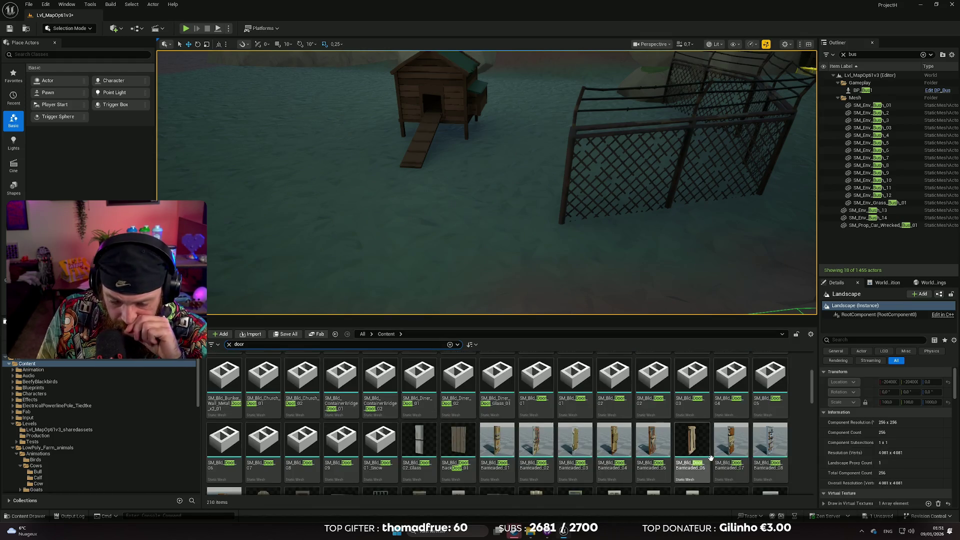
Step: Find SM_Prop_Chicken_Coop_Cage_Door_01 in the 'door' results and drop it between coop and fence
{"action": "scroll", "coordinate": [672, 448], "scroll_direction": "down", "scroll_amount": 2}
{"action": "scroll", "coordinate": [700, 441], "scroll_direction": "down", "scroll_amount": 2}
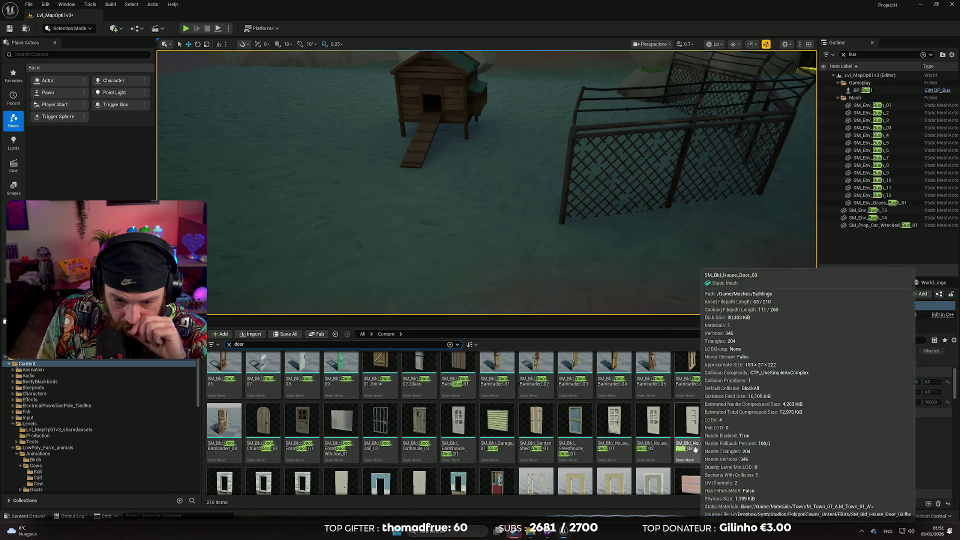
{"action": "scroll", "coordinate": [759, 433], "scroll_direction": "down", "scroll_amount": 5}
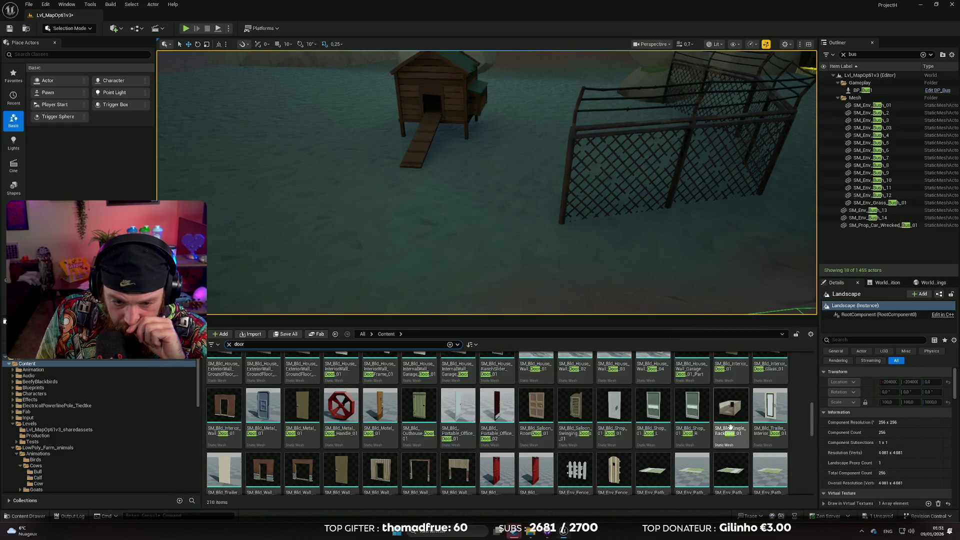
{"action": "scroll", "coordinate": [703, 427], "scroll_direction": "down", "scroll_amount": 1}
{"action": "scroll", "coordinate": [698, 425], "scroll_direction": "down", "scroll_amount": 6}
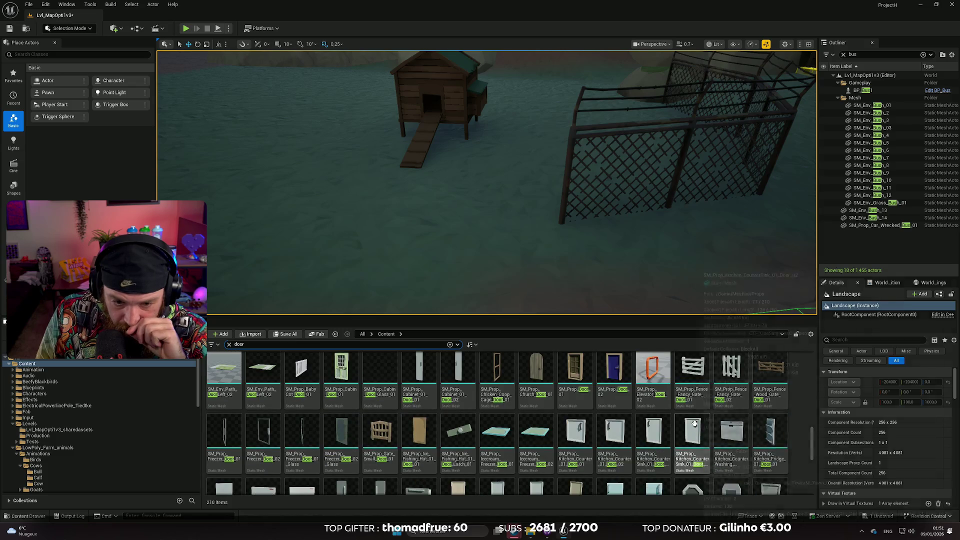
{"action": "scroll", "coordinate": [735, 416], "scroll_direction": "down", "scroll_amount": 3}
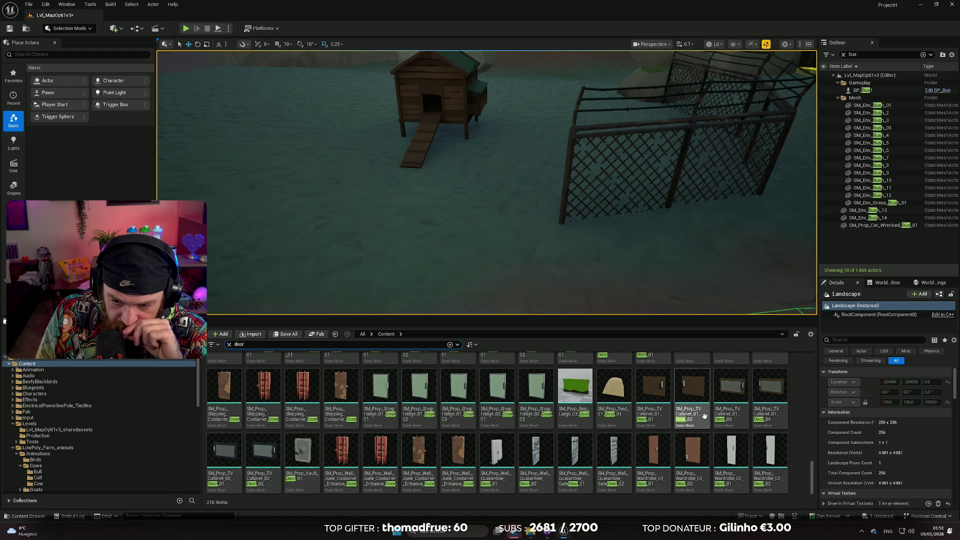
{"action": "scroll", "coordinate": [705, 417], "scroll_direction": "up", "scroll_amount": 3}
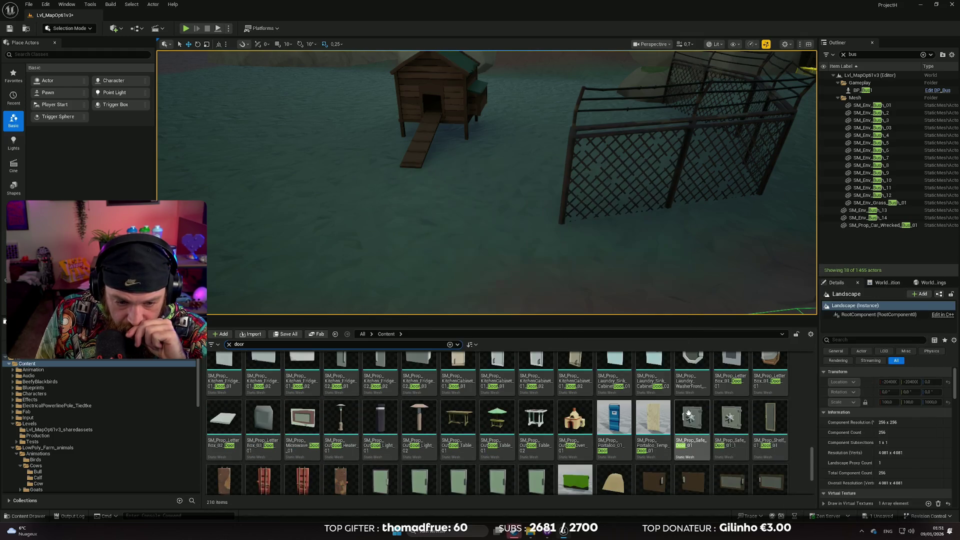
{"action": "scroll", "coordinate": [704, 411], "scroll_direction": "up", "scroll_amount": 4}
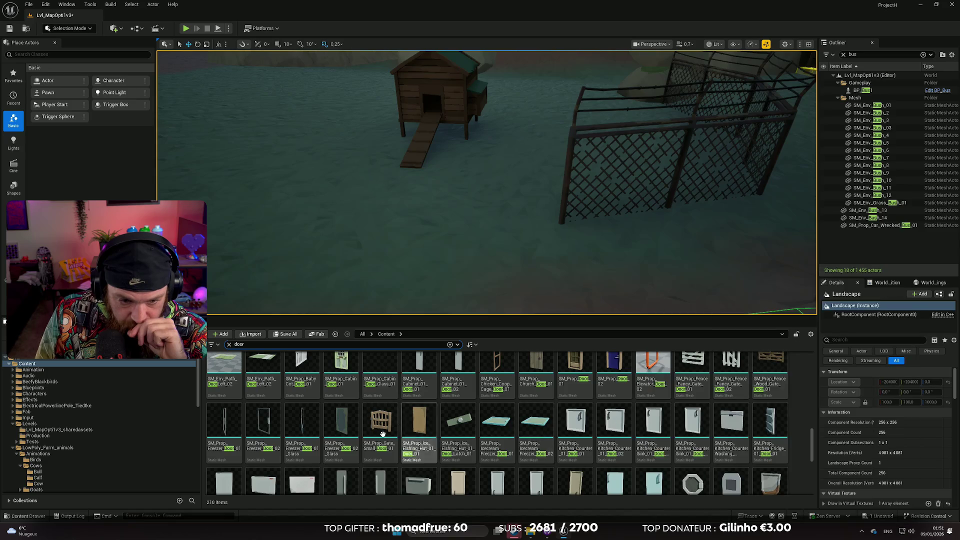
{"action": "scroll", "coordinate": [449, 425], "scroll_direction": "up", "scroll_amount": 2}
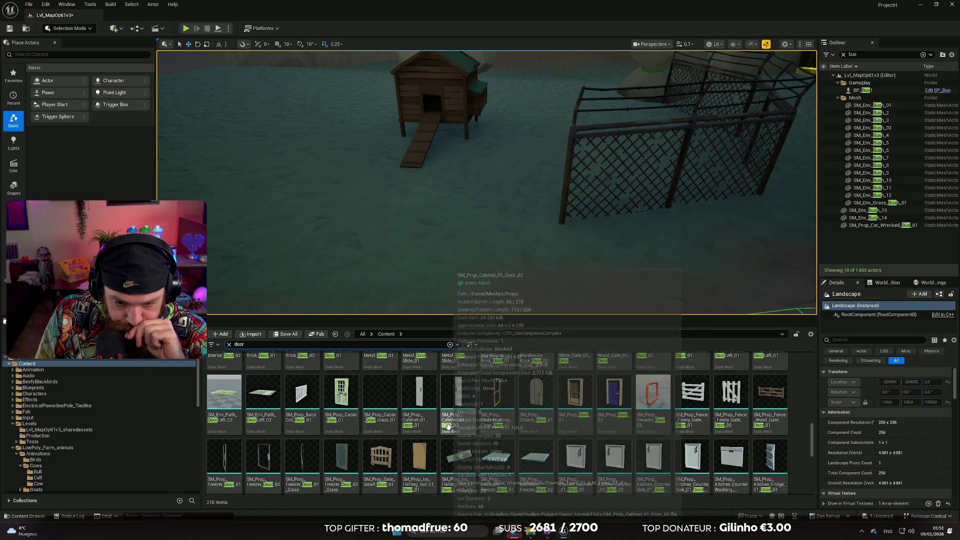
{"action": "left_click_drag", "start_coordinate": [496, 415], "coordinate": [513, 233]}
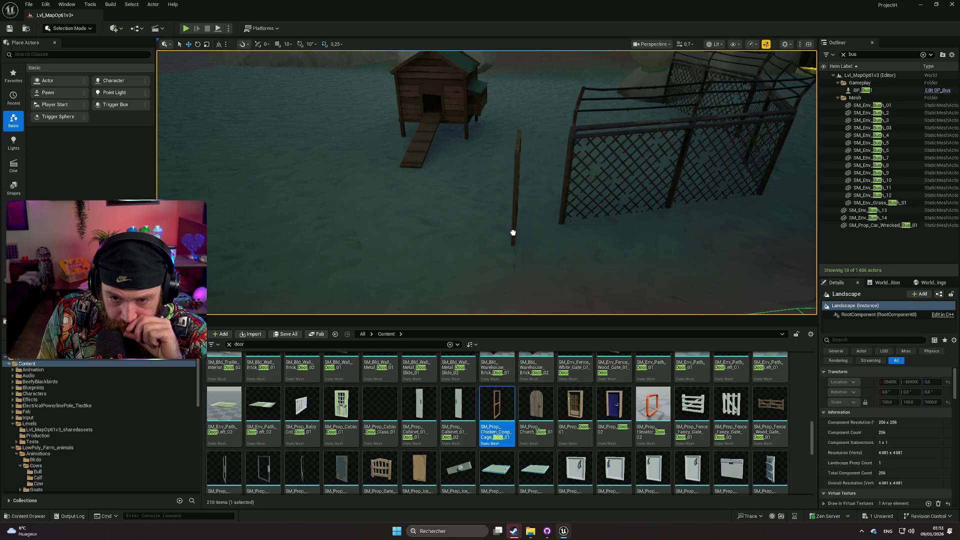
Step: Rotate and slide the cage door into the chain-link fence's open gap as a gate
{"action": "key", "text": "f"}
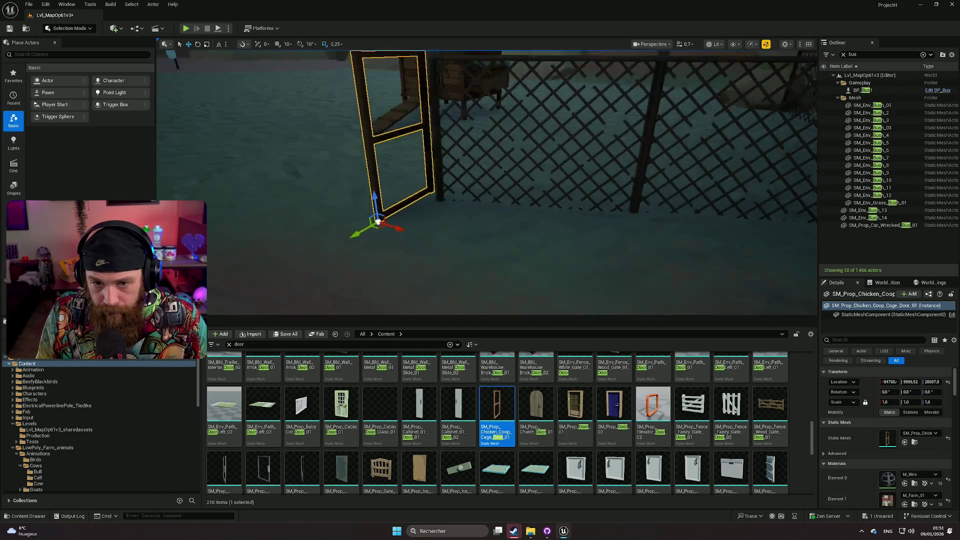
{"action": "mouse_move", "coordinate": [441, 224]}
{"action": "left_mouse_down"}
{"action": "mouse_move", "coordinate": [456, 239]}
{"action": "mouse_move", "coordinate": [403, 235]}
{"action": "mouse_move", "coordinate": [456, 247]}
{"action": "mouse_move", "coordinate": [431, 251]}
{"action": "mouse_move", "coordinate": [518, 209]}
{"action": "mouse_move", "coordinate": [565, 290]}
{"action": "mouse_move", "coordinate": [633, 290]}
{"action": "mouse_move", "coordinate": [566, 296]}
{"action": "mouse_move", "coordinate": [575, 293]}
{"action": "mouse_move", "coordinate": [560, 285]}
{"action": "mouse_move", "coordinate": [550, 300]}
{"action": "mouse_move", "coordinate": [520, 287]}
{"action": "mouse_move", "coordinate": [540, 223]}
{"action": "left_mouse_up"}
{"action": "key", "text": "w"}
{"action": "left_click", "coordinate": [546, 247]}
{"action": "left_click", "coordinate": [526, 233]}
{"action": "mouse_move", "coordinate": [469, 202]}
{"action": "left_mouse_down"}
{"action": "mouse_move", "coordinate": [452, 222]}
{"action": "mouse_move", "coordinate": [487, 250]}
{"action": "mouse_move", "coordinate": [476, 286]}
{"action": "mouse_move", "coordinate": [501, 228]}
{"action": "mouse_move", "coordinate": [569, 216]}
{"action": "mouse_move", "coordinate": [574, 198]}
{"action": "mouse_move", "coordinate": [577, 213]}
{"action": "left_mouse_up"}
{"action": "left_click", "coordinate": [488, 227]}
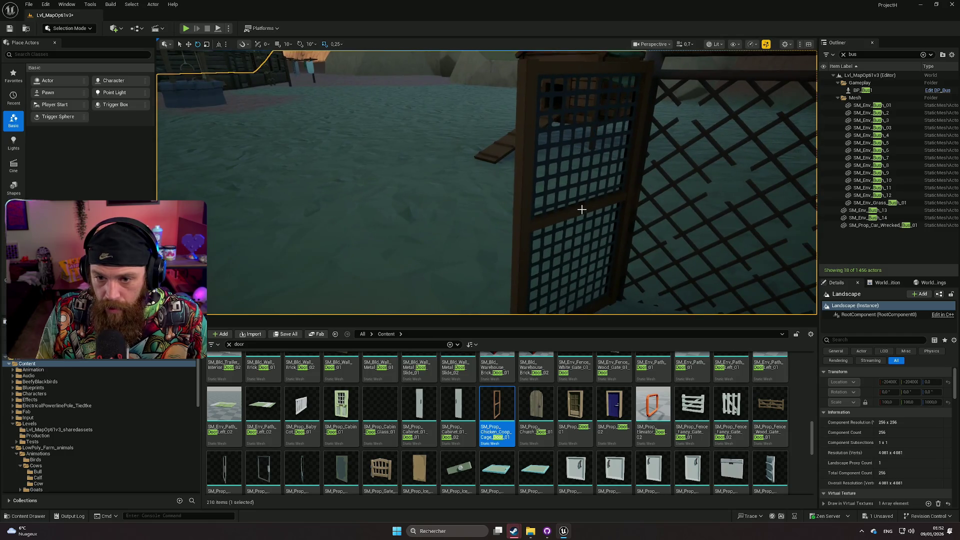
Step: Swap the door's Element 0 material from M_Wire to Mat_PolygonApocalypse_Wire_01
{"action": "left_click", "coordinate": [577, 213]}
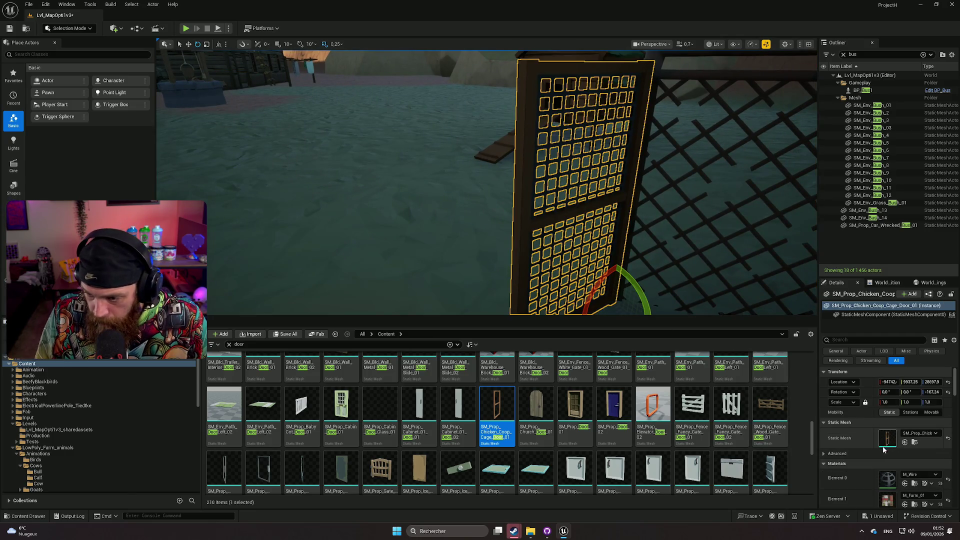
{"action": "scroll", "coordinate": [883, 450], "scroll_direction": "down", "scroll_amount": 1}
{"action": "left_click", "coordinate": [922, 464]}
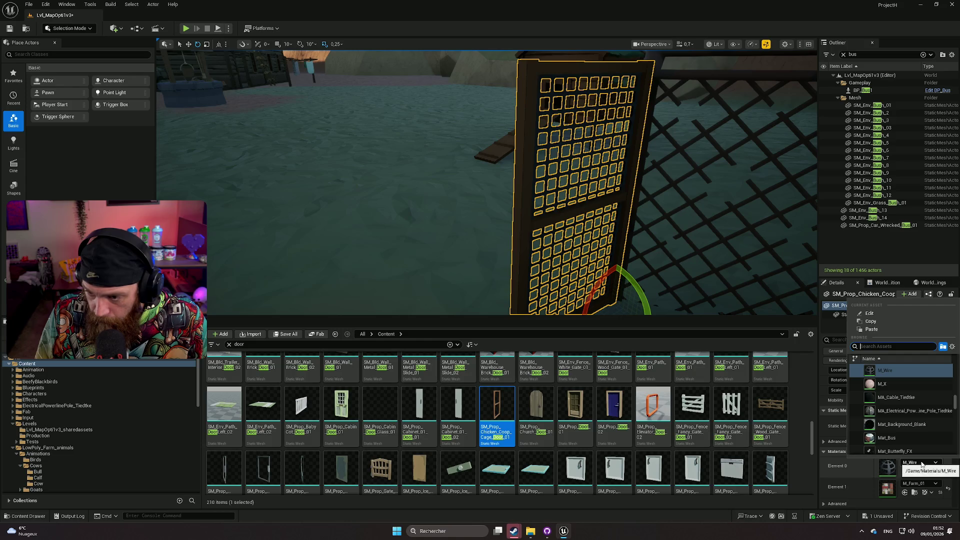
{"action": "type", "text": "wire"}
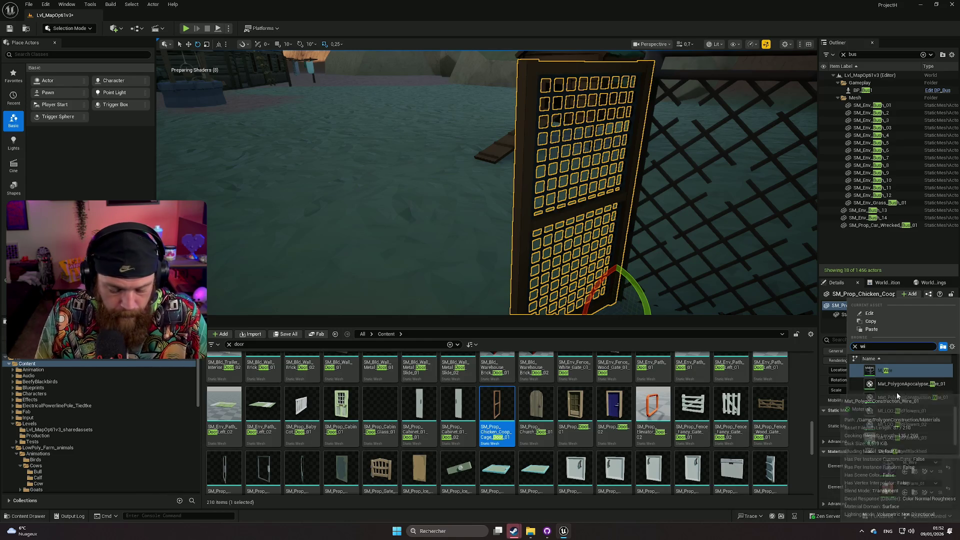
{"action": "left_click", "coordinate": [893, 384]}
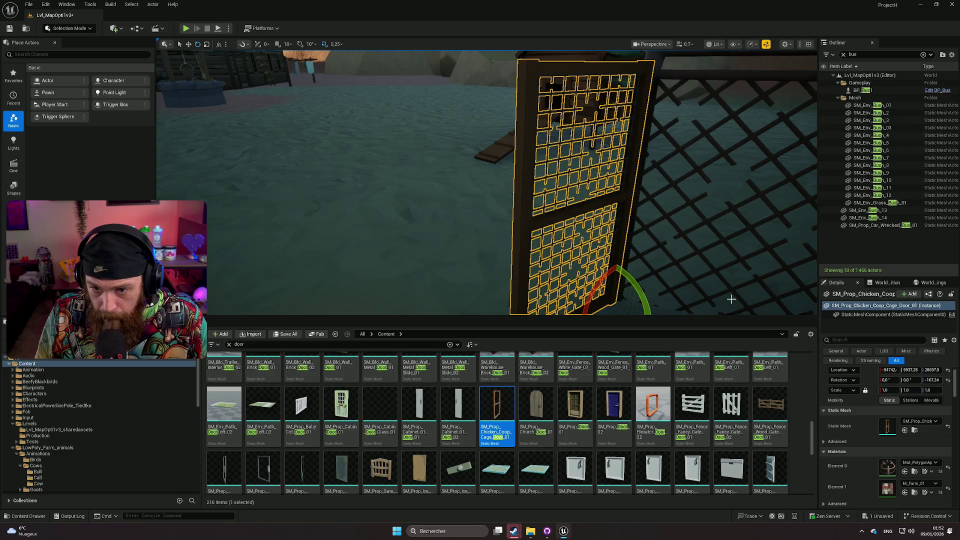
Step: Fly along the fences and coop to compare the wired door with the fence panels
{"action": "left_click", "coordinate": [623, 293]}
{"action": "scroll", "coordinate": [622, 293], "scroll_direction": "down", "scroll_amount": 5}
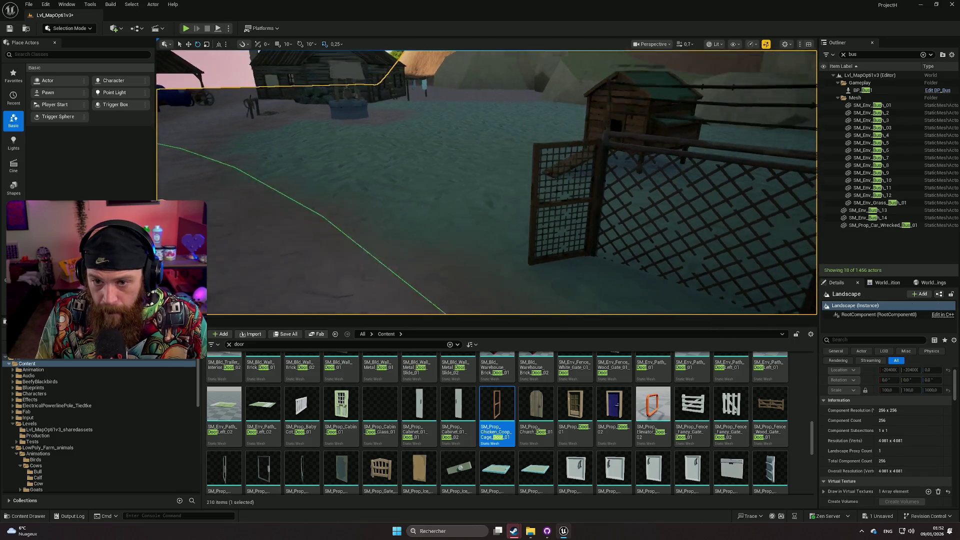
{"action": "key", "text": "w"}
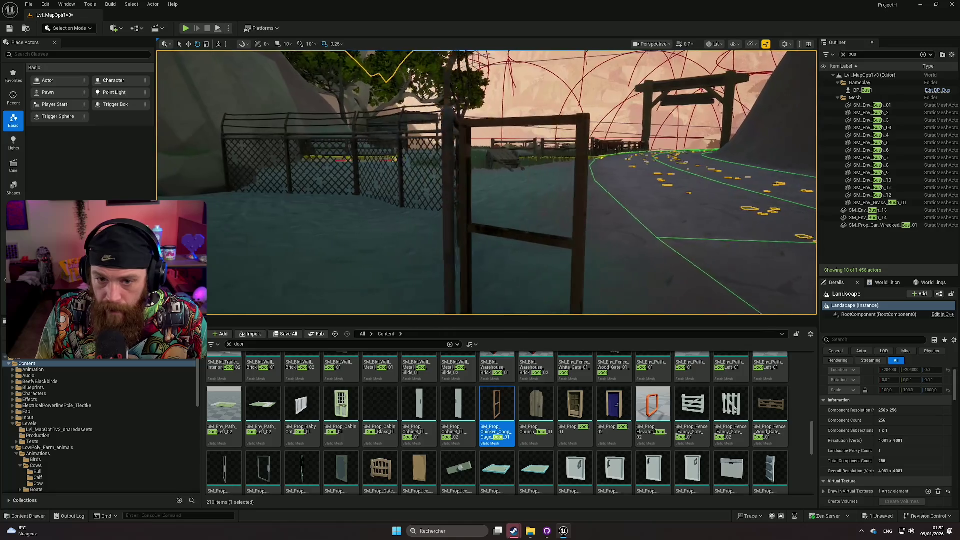
{"action": "key", "text": "s"}
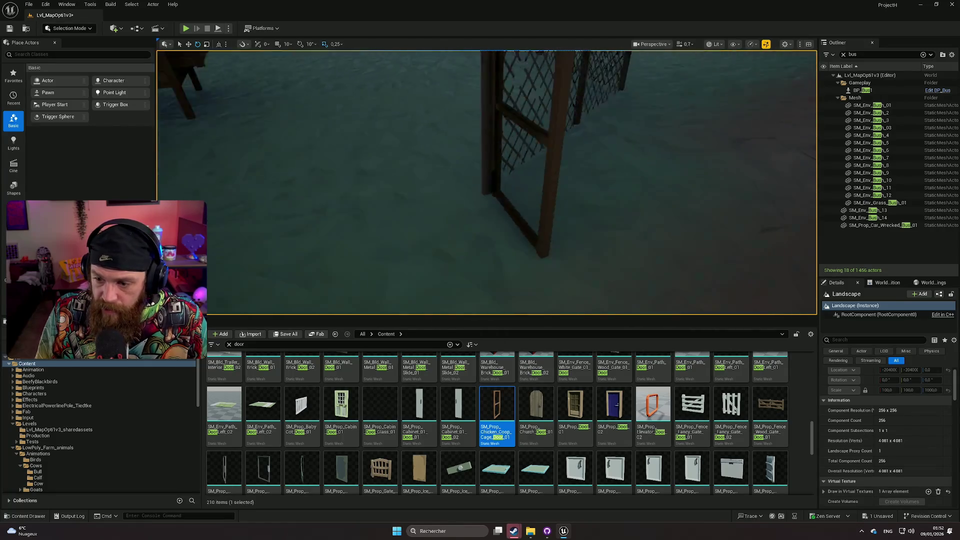
{"action": "key", "text": "d"}
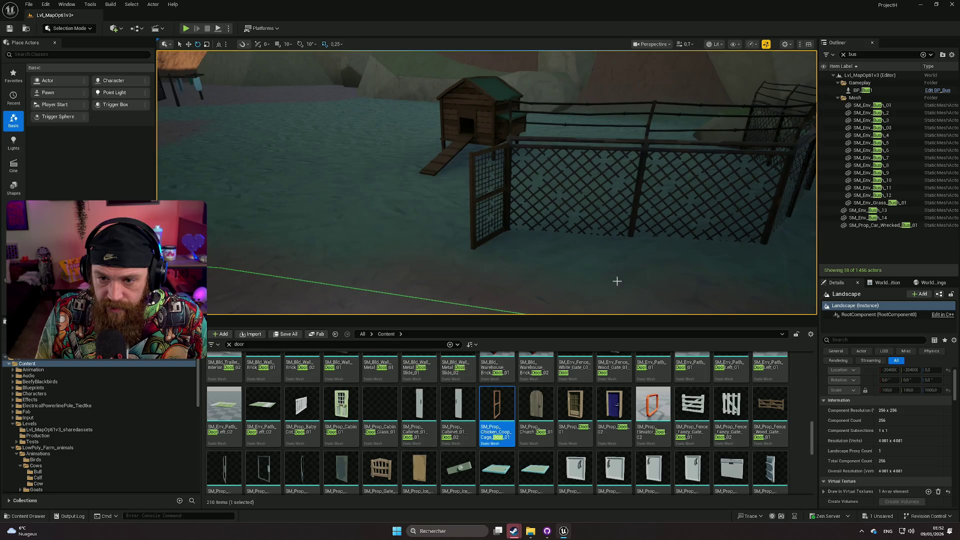
{"action": "key", "text": "a"}
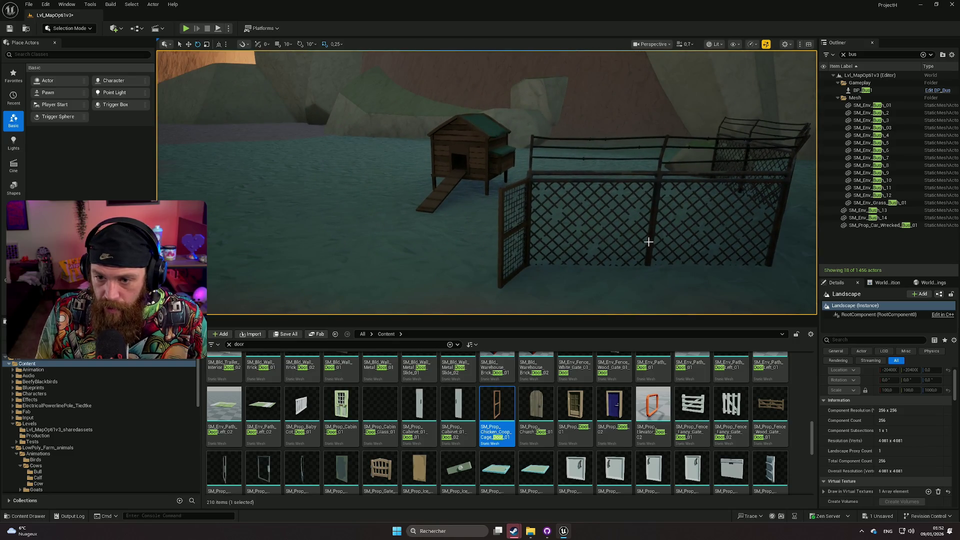
{"action": "left_click", "coordinate": [646, 235]}
Step: Duplicate the chain-link fence panel and slide the copy left along the pen
{"action": "key", "text": "w"}
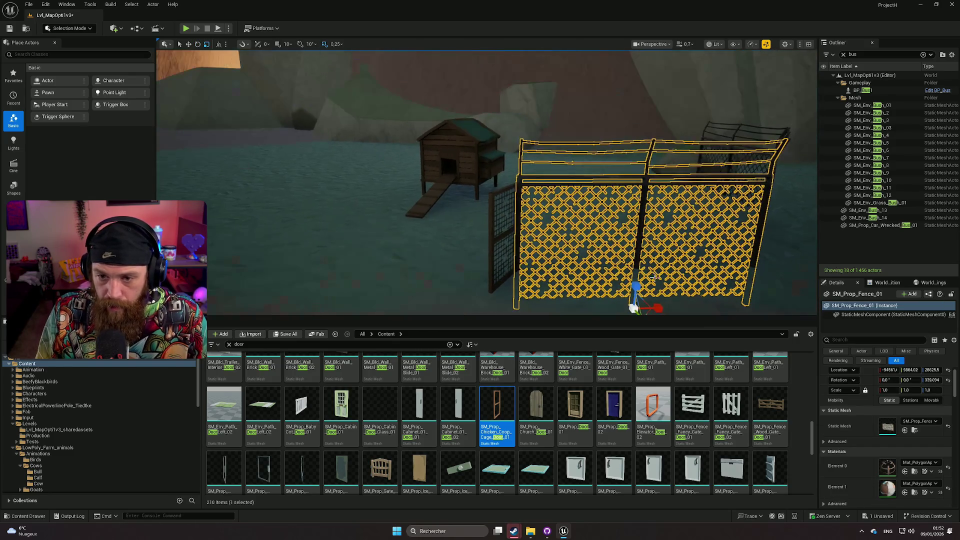
{"action": "key", "text": "s"}
{"action": "key", "text": "d"}
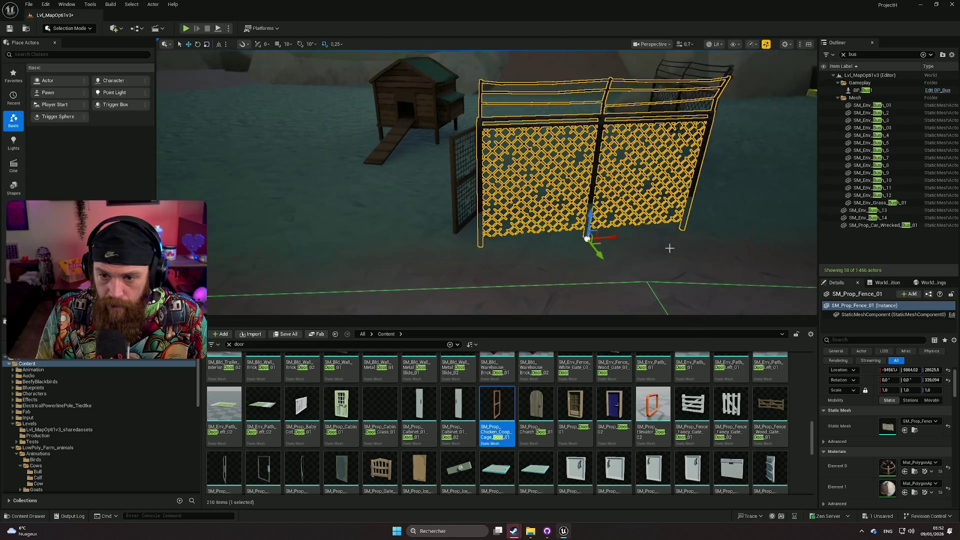
{"action": "left_click_drag", "start_coordinate": [614, 238], "coordinate": [288, 263]}
{"action": "mouse_move", "coordinate": [282, 216]}
{"action": "left_mouse_down"}
{"action": "mouse_move", "coordinate": [340, 214]}
{"action": "mouse_move", "coordinate": [287, 216]}
{"action": "left_mouse_up"}
{"action": "key", "text": "f"}
Step: Add another fence copy further left and rotate it to follow the pen's edge
{"action": "mouse_move", "coordinate": [509, 241]}
{"action": "left_mouse_down"}
{"action": "mouse_move", "coordinate": [347, 238]}
{"action": "mouse_move", "coordinate": [368, 239]}
{"action": "mouse_move", "coordinate": [347, 267]}
{"action": "mouse_move", "coordinate": [320, 237]}
{"action": "mouse_move", "coordinate": [345, 203]}
{"action": "mouse_move", "coordinate": [416, 163]}
{"action": "left_mouse_up"}
{"action": "key", "text": "e"}
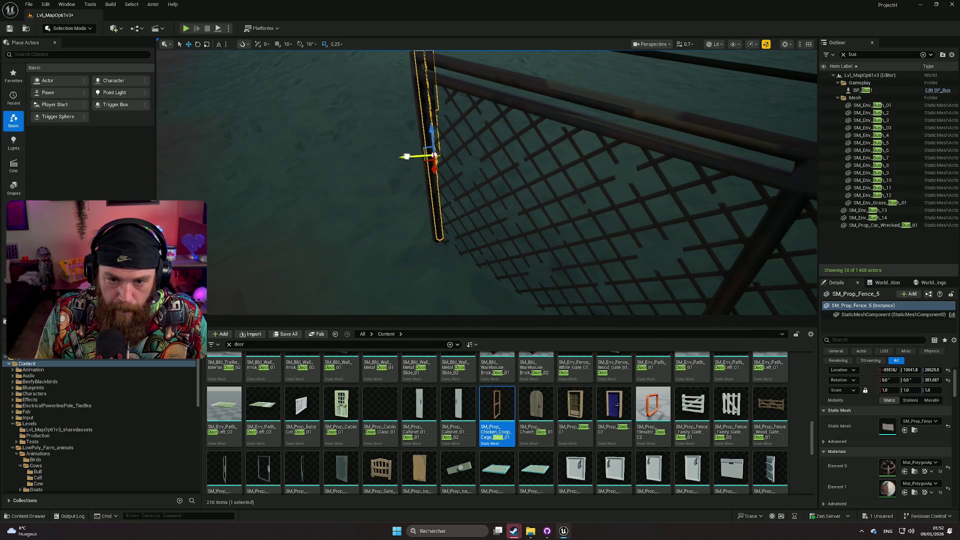
{"action": "mouse_move", "coordinate": [404, 157]}
{"action": "left_mouse_down"}
{"action": "mouse_move", "coordinate": [350, 162]}
{"action": "mouse_move", "coordinate": [252, 220]}
{"action": "mouse_move", "coordinate": [349, 238]}
{"action": "mouse_move", "coordinate": [414, 200]}
{"action": "mouse_move", "coordinate": [414, 160]}
{"action": "mouse_move", "coordinate": [409, 184]}
{"action": "left_mouse_up"}
{"action": "left_click", "coordinate": [367, 208]}
{"action": "scroll", "coordinate": [367, 208], "scroll_direction": "down", "scroll_amount": 10}
{"action": "mouse_move", "coordinate": [367, 208]}
{"action": "left_mouse_down"}
{"action": "mouse_move", "coordinate": [501, 195]}
{"action": "mouse_move", "coordinate": [495, 222]}
{"action": "mouse_move", "coordinate": [405, 245]}
{"action": "left_mouse_up"}
{"action": "left_click", "coordinate": [510, 195]}
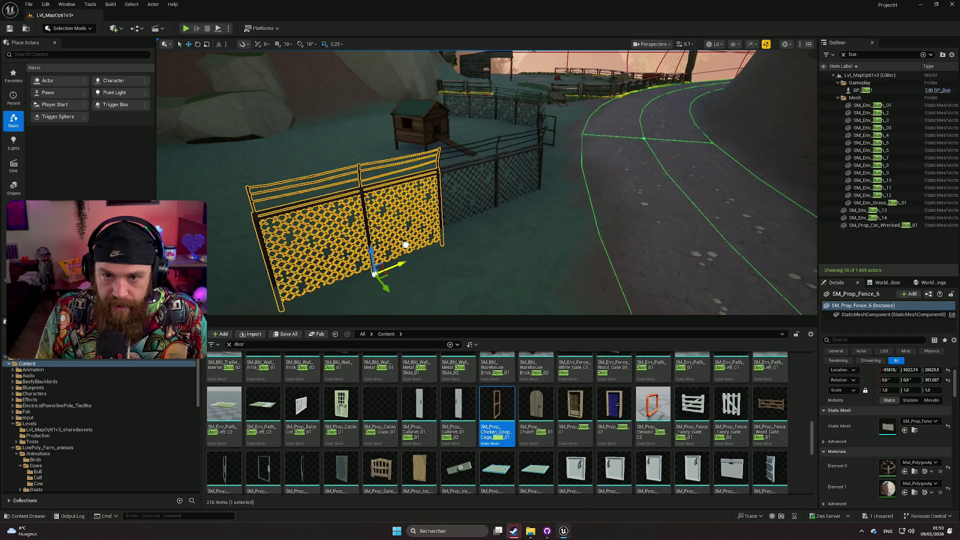
{"action": "mouse_move", "coordinate": [376, 298]}
{"action": "left_mouse_down"}
{"action": "mouse_move", "coordinate": [425, 272]}
{"action": "mouse_move", "coordinate": [365, 275]}
{"action": "mouse_move", "coordinate": [359, 292]}
{"action": "mouse_move", "coordinate": [365, 258]}
{"action": "mouse_move", "coordinate": [492, 228]}
{"action": "left_mouse_up"}
{"action": "key", "text": "w"}
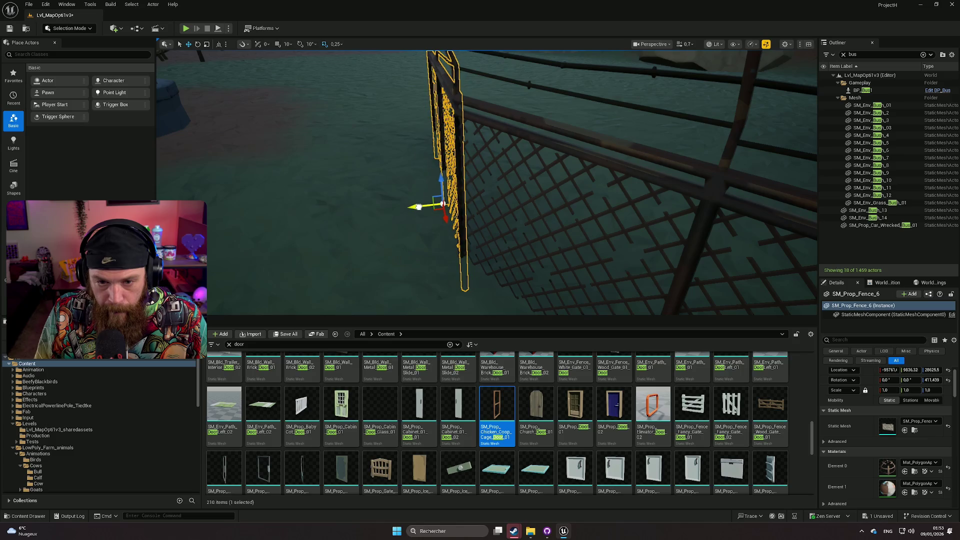
{"action": "left_click_drag", "start_coordinate": [418, 207], "coordinate": [401, 253]}
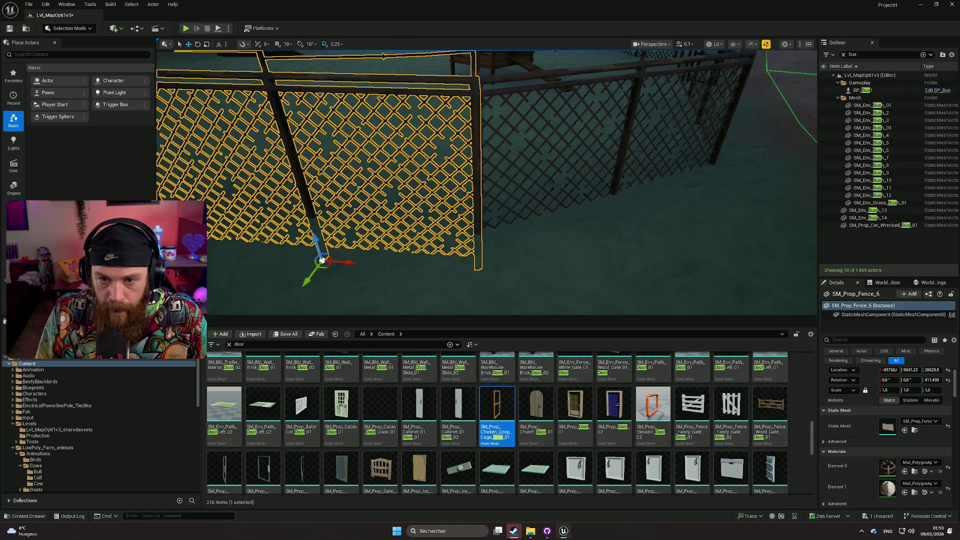
Step: Duplicate the cage door and move the copy beside the first one
{"action": "left_click", "coordinate": [630, 259]}
{"action": "left_click_drag", "start_coordinate": [609, 235], "coordinate": [609, 235]}
{"action": "left_click", "coordinate": [498, 207]}
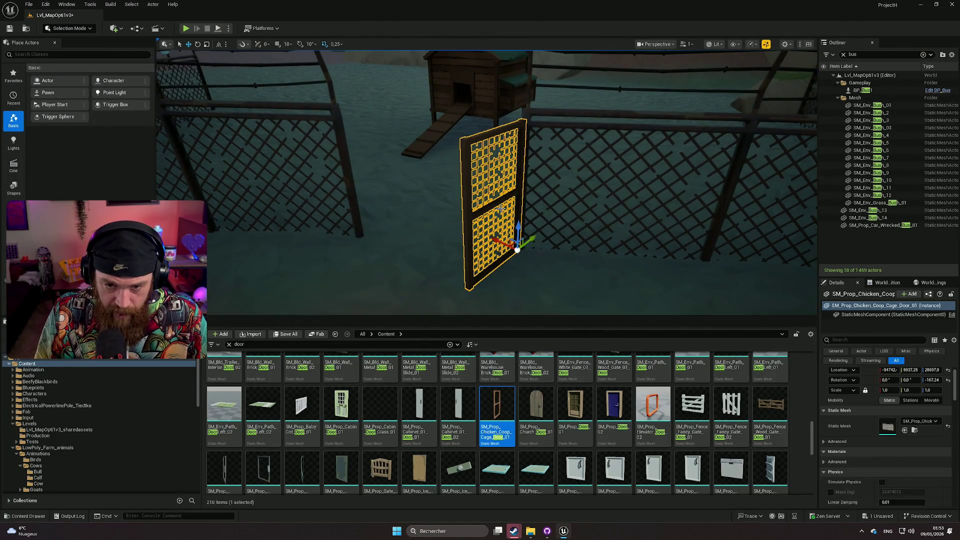
{"action": "left_click_drag", "start_coordinate": [518, 245], "coordinate": [457, 260], "text": "alt"}
{"action": "left_click_drag", "start_coordinate": [433, 290], "coordinate": [380, 255]}
{"action": "left_click", "coordinate": [404, 247]}
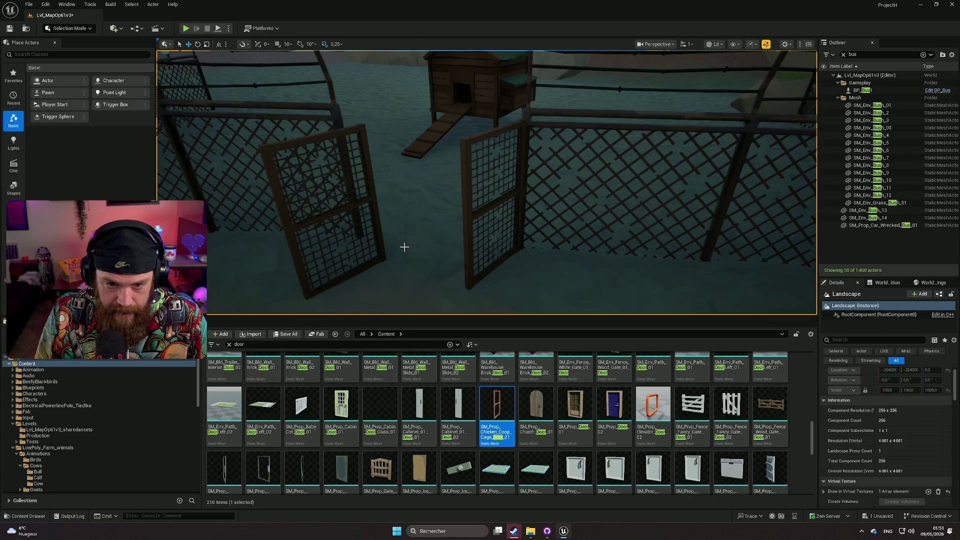
Step: Rotate the copied cage door open to form a double gate and check it front-on
{"action": "left_click", "coordinate": [325, 210]}
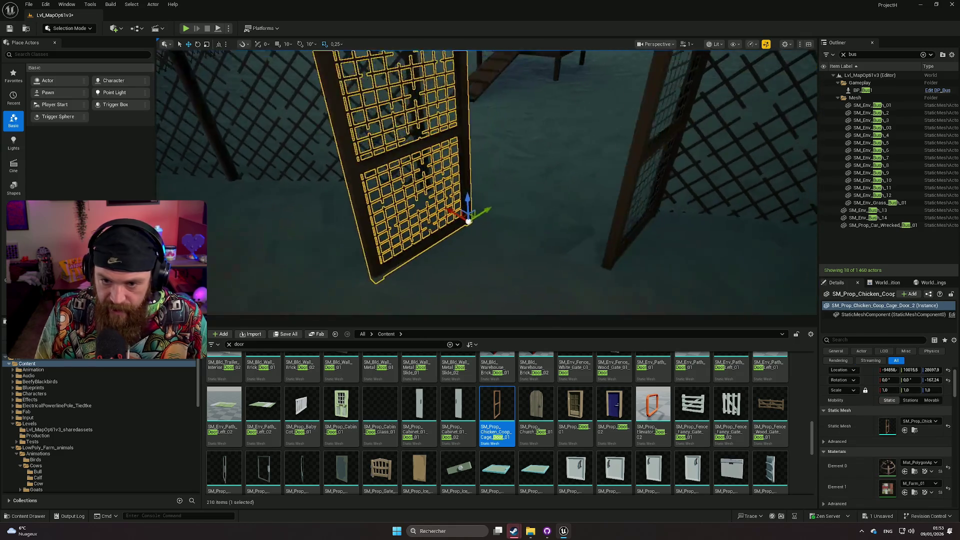
{"action": "key", "text": "e"}
{"action": "mouse_move", "coordinate": [430, 220]}
{"action": "left_mouse_down"}
{"action": "mouse_move", "coordinate": [411, 203]}
{"action": "mouse_move", "coordinate": [393, 233]}
{"action": "mouse_move", "coordinate": [457, 199]}
{"action": "mouse_move", "coordinate": [435, 210]}
{"action": "mouse_move", "coordinate": [350, 215]}
{"action": "mouse_move", "coordinate": [520, 251]}
{"action": "mouse_move", "coordinate": [578, 254]}
{"action": "mouse_move", "coordinate": [588, 243]}
{"action": "left_mouse_up"}
{"action": "key", "text": "w"}
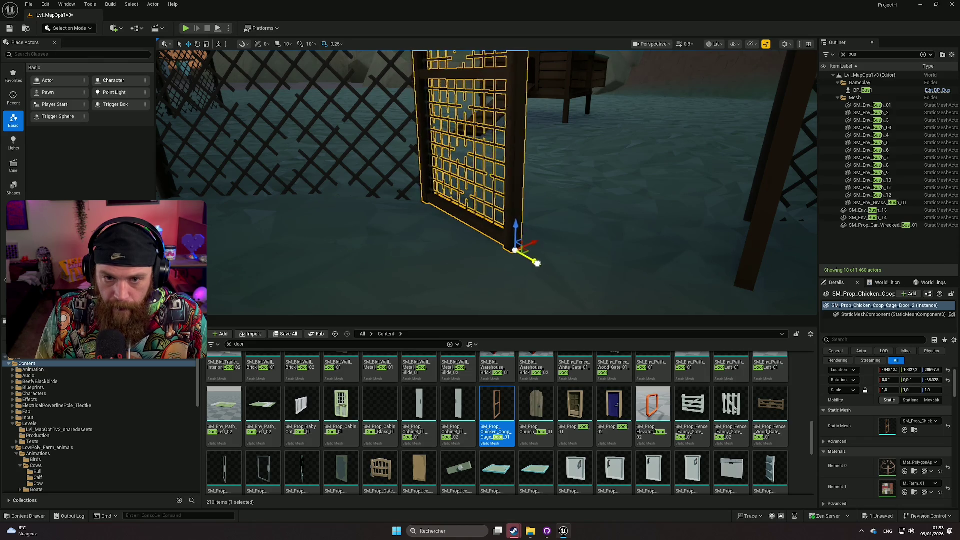
{"action": "mouse_move", "coordinate": [575, 260]}
{"action": "left_mouse_down"}
{"action": "mouse_move", "coordinate": [567, 269]}
{"action": "mouse_move", "coordinate": [618, 259]}
{"action": "left_mouse_up"}
{"action": "left_click", "coordinate": [560, 270]}
{"action": "left_click_drag", "start_coordinate": [486, 177], "coordinate": [485, 177]}
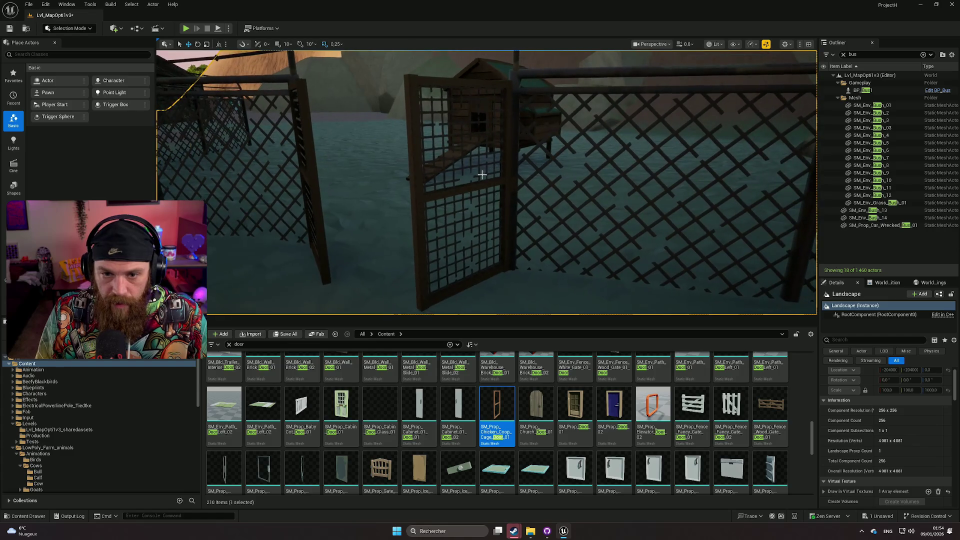
{"action": "left_click", "coordinate": [464, 193]}
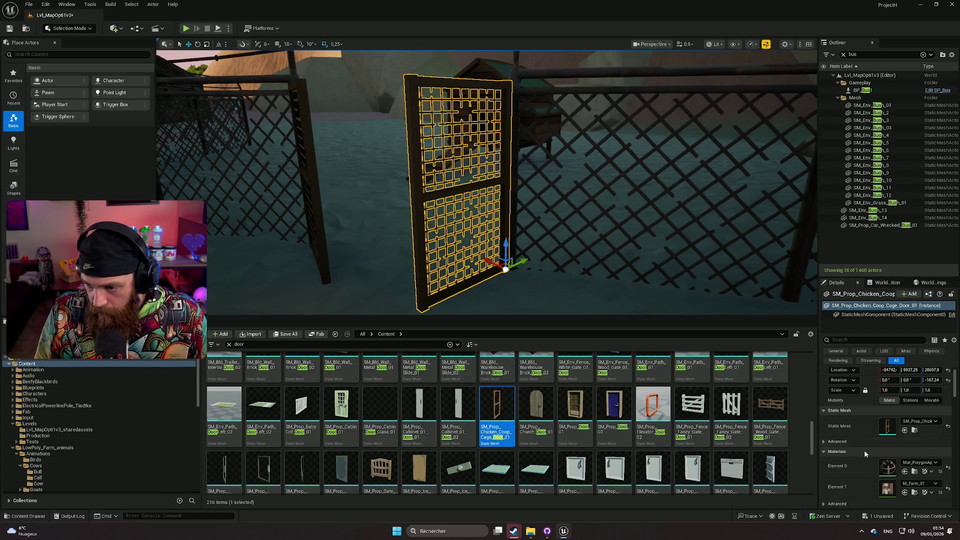
Step: Open Mat_PolygonApocalypse_Wire_01 from the door, apply and save it, and return to Lvl_MapOpti1v3
{"action": "double_click", "coordinate": [887, 469]}
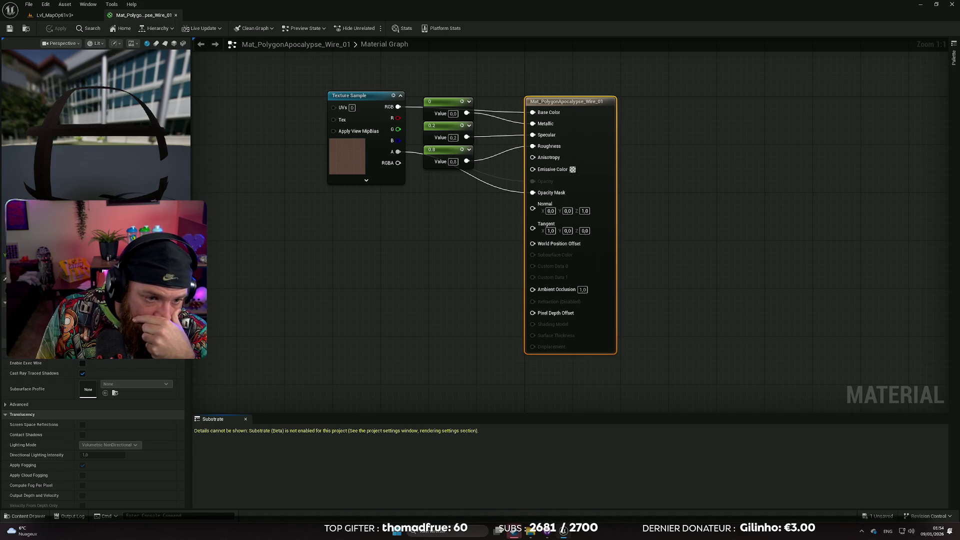
{"action": "key", "text": "ctrl+z"}
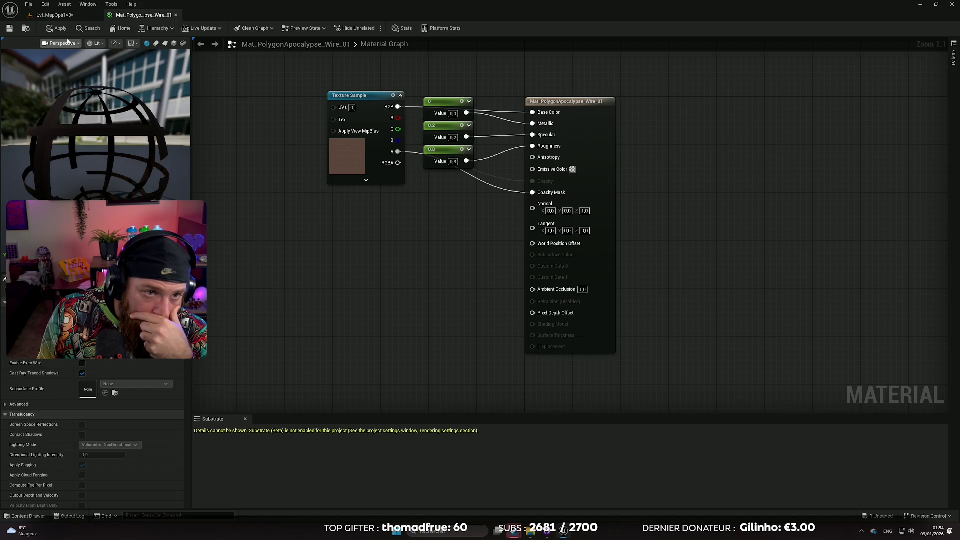
{"action": "left_click", "coordinate": [56, 29]}
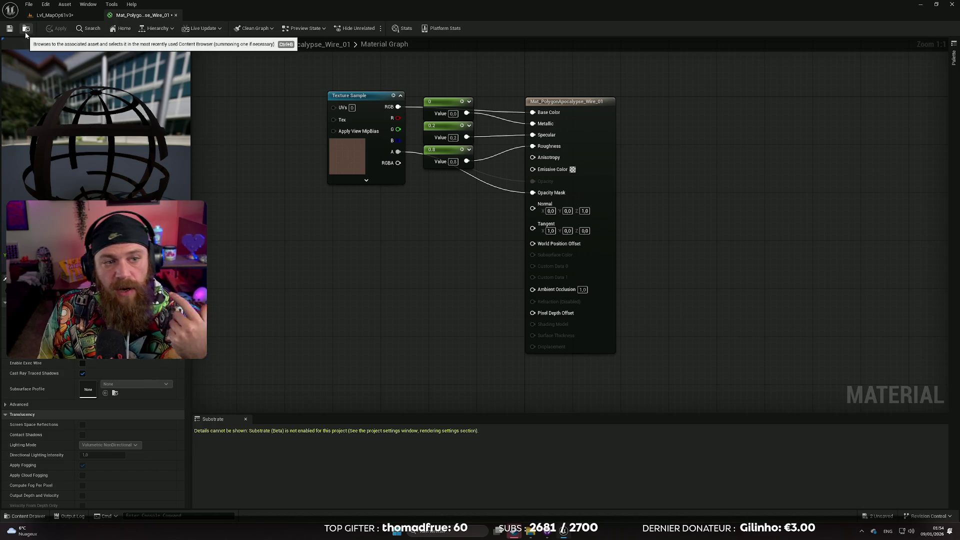
{"action": "left_click", "coordinate": [10, 29]}
{"action": "left_click", "coordinate": [53, 15]}
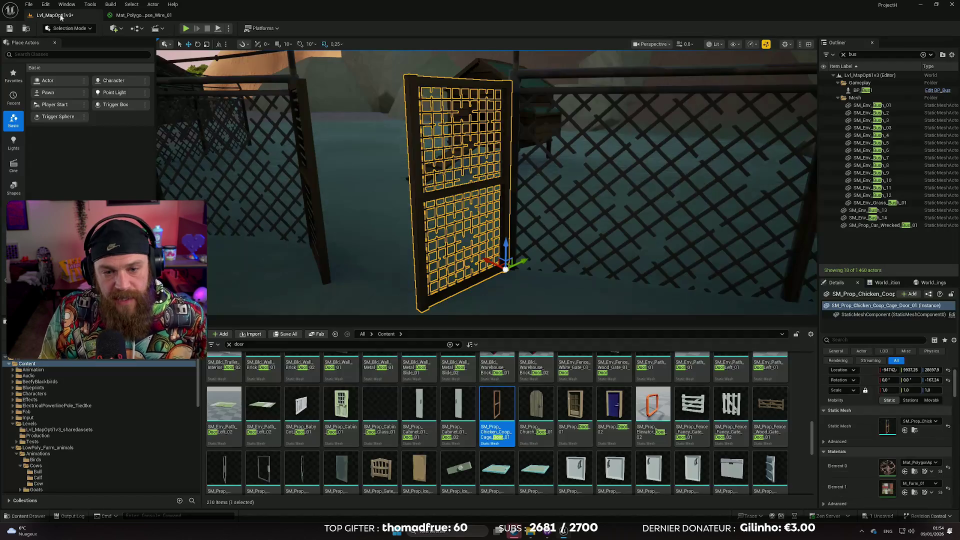
{"action": "mouse_move", "coordinate": [488, 183]}
{"action": "left_mouse_down"}
{"action": "mouse_move", "coordinate": [520, 180]}
{"action": "mouse_move", "coordinate": [475, 182]}
{"action": "mouse_move", "coordinate": [488, 180]}
{"action": "mouse_move", "coordinate": [596, 264]}
{"action": "mouse_move", "coordinate": [585, 295]}
{"action": "mouse_move", "coordinate": [593, 262]}
{"action": "left_mouse_up"}
{"action": "left_click", "coordinate": [595, 265]}
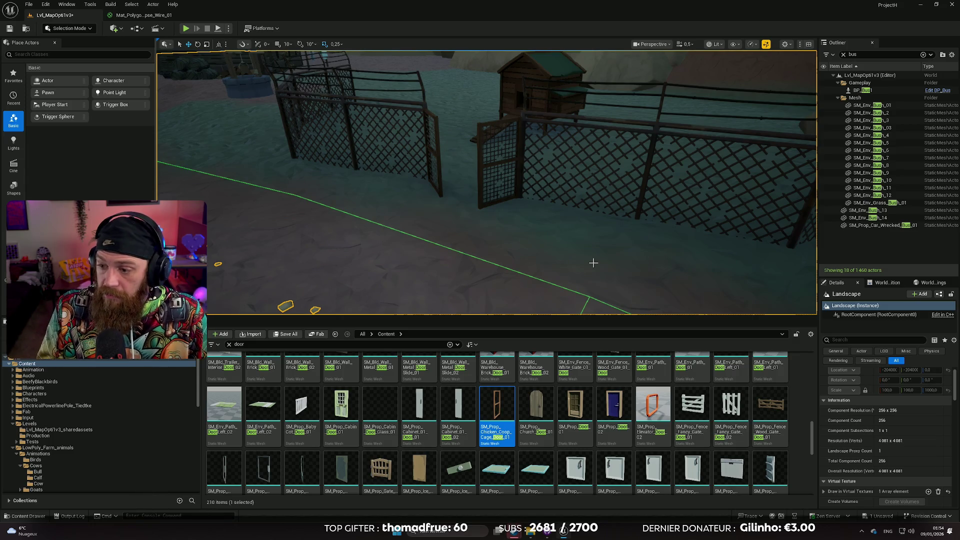
{"action": "left_click_drag", "start_coordinate": [586, 222], "coordinate": [616, 223]}
{"action": "scroll", "coordinate": [587, 229], "scroll_direction": "up", "scroll_amount": 5}
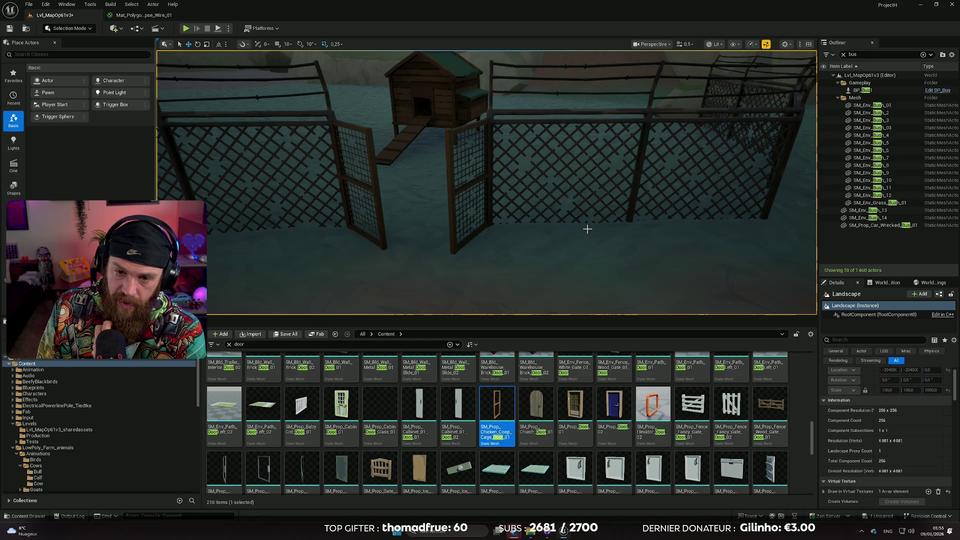
{"action": "mouse_move", "coordinate": [579, 243]}
{"action": "left_mouse_down"}
{"action": "mouse_move", "coordinate": [530, 270]}
{"action": "mouse_move", "coordinate": [542, 274]}
{"action": "mouse_move", "coordinate": [508, 267]}
{"action": "mouse_move", "coordinate": [560, 244]}
{"action": "left_mouse_up"}
{"action": "scroll", "coordinate": [540, 272], "scroll_direction": "up", "scroll_amount": 1}
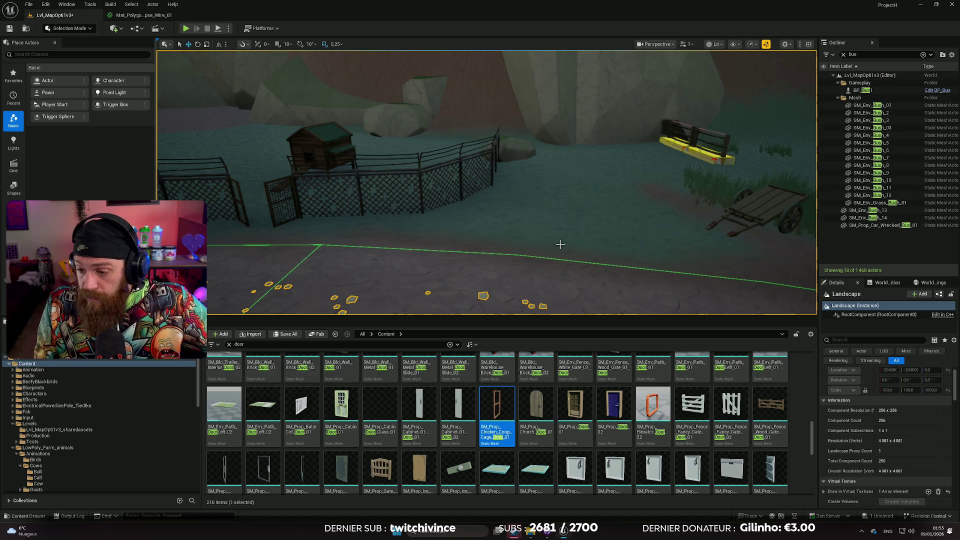
{"action": "mouse_move", "coordinate": [648, 193]}
{"action": "left_mouse_down"}
{"action": "mouse_move", "coordinate": [648, 215]}
{"action": "mouse_move", "coordinate": [600, 210]}
{"action": "mouse_move", "coordinate": [630, 190]}
{"action": "mouse_move", "coordinate": [626, 200]}
{"action": "mouse_move", "coordinate": [681, 195]}
{"action": "mouse_move", "coordinate": [585, 196]}
{"action": "mouse_move", "coordinate": [691, 194]}
{"action": "mouse_move", "coordinate": [590, 196]}
{"action": "mouse_move", "coordinate": [481, 290]}
{"action": "left_mouse_up"}
{"action": "scroll", "coordinate": [621, 194], "scroll_direction": "up", "scroll_amount": 1}
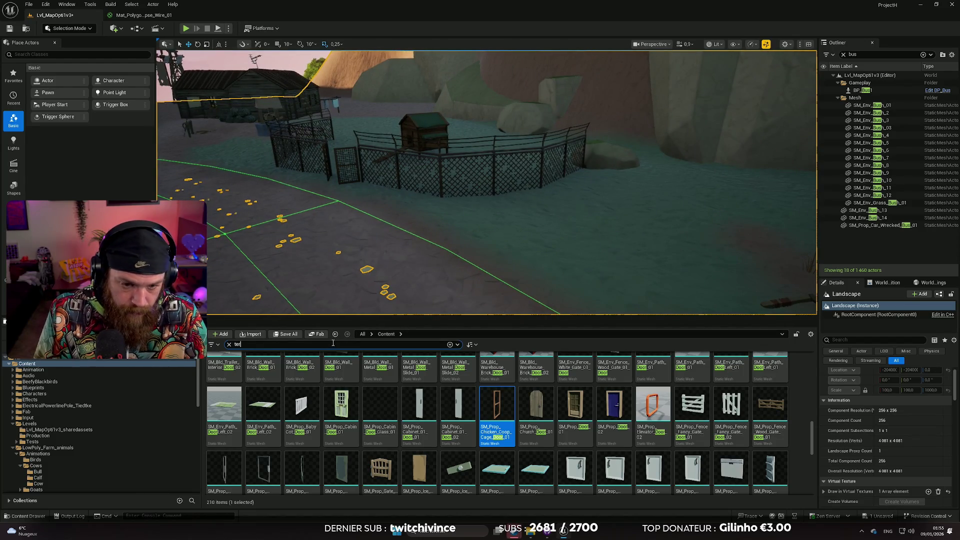
Step: Place SM_Env_Tree_Fruit_01 from a 'tree' search, scale it to 1.25 and shift it beside the pen
{"action": "key", "text": "BackSpace"}
{"action": "key", "text": "BackSpace"}
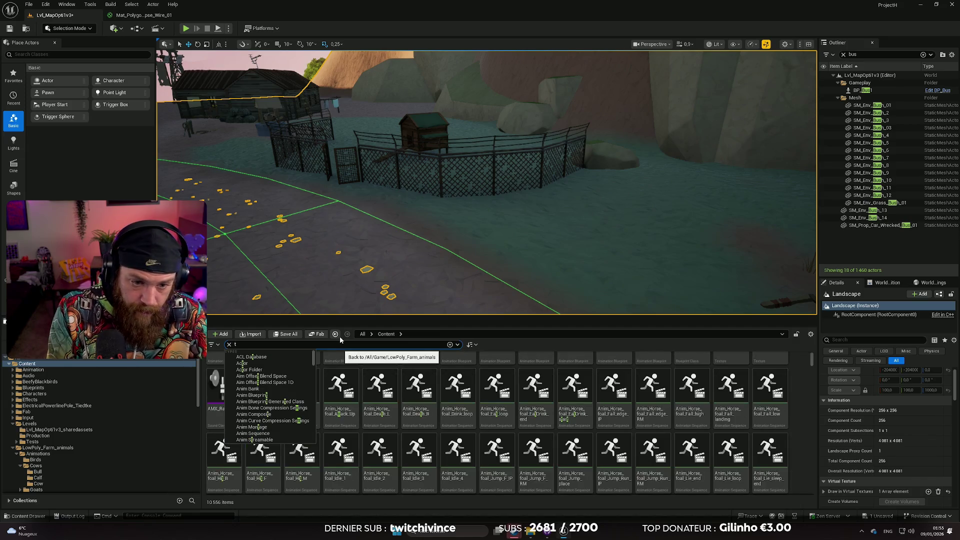
{"action": "type", "text": "ree"}
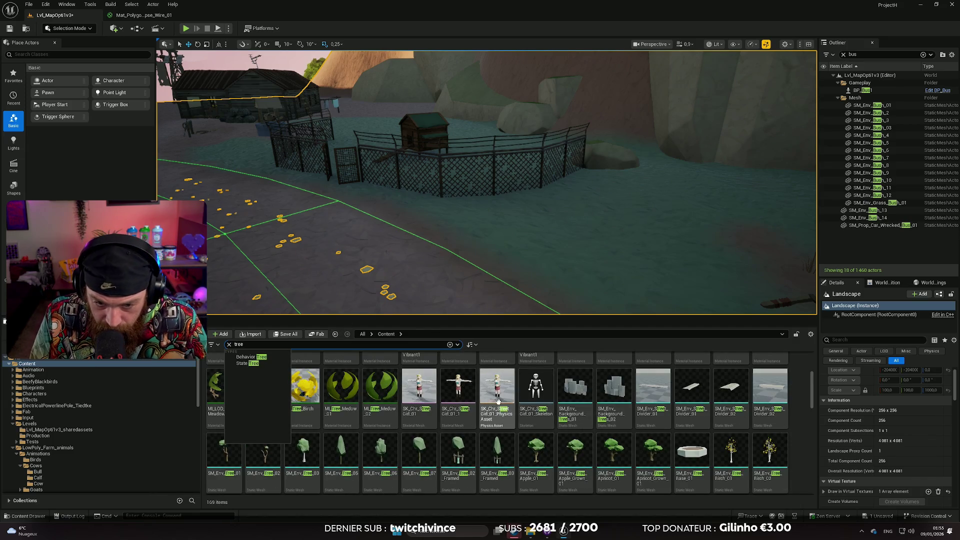
{"action": "scroll", "coordinate": [498, 402], "scroll_direction": "down", "scroll_amount": 3}
{"action": "mouse_move", "coordinate": [497, 406]}
{"action": "left_mouse_down"}
{"action": "mouse_move", "coordinate": [515, 280]}
{"action": "mouse_move", "coordinate": [491, 219]}
{"action": "left_mouse_up"}
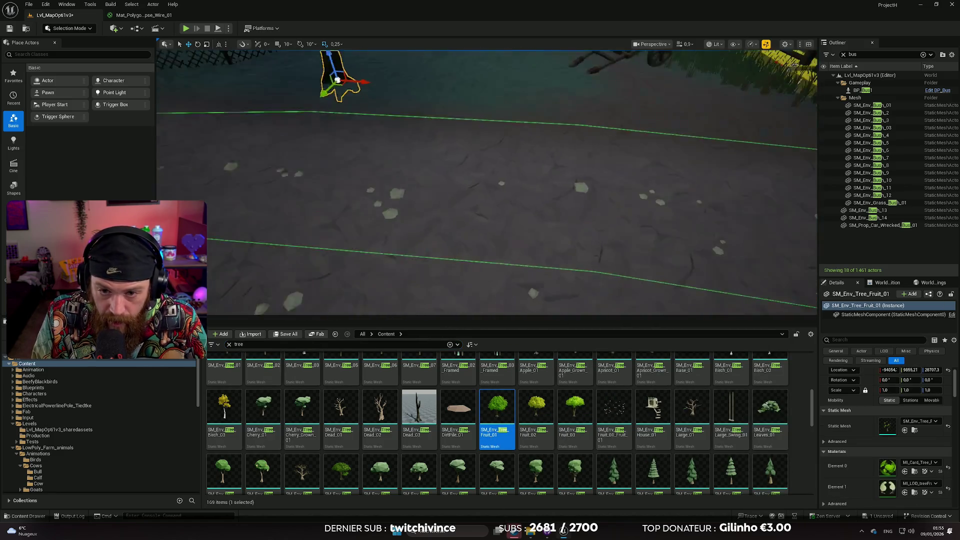
{"action": "key", "text": "f"}
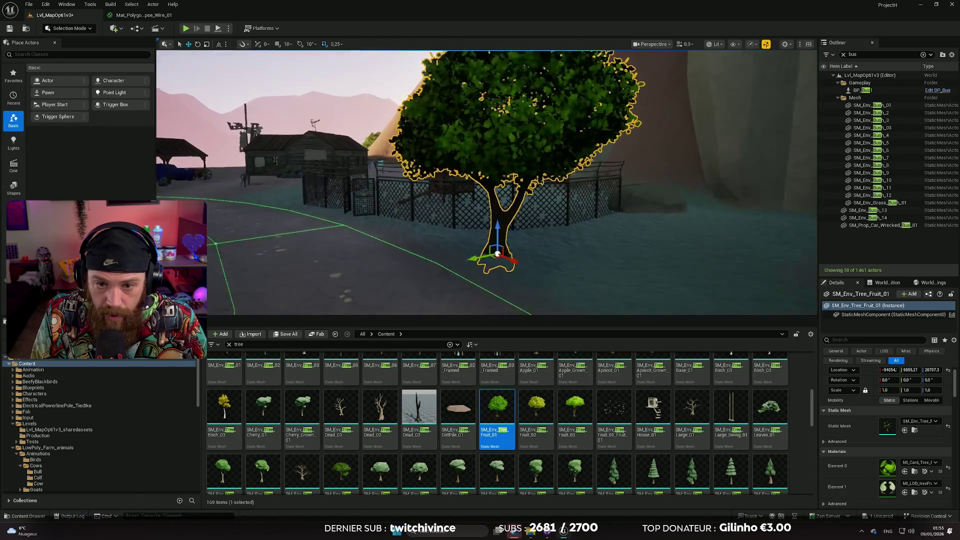
{"action": "left_click_drag", "start_coordinate": [884, 390], "coordinate": [923, 390]}
{"action": "mouse_move", "coordinate": [503, 237]}
{"action": "left_mouse_down"}
{"action": "mouse_move", "coordinate": [516, 228]}
{"action": "mouse_move", "coordinate": [522, 251]}
{"action": "left_mouse_up"}
{"action": "left_click", "coordinate": [500, 280]}
{"action": "scroll", "coordinate": [500, 200], "scroll_direction": "down", "scroll_amount": 5}
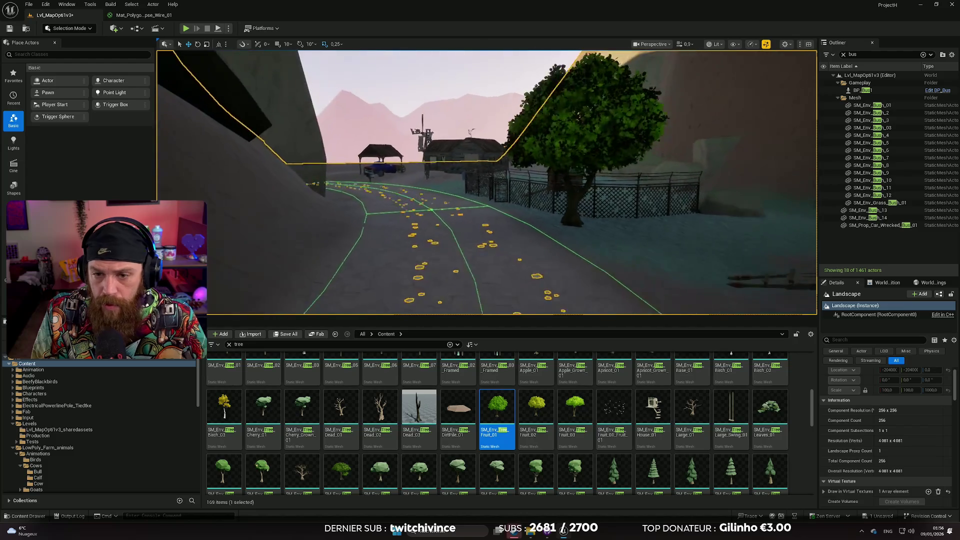
{"action": "left_click", "coordinate": [48, 447]}
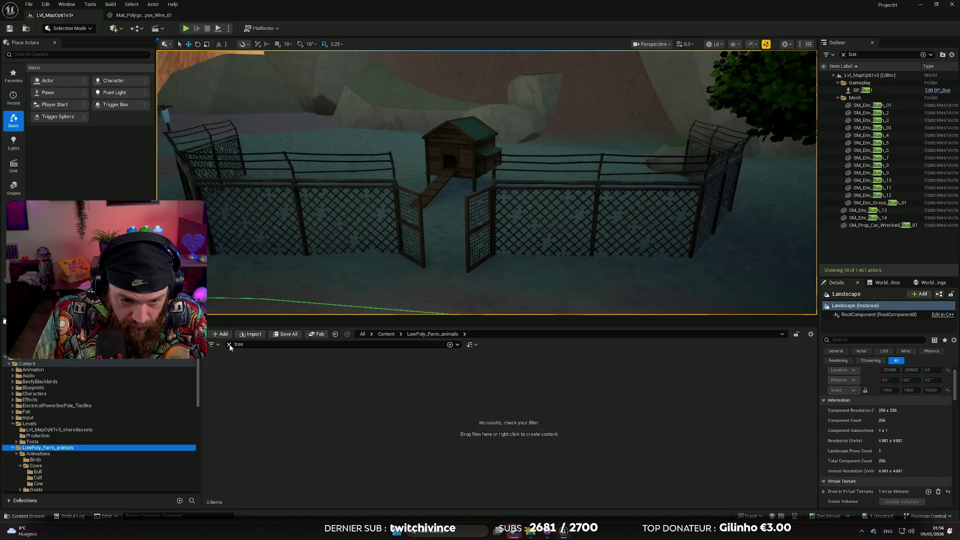
Step: From Animations > Birds, search 'idle' and drop Hen_idle into the pen by the gate
{"action": "double_click", "coordinate": [223, 373]}
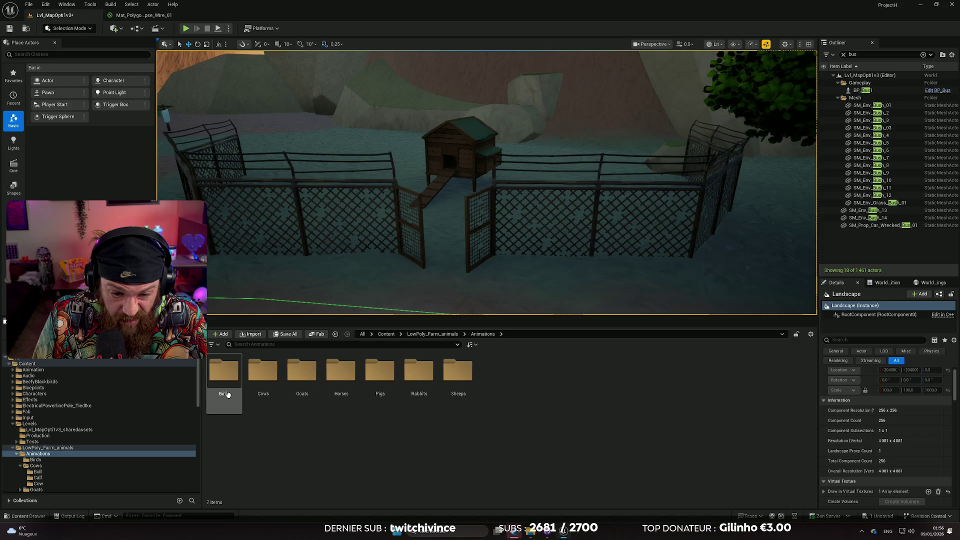
{"action": "double_click", "coordinate": [215, 376]}
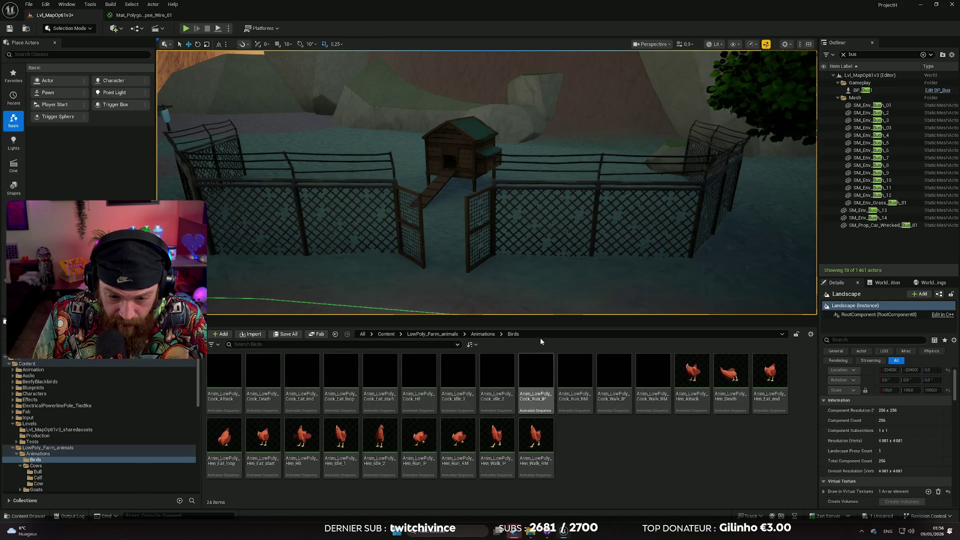
{"action": "key", "text": "w"}
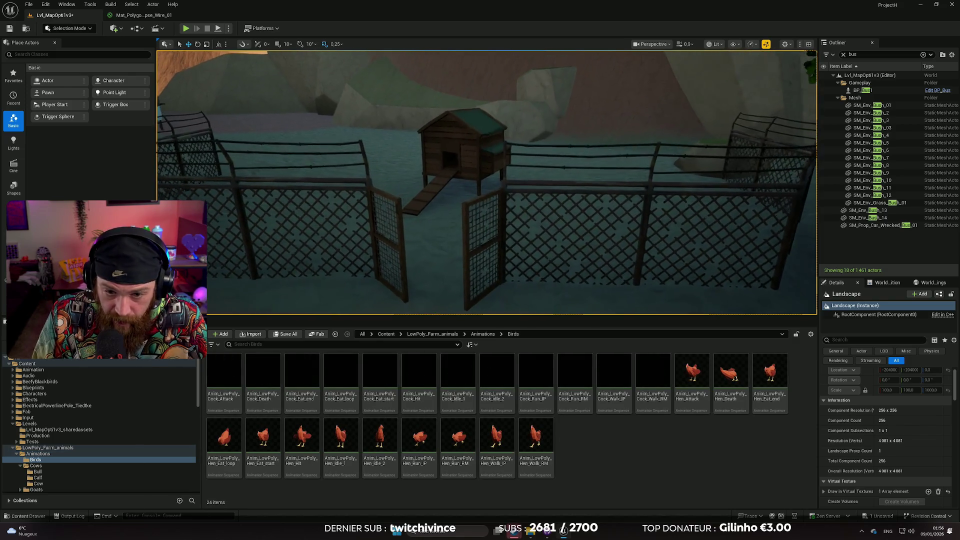
{"action": "mouse_move", "coordinate": [519, 285]}
{"action": "left_mouse_down"}
{"action": "mouse_move", "coordinate": [519, 271]}
{"action": "mouse_move", "coordinate": [519, 285]}
{"action": "left_mouse_up"}
{"action": "type", "text": "id"}
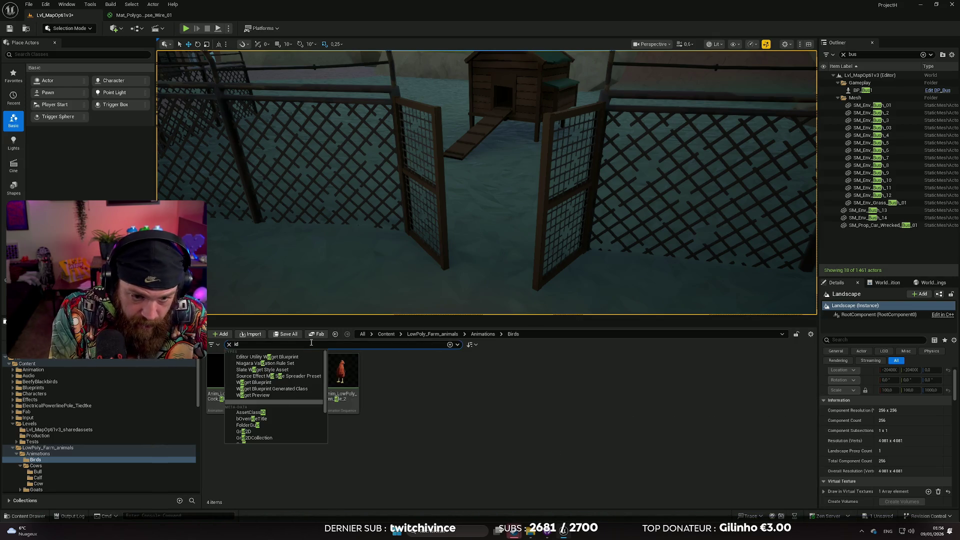
{"action": "type", "text": "le"}
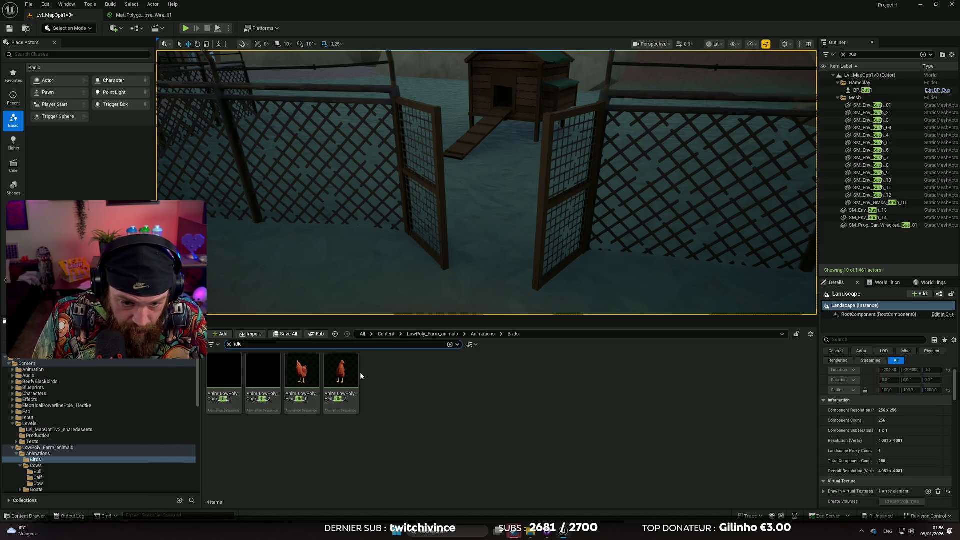
{"action": "left_click_drag", "start_coordinate": [302, 373], "coordinate": [452, 277]}
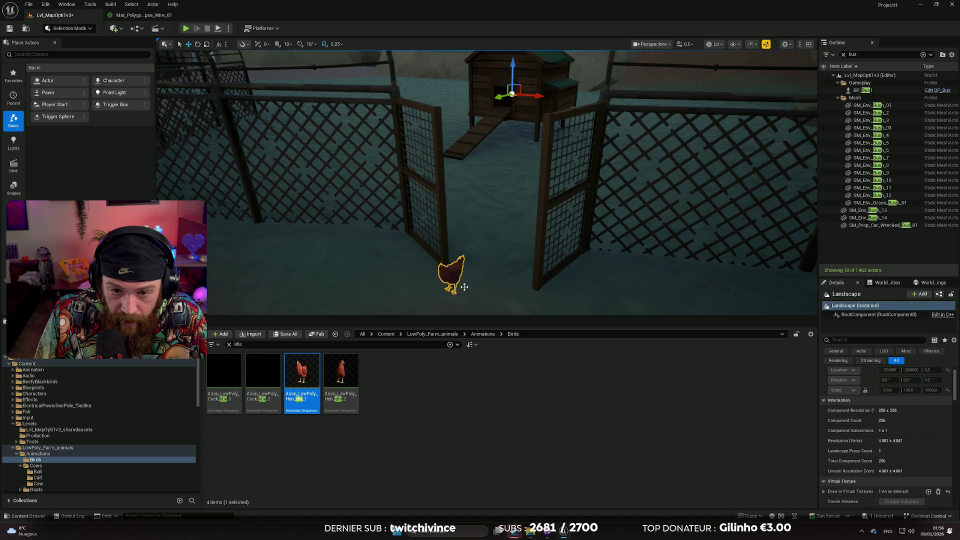
Step: Place two more idle hens in the pen and turn one slightly around its vertical axis
{"action": "left_click", "coordinate": [341, 372]}
{"action": "left_click_drag", "start_coordinate": [341, 373], "coordinate": [434, 292]}
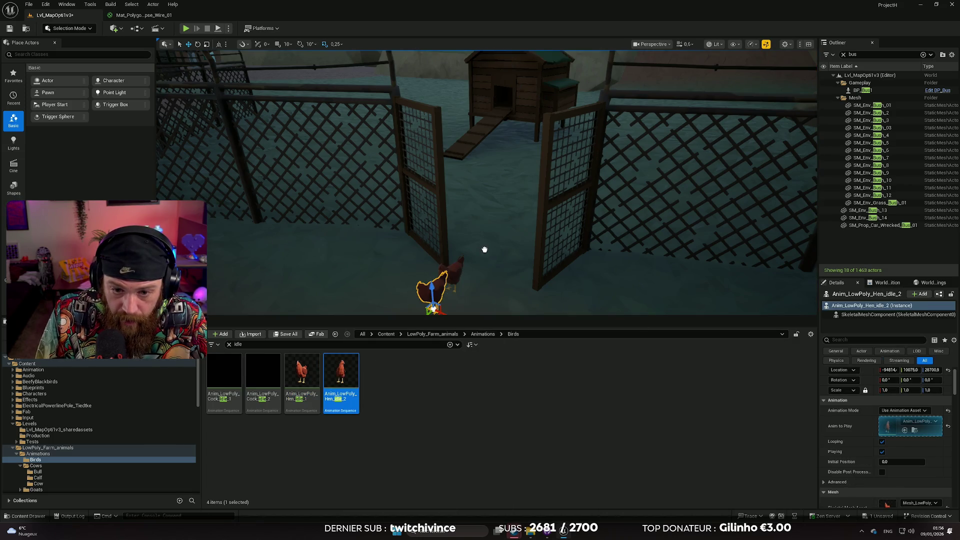
{"action": "left_click_drag", "start_coordinate": [485, 249], "coordinate": [485, 268]}
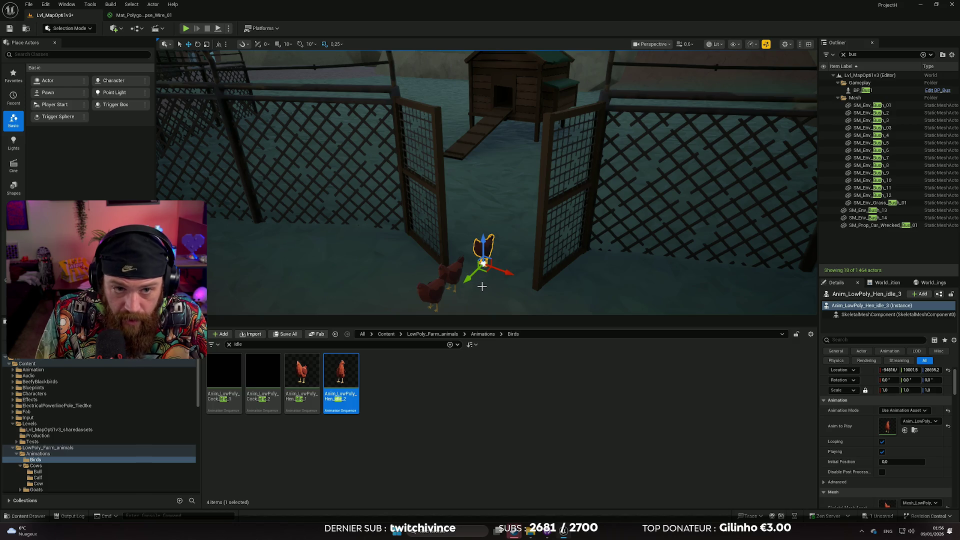
{"action": "key", "text": "e"}
{"action": "mouse_move", "coordinate": [518, 284]}
{"action": "left_mouse_down"}
{"action": "mouse_move", "coordinate": [524, 278]}
{"action": "mouse_move", "coordinate": [507, 261]}
{"action": "mouse_move", "coordinate": [521, 261]}
{"action": "left_mouse_up"}
{"action": "key", "text": "w"}
Step: Move the Anim_LowPoly_Hen_Idle_1 hen up by the gate and turn it a new direction
{"action": "left_click", "coordinate": [462, 278]}
{"action": "left_click_drag", "start_coordinate": [435, 304], "coordinate": [468, 274]}
{"action": "key", "text": "e"}
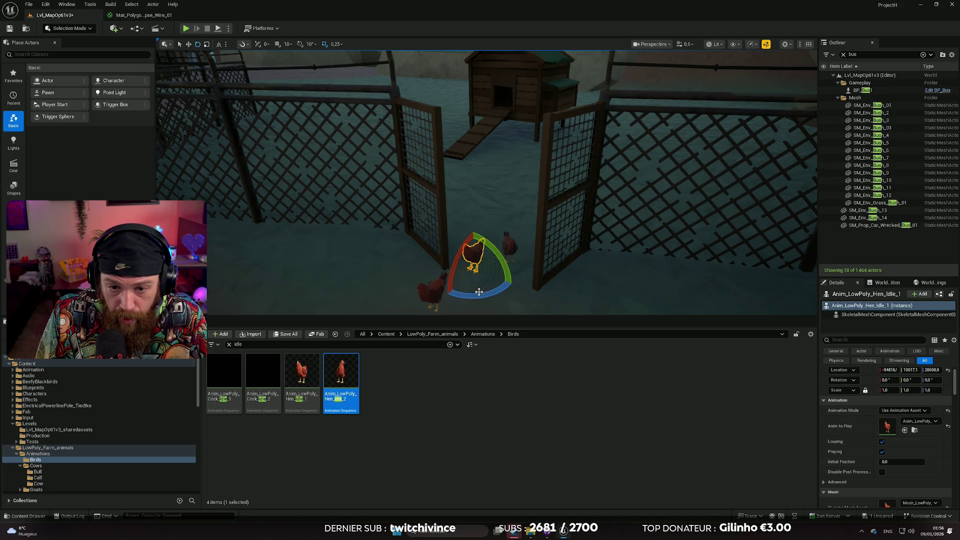
{"action": "left_click_drag", "start_coordinate": [527, 287], "coordinate": [521, 296]}
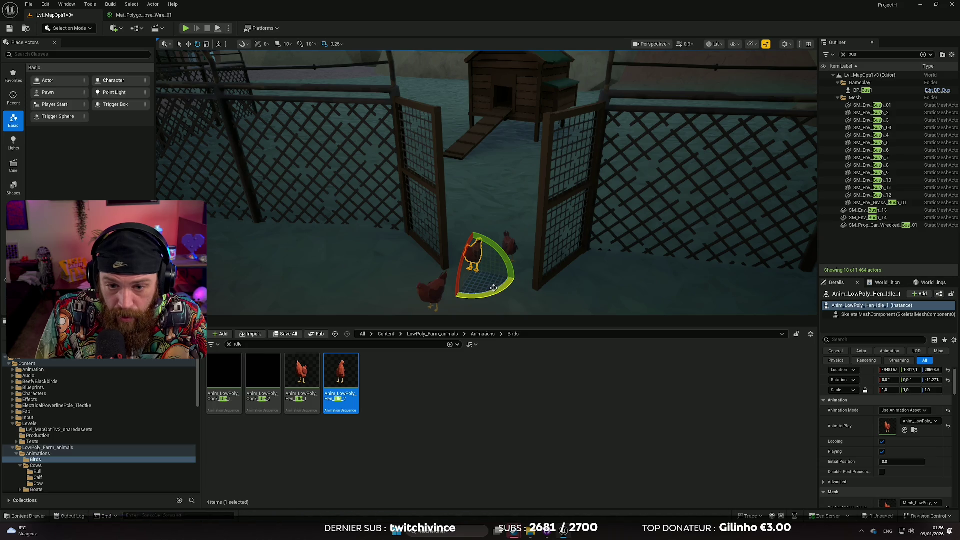
{"action": "key", "text": "w"}
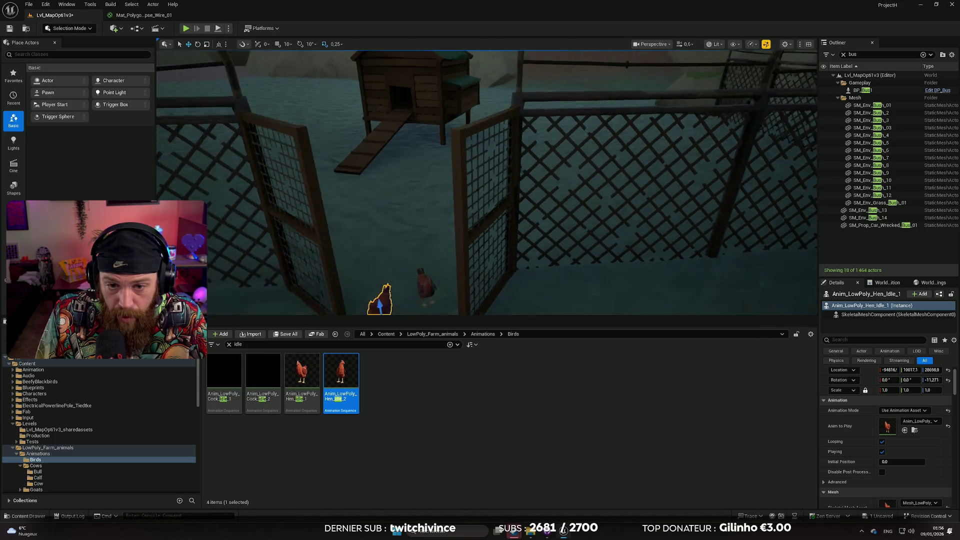
{"action": "left_click_drag", "start_coordinate": [466, 248], "coordinate": [480, 225]}
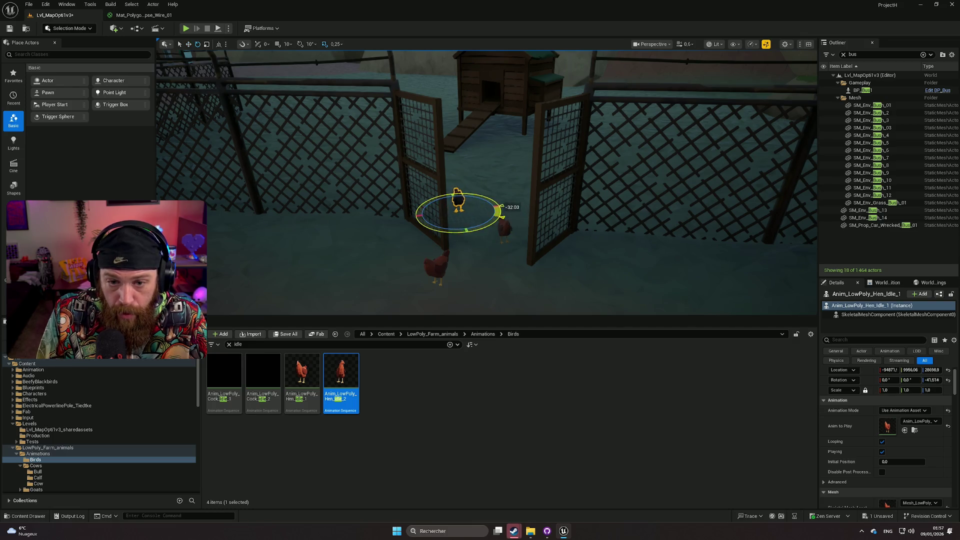
{"action": "scroll", "coordinate": [450, 200], "scroll_direction": "up", "scroll_amount": 5}
{"action": "scroll", "coordinate": [469, 217], "scroll_direction": "down", "scroll_amount": 10}
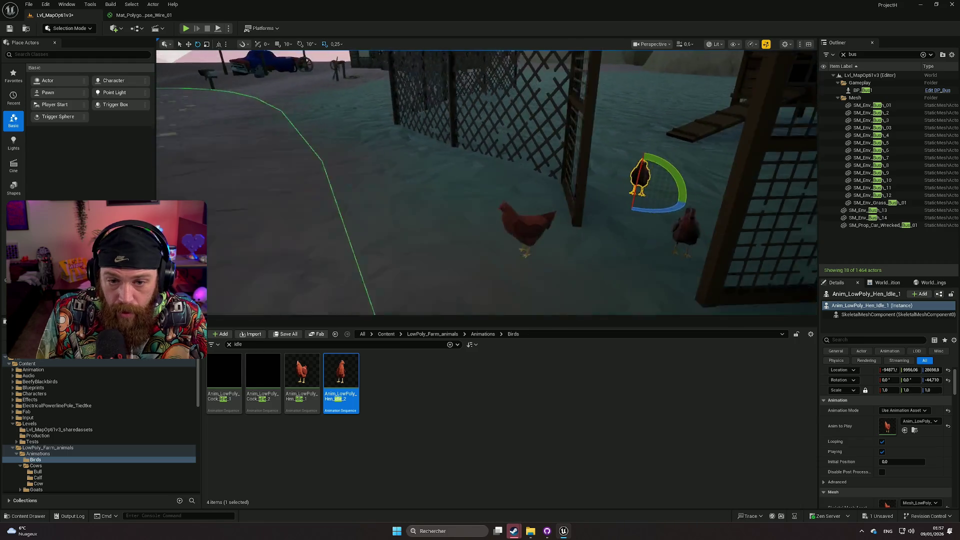
{"action": "left_click", "coordinate": [469, 217]}
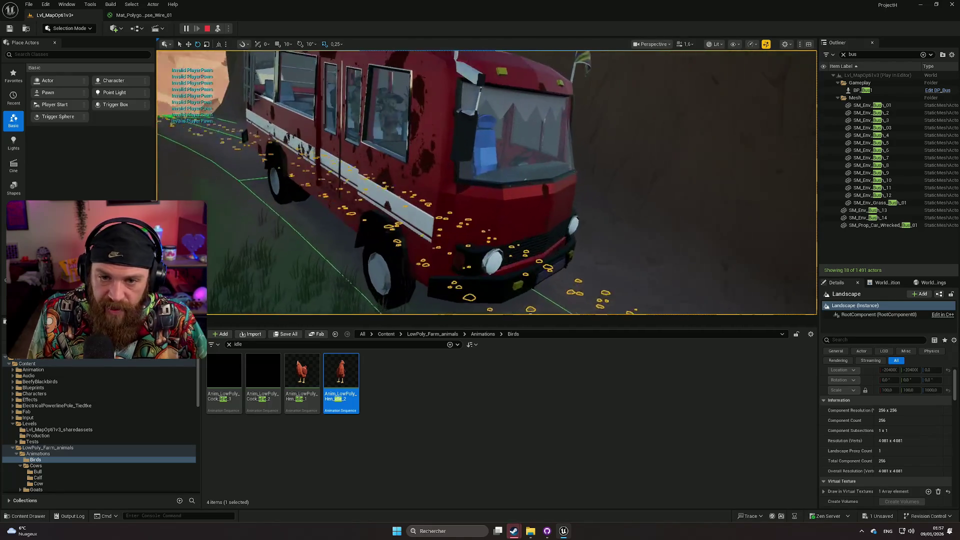
Step: Zoom the play-session camera in and out to inspect the red bus's interior
{"action": "scroll", "coordinate": [487, 182], "scroll_direction": "down", "scroll_amount": 3}
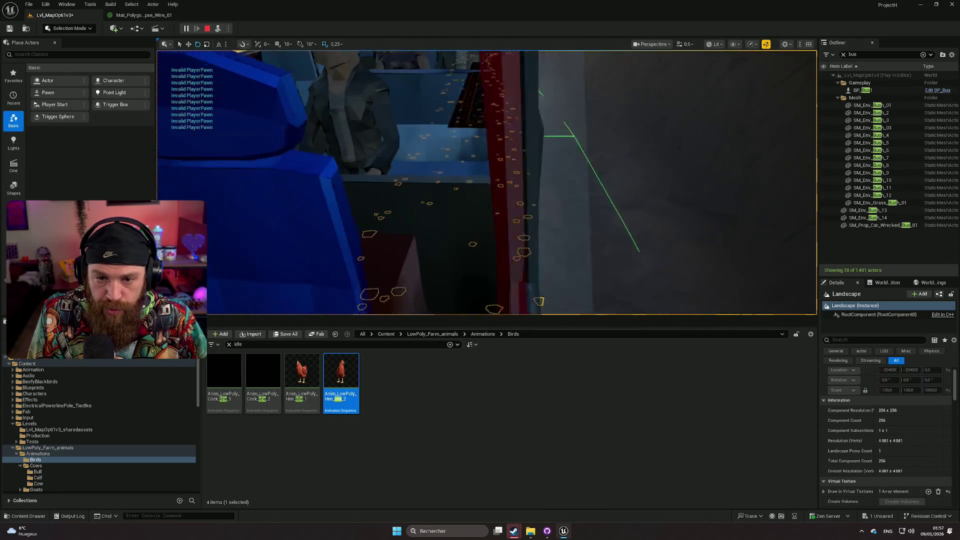
{"action": "scroll", "coordinate": [486, 183], "scroll_direction": "down", "scroll_amount": 3}
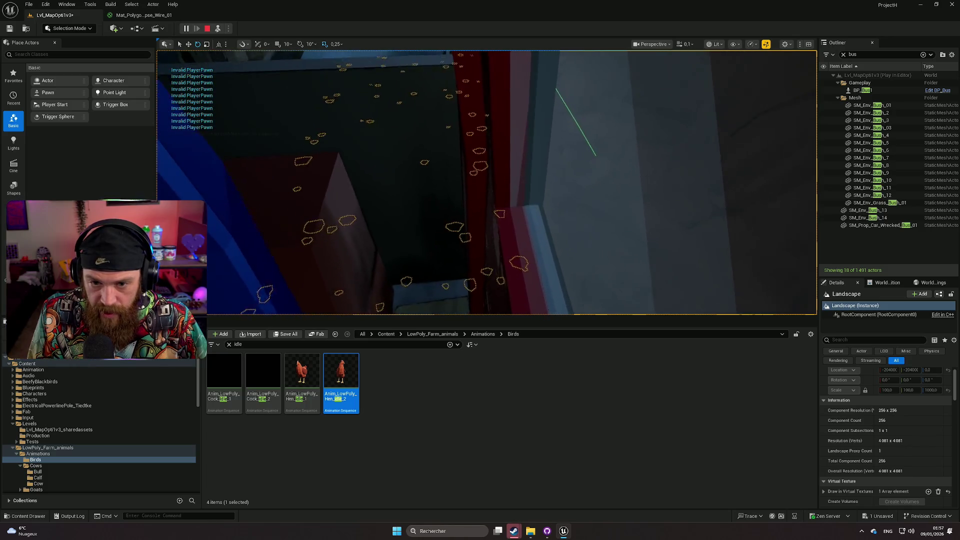
{"action": "scroll", "coordinate": [487, 183], "scroll_direction": "up", "scroll_amount": 3}
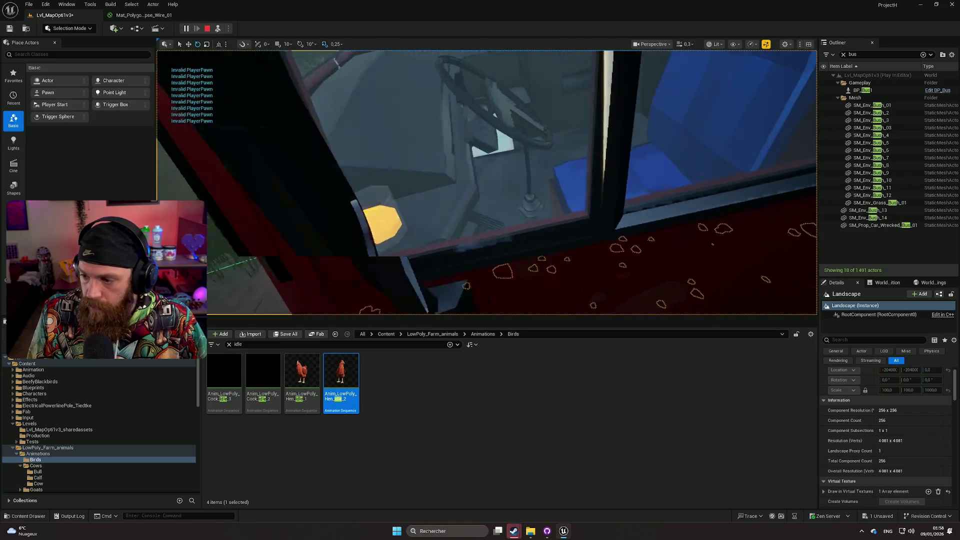
{"action": "scroll", "coordinate": [395, 247], "scroll_direction": "up", "scroll_amount": 1}
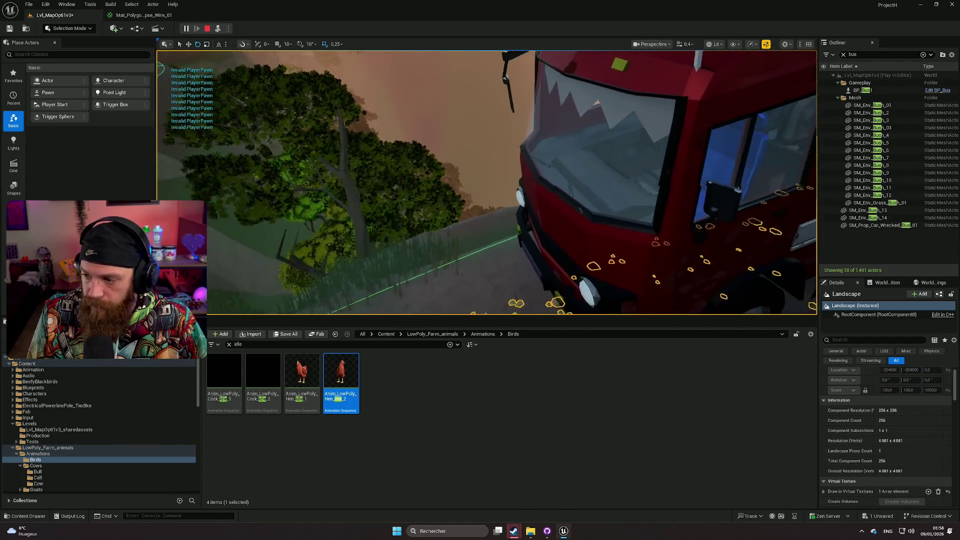
Step: Fly the camera along the road past the bus, under the RANCH gate beam and into the canyon
{"action": "left_click_drag", "start_coordinate": [395, 246], "coordinate": [415, 245]}
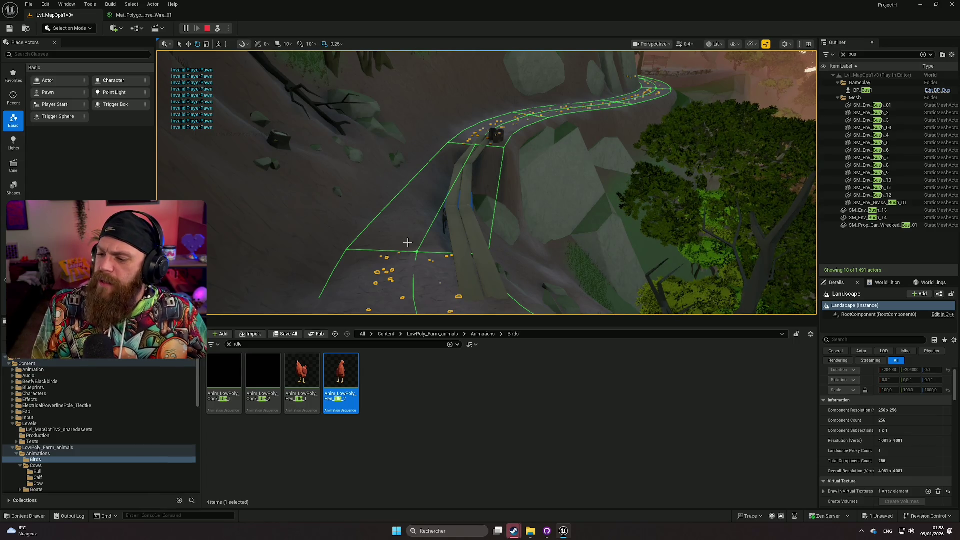
{"action": "scroll", "coordinate": [413, 231], "scroll_direction": "up", "scroll_amount": 3}
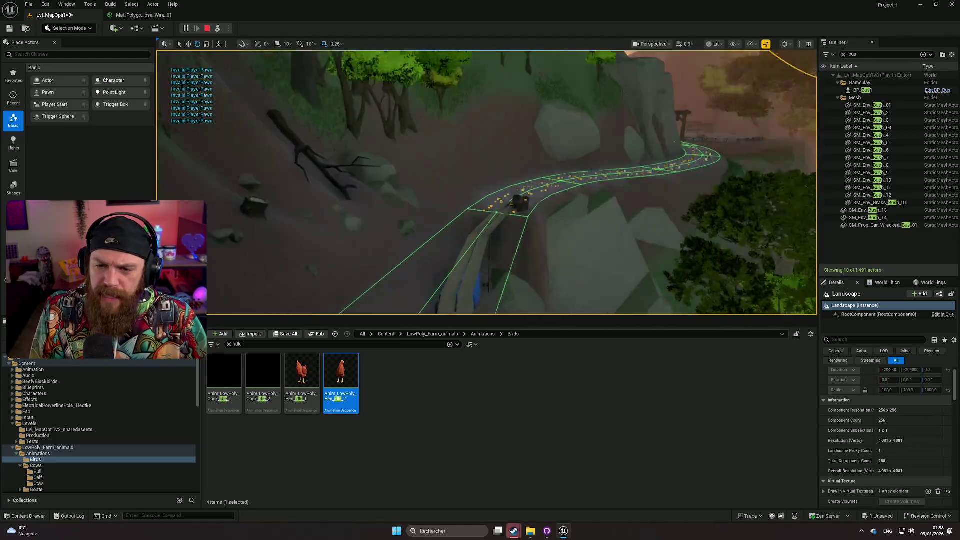
{"action": "scroll", "coordinate": [488, 183], "scroll_direction": "up", "scroll_amount": 3}
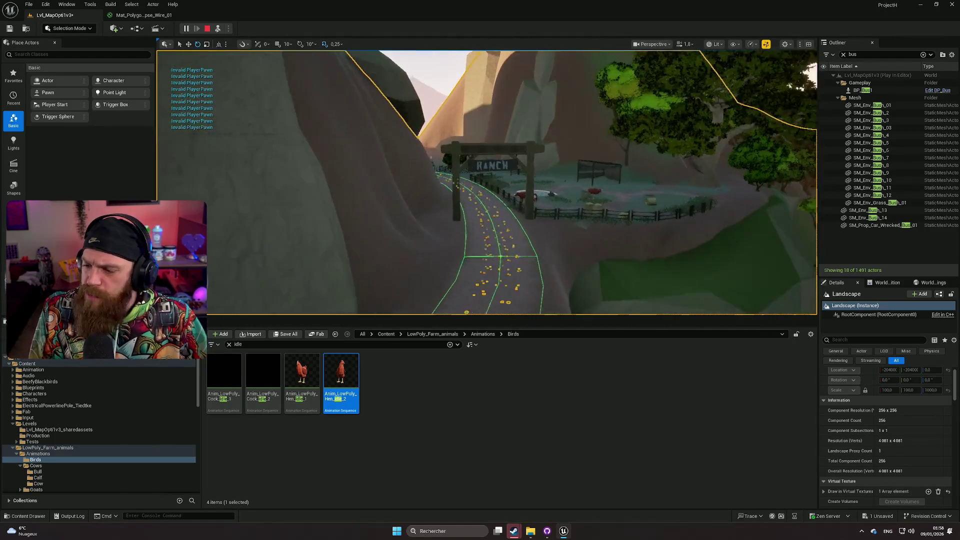
{"action": "scroll", "coordinate": [487, 182], "scroll_direction": "down", "scroll_amount": 2}
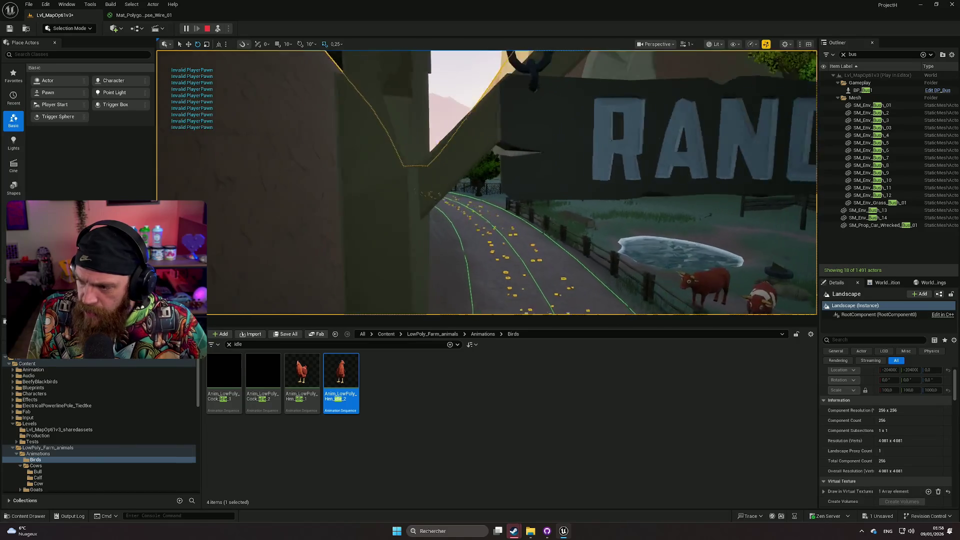
{"action": "key", "text": "w"}
{"action": "key", "text": "w"}
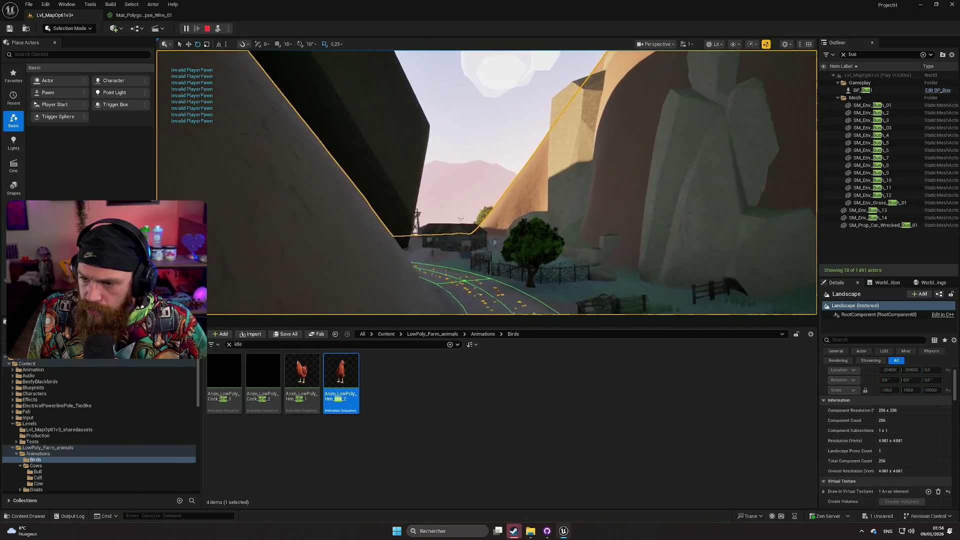
{"action": "key", "text": "w"}
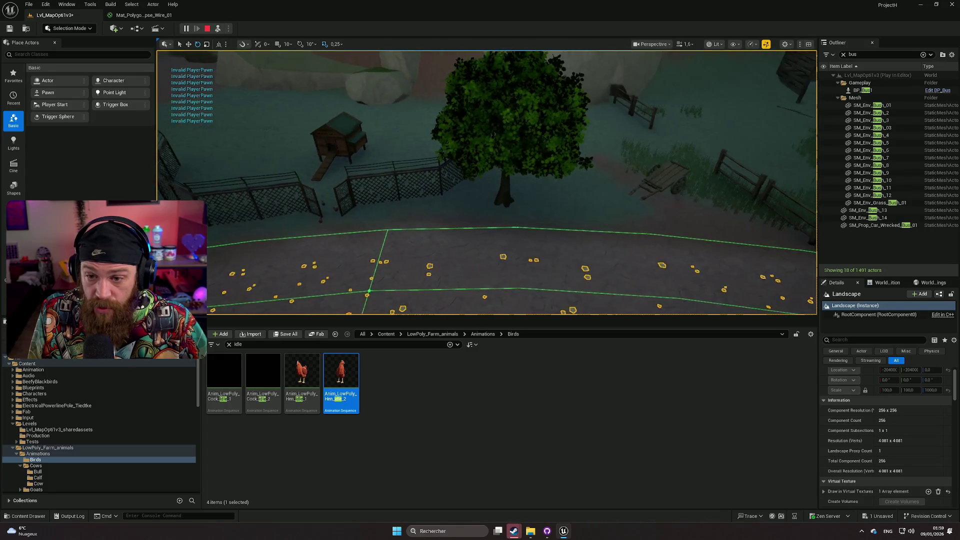
Step: Focus on the roadside fence BP_MasterFence59, then end the play session
{"action": "left_click", "coordinate": [618, 221]}
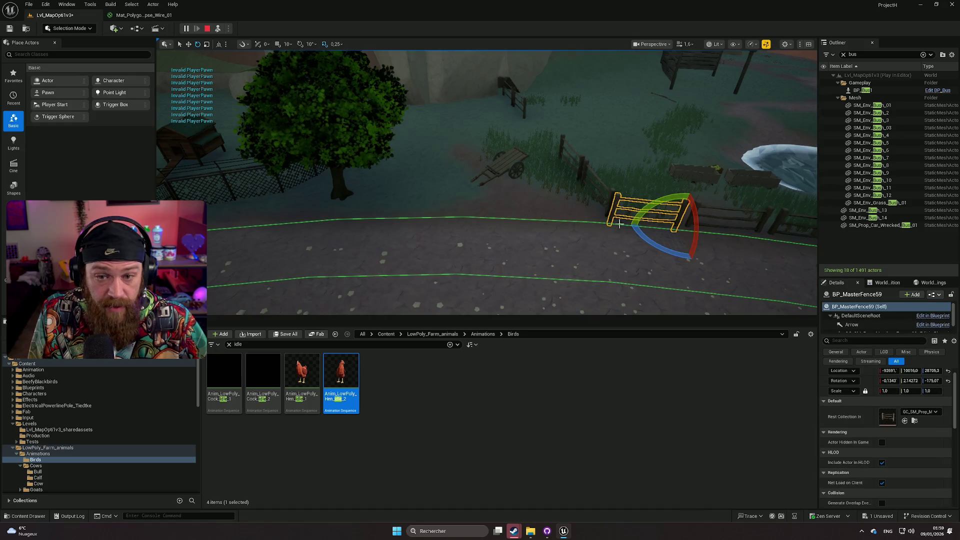
{"action": "key", "text": "f"}
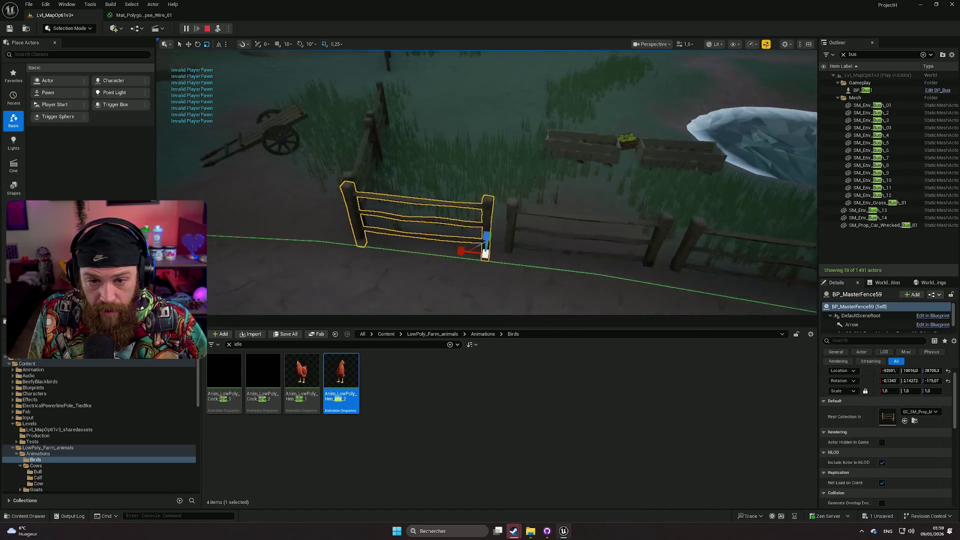
{"action": "left_click", "coordinate": [208, 29]}
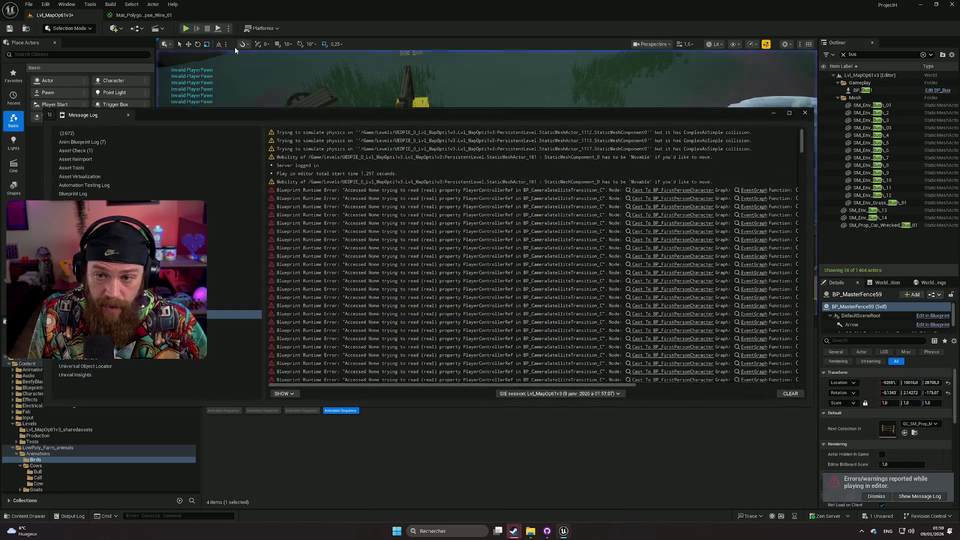
Step: Close the Message Log and select the fence plus its base with the move gizmo, viewing from road level
{"action": "left_click", "coordinate": [805, 115]}
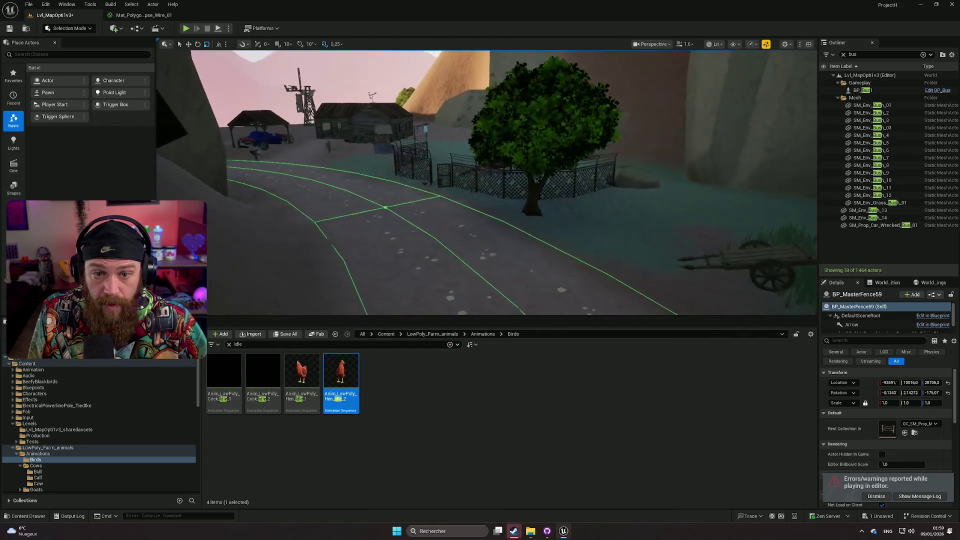
{"action": "key", "text": "f"}
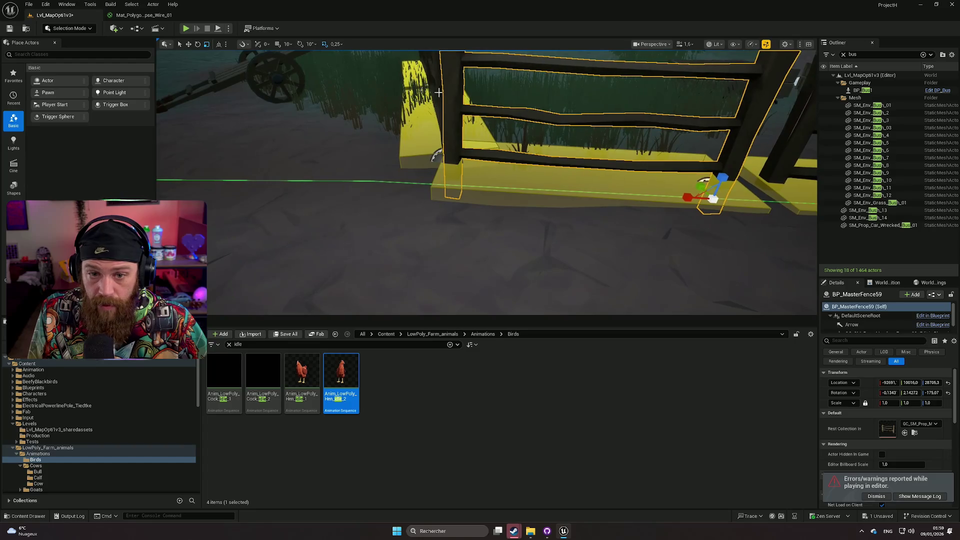
{"action": "left_click", "coordinate": [446, 183], "text": "ctrl"}
{"action": "scroll", "coordinate": [446, 183], "scroll_direction": "down", "scroll_amount": 10}
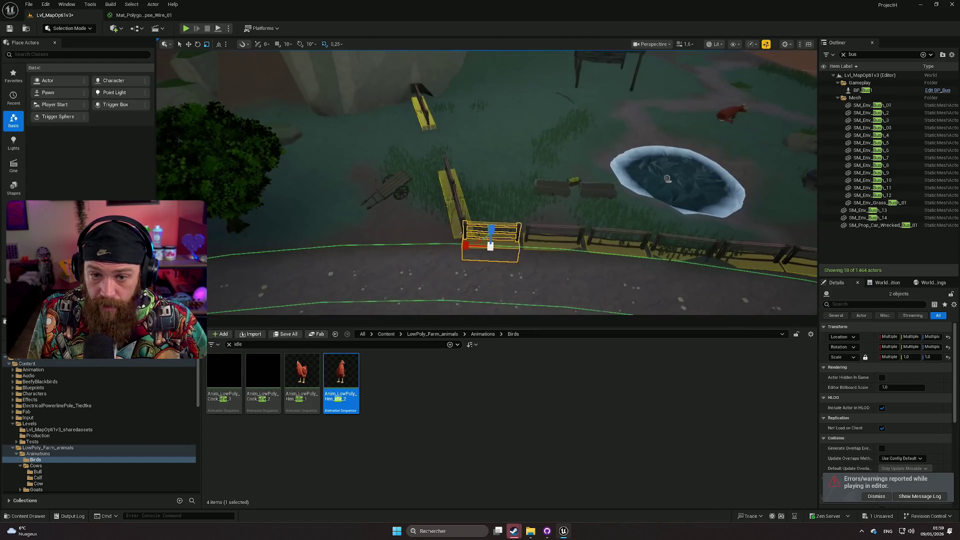
{"action": "key", "text": "w"}
{"action": "scroll", "coordinate": [422, 185], "scroll_direction": "up", "scroll_amount": 2}
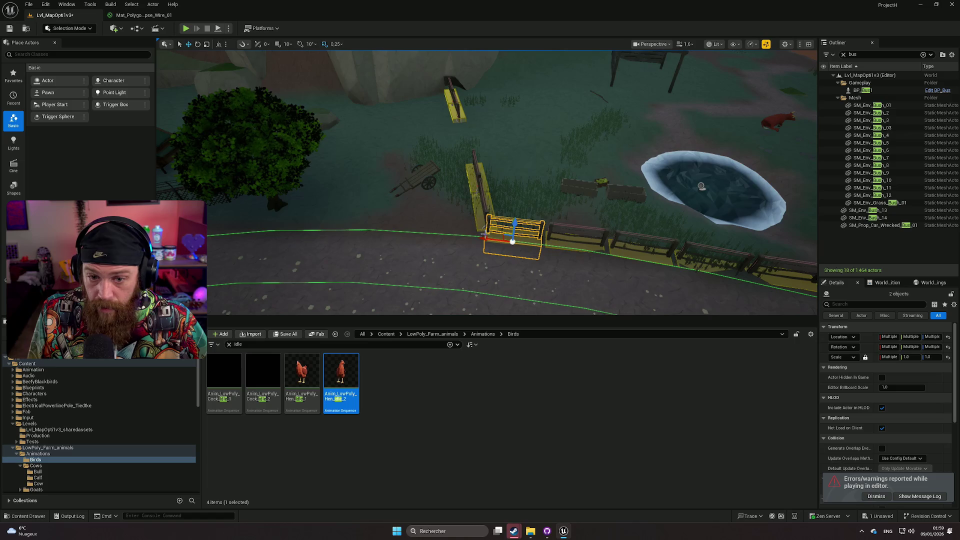
{"action": "mouse_move", "coordinate": [500, 246]}
{"action": "left_mouse_down"}
{"action": "mouse_move", "coordinate": [470, 235]}
{"action": "mouse_move", "coordinate": [462, 215]}
{"action": "mouse_move", "coordinate": [465, 237]}
{"action": "mouse_move", "coordinate": [478, 231]}
{"action": "mouse_move", "coordinate": [456, 218]}
{"action": "mouse_move", "coordinate": [704, 195]}
{"action": "mouse_move", "coordinate": [515, 125]}
{"action": "mouse_move", "coordinate": [405, 69]}
{"action": "mouse_move", "coordinate": [385, 165]}
{"action": "mouse_move", "coordinate": [350, 154]}
{"action": "mouse_move", "coordinate": [450, 180]}
{"action": "left_mouse_up"}
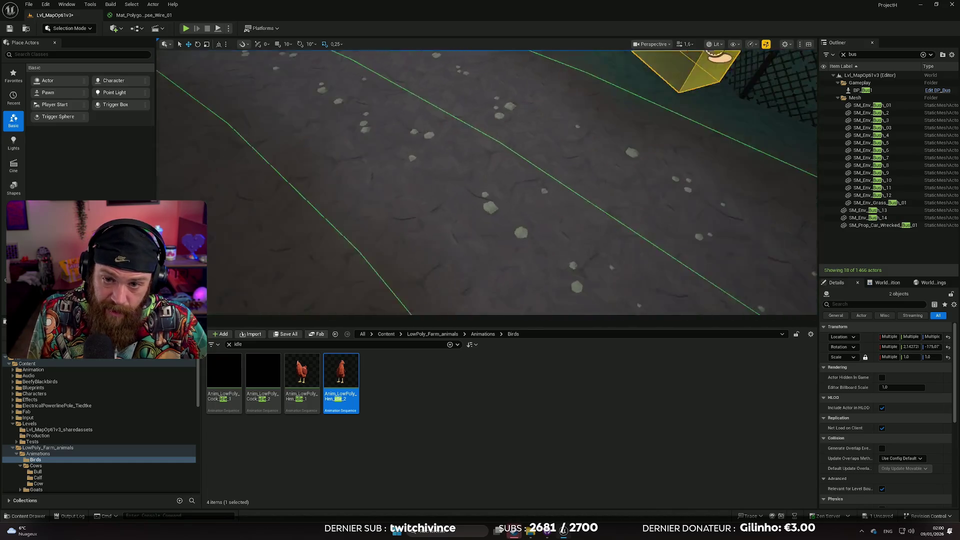
Step: Move the fence-and-base pair toward the foreground near the well and turn it to a new angle
{"action": "key", "text": "f"}
{"action": "left_click_drag", "start_coordinate": [529, 172], "coordinate": [516, 245]}
{"action": "left_click_drag", "start_coordinate": [530, 293], "coordinate": [488, 290]}
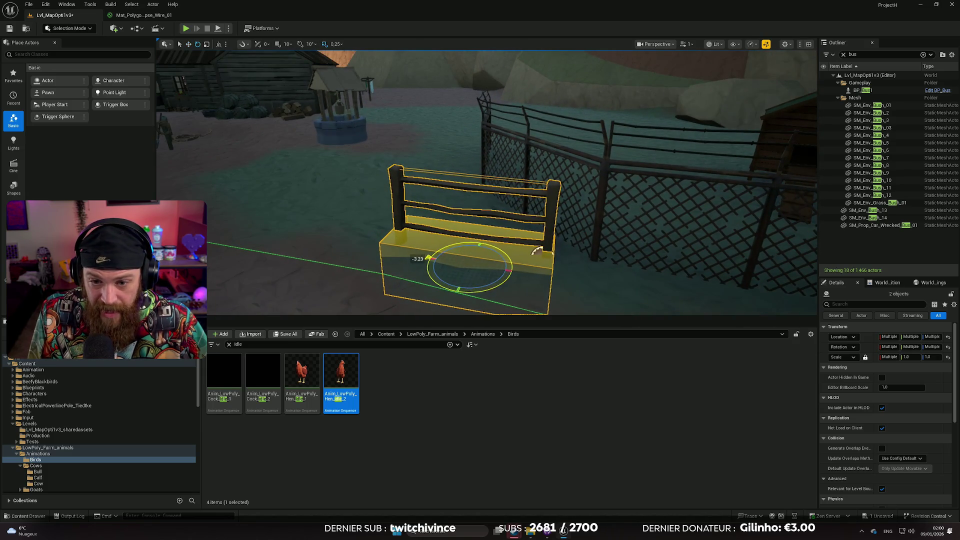
Step: Nudge the pair sideways, add a rotated copy next to it, then clear the selection
{"action": "scroll", "coordinate": [450, 261], "scroll_direction": "down", "scroll_amount": 2}
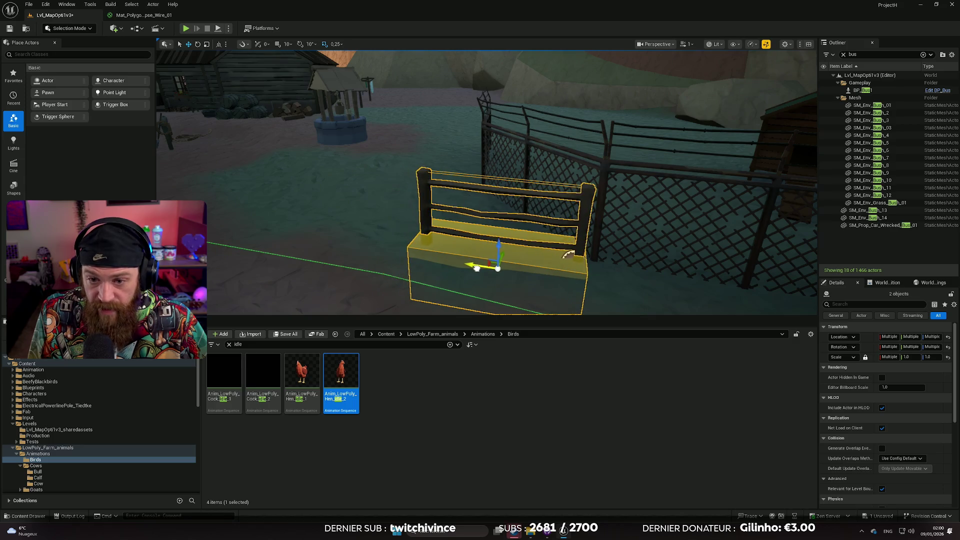
{"action": "left_click_drag", "start_coordinate": [547, 280], "coordinate": [475, 280]}
{"action": "left_click_drag", "start_coordinate": [518, 246], "coordinate": [465, 222]}
{"action": "left_click_drag", "start_coordinate": [517, 245], "coordinate": [443, 234]}
{"action": "mouse_move", "coordinate": [510, 209]}
{"action": "left_mouse_down"}
{"action": "mouse_move", "coordinate": [519, 208]}
{"action": "mouse_move", "coordinate": [531, 235]}
{"action": "mouse_move", "coordinate": [466, 228]}
{"action": "mouse_move", "coordinate": [400, 250]}
{"action": "mouse_move", "coordinate": [333, 252]}
{"action": "mouse_move", "coordinate": [384, 267]}
{"action": "mouse_move", "coordinate": [388, 228]}
{"action": "mouse_move", "coordinate": [365, 225]}
{"action": "left_mouse_up"}
{"action": "key", "text": "e"}
{"action": "key", "text": "w"}
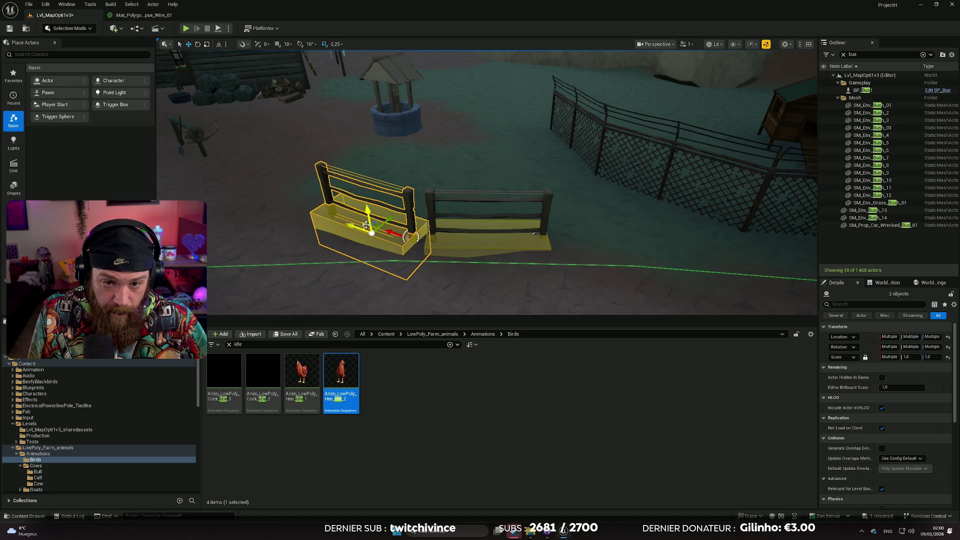
{"action": "left_click", "coordinate": [517, 252]}
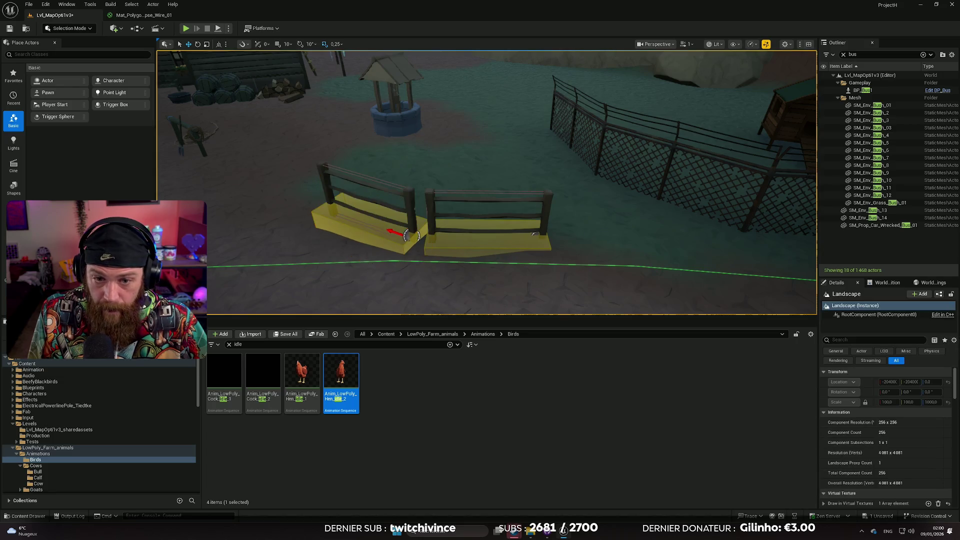
Step: Duplicate fence BP_MasterFence73 with its box to the right, turned about -29 degrees and shifted up-left
{"action": "mouse_move", "coordinate": [592, 251]}
{"action": "left_mouse_down"}
{"action": "mouse_move", "coordinate": [591, 270]}
{"action": "mouse_move", "coordinate": [592, 245]}
{"action": "mouse_move", "coordinate": [572, 247]}
{"action": "left_mouse_up"}
{"action": "left_click", "coordinate": [368, 216]}
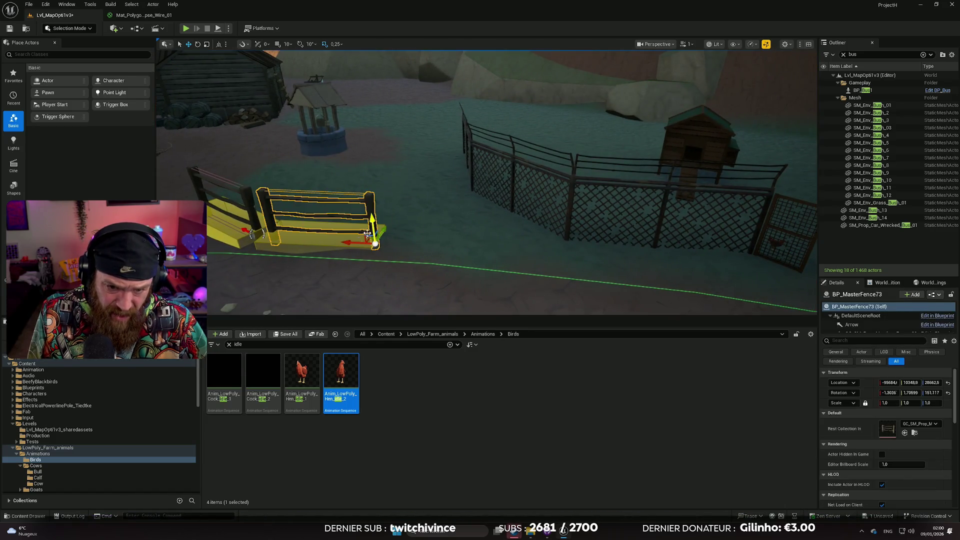
{"action": "left_click", "coordinate": [328, 245], "text": "ctrl"}
{"action": "left_click_drag", "start_coordinate": [303, 249], "coordinate": [457, 248], "text": "alt"}
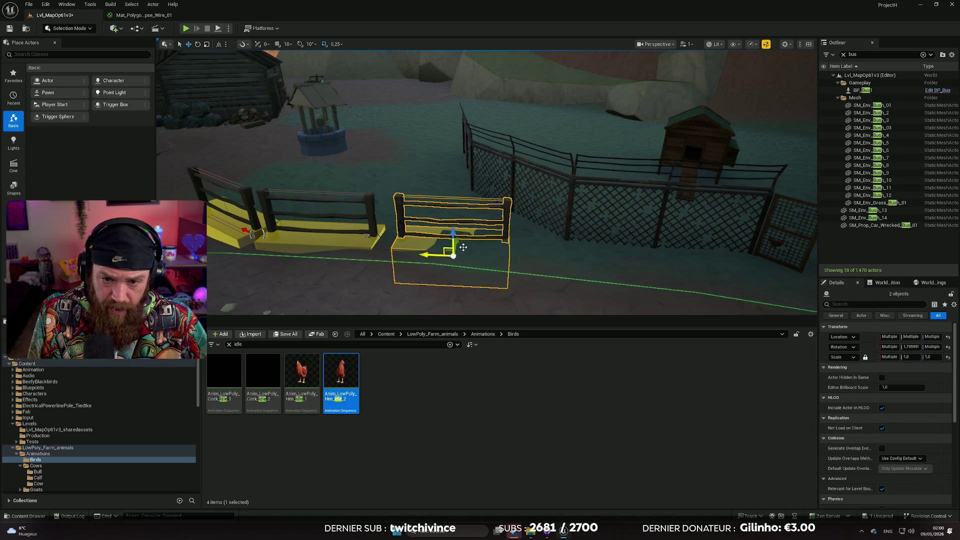
{"action": "scroll", "coordinate": [456, 241], "scroll_direction": "down", "scroll_amount": 1}
{"action": "key", "text": "w"}
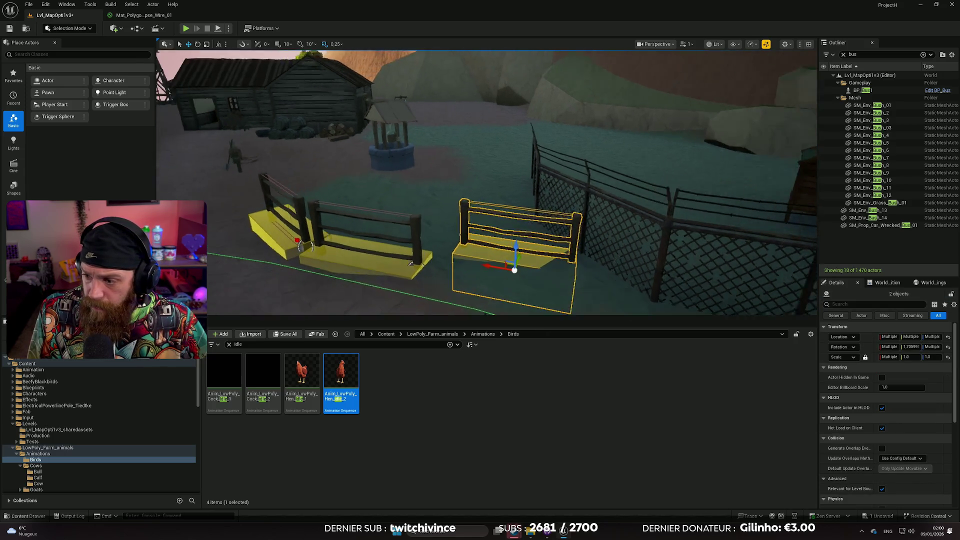
{"action": "scroll", "coordinate": [518, 263], "scroll_direction": "down", "scroll_amount": 1}
{"action": "key", "text": "e"}
{"action": "mouse_move", "coordinate": [568, 302]}
{"action": "left_mouse_down"}
{"action": "mouse_move", "coordinate": [523, 270]}
{"action": "mouse_move", "coordinate": [580, 292]}
{"action": "left_mouse_up"}
{"action": "key", "text": "w"}
{"action": "mouse_move", "coordinate": [553, 264]}
{"action": "left_mouse_down"}
{"action": "mouse_move", "coordinate": [541, 233]}
{"action": "mouse_move", "coordinate": [493, 255]}
{"action": "mouse_move", "coordinate": [528, 241]}
{"action": "mouse_move", "coordinate": [529, 249]}
{"action": "left_mouse_up"}
{"action": "left_click", "coordinate": [407, 269]}
Step: Duplicate another fence-and-anchor pair to the left and rotate it to follow the road
{"action": "left_click_drag", "start_coordinate": [407, 269], "coordinate": [361, 248]}
{"action": "left_click", "coordinate": [559, 241]}
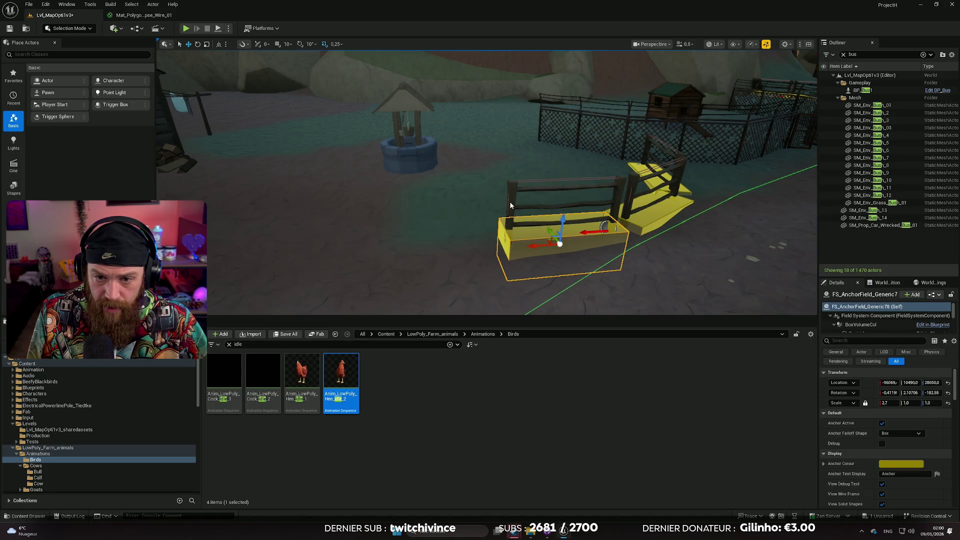
{"action": "left_click", "coordinate": [510, 205], "text": "ctrl"}
{"action": "mouse_move", "coordinate": [590, 231]}
{"action": "left_mouse_down"}
{"action": "mouse_move", "coordinate": [562, 221]}
{"action": "mouse_move", "coordinate": [454, 230]}
{"action": "mouse_move", "coordinate": [467, 225]}
{"action": "left_mouse_up"}
{"action": "key", "text": "e"}
{"action": "left_click_drag", "start_coordinate": [476, 258], "coordinate": [489, 225]}
{"action": "scroll", "coordinate": [488, 225], "scroll_direction": "up", "scroll_amount": 1}
{"action": "scroll", "coordinate": [473, 226], "scroll_direction": "up", "scroll_amount": 3}
Step: Rotate the right fence section about 4.6 degrees, lower it onto the ground and nudge it into place
{"action": "left_click", "coordinate": [563, 150]}
{"action": "key", "text": "e"}
{"action": "mouse_move", "coordinate": [670, 250]}
{"action": "left_mouse_down"}
{"action": "mouse_move", "coordinate": [650, 245]}
{"action": "mouse_move", "coordinate": [645, 226]}
{"action": "left_mouse_up"}
{"action": "key", "text": "w"}
{"action": "left_click_drag", "start_coordinate": [696, 201], "coordinate": [698, 214]}
{"action": "mouse_move", "coordinate": [625, 215]}
{"action": "left_mouse_down"}
{"action": "mouse_move", "coordinate": [477, 220]}
{"action": "mouse_move", "coordinate": [435, 207]}
{"action": "left_mouse_up"}
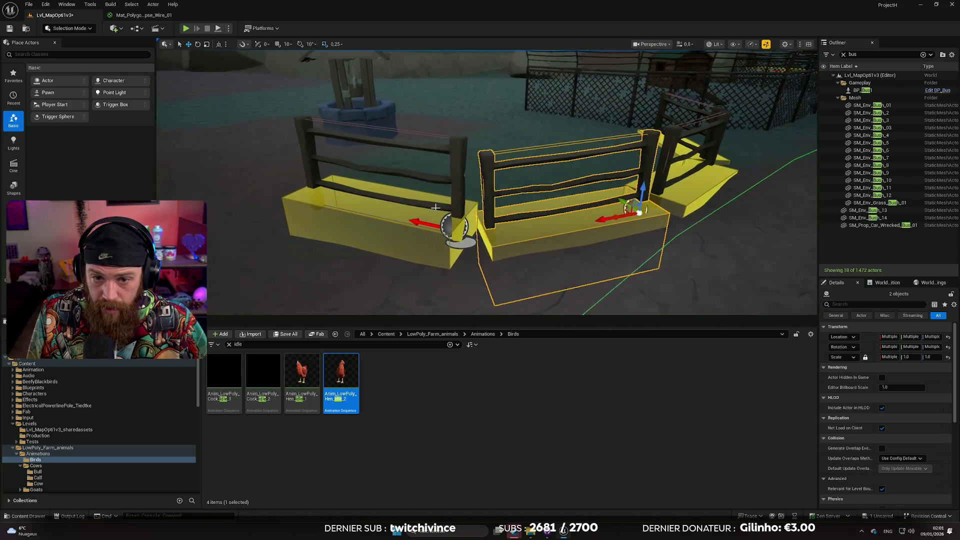
Step: Lower the left fence section into the ground so both sit flush, then deselect
{"action": "left_click", "coordinate": [450, 164]}
{"action": "left_click", "coordinate": [382, 204]}
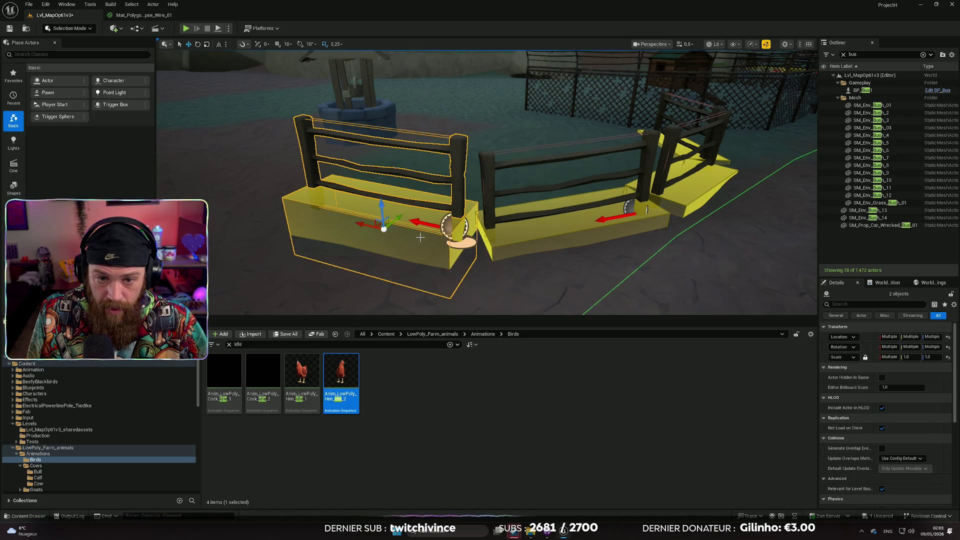
{"action": "mouse_move", "coordinate": [381, 204]}
{"action": "left_mouse_down"}
{"action": "mouse_move", "coordinate": [381, 219]}
{"action": "mouse_move", "coordinate": [406, 223]}
{"action": "left_mouse_up"}
{"action": "key", "text": "e"}
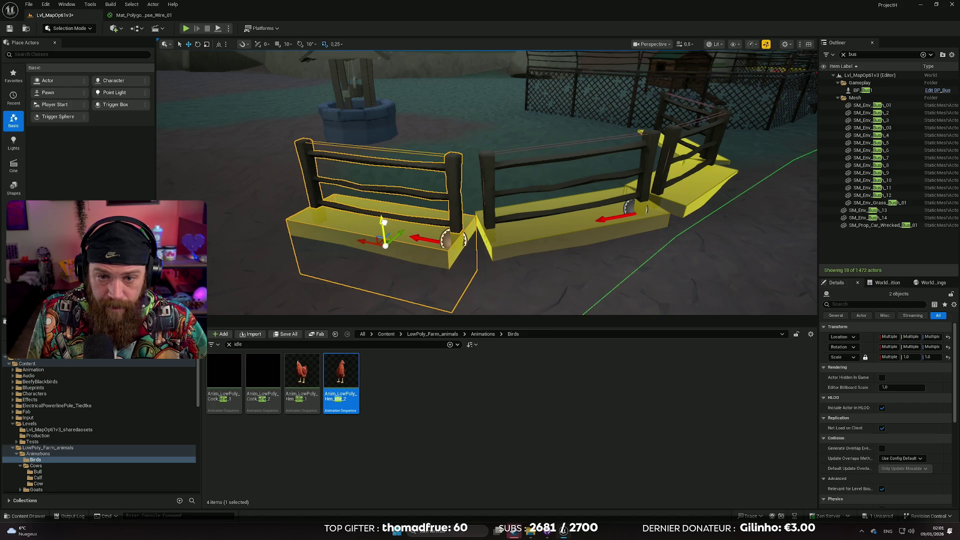
{"action": "left_click", "coordinate": [504, 291]}
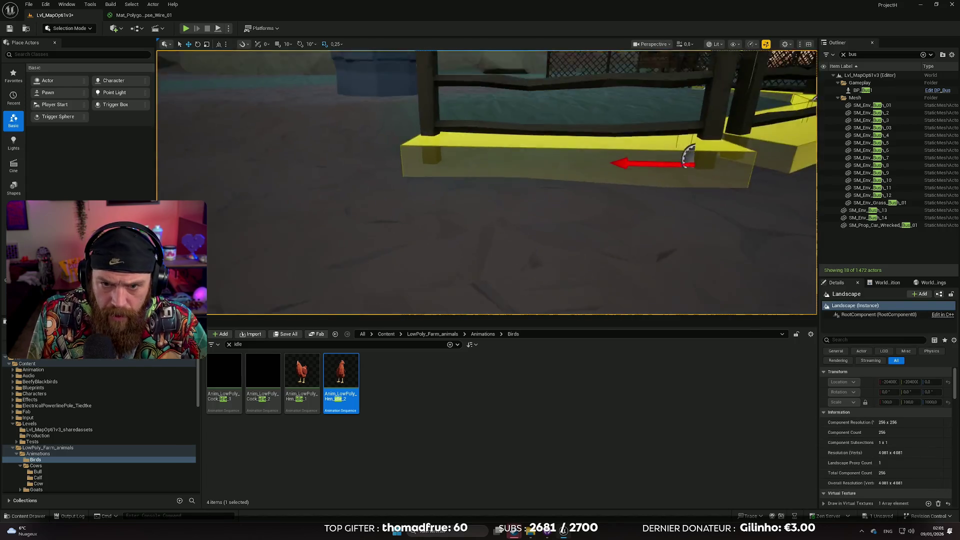
{"action": "scroll", "coordinate": [487, 183], "scroll_direction": "up", "scroll_amount": 2}
{"action": "scroll", "coordinate": [424, 175], "scroll_direction": "up", "scroll_amount": 2}
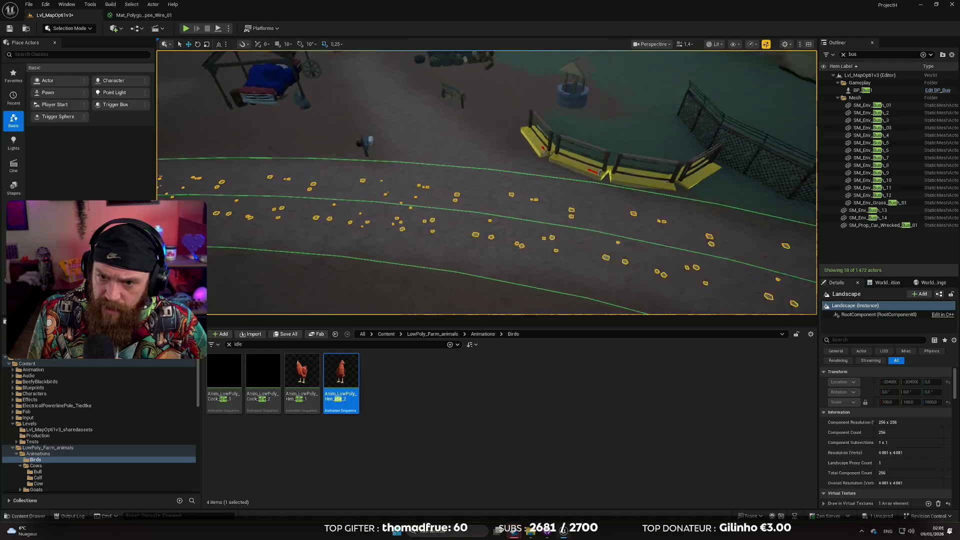
{"action": "mouse_move", "coordinate": [466, 161]}
{"action": "left_mouse_down"}
{"action": "mouse_move", "coordinate": [466, 70]}
{"action": "mouse_move", "coordinate": [451, 70]}
{"action": "left_mouse_up"}
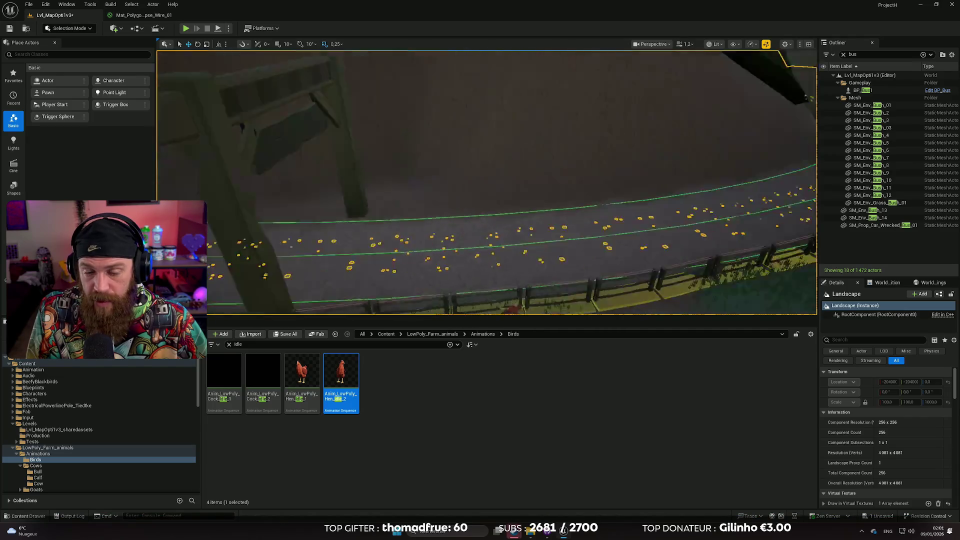
{"action": "scroll", "coordinate": [488, 183], "scroll_direction": "up", "scroll_amount": 1}
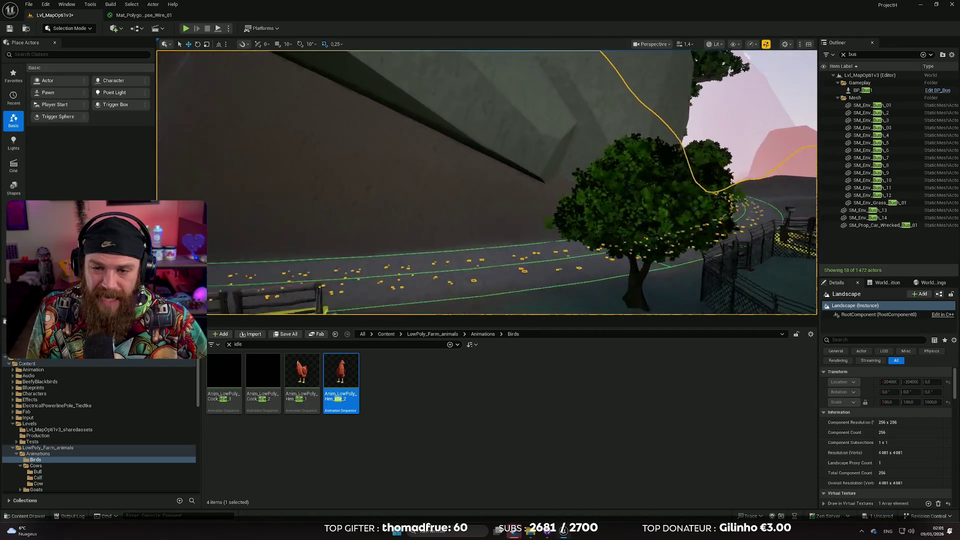
{"action": "scroll", "coordinate": [460, 163], "scroll_direction": "down", "scroll_amount": 1}
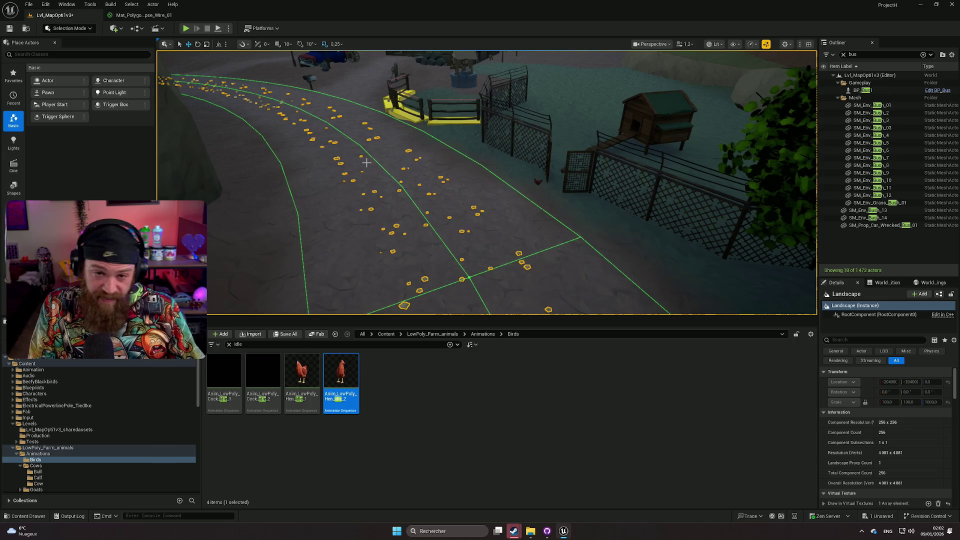
{"action": "mouse_move", "coordinate": [367, 162]}
{"action": "left_mouse_down"}
{"action": "mouse_move", "coordinate": [415, 150]}
{"action": "mouse_move", "coordinate": [335, 145]}
{"action": "mouse_move", "coordinate": [344, 125]}
{"action": "left_mouse_up"}
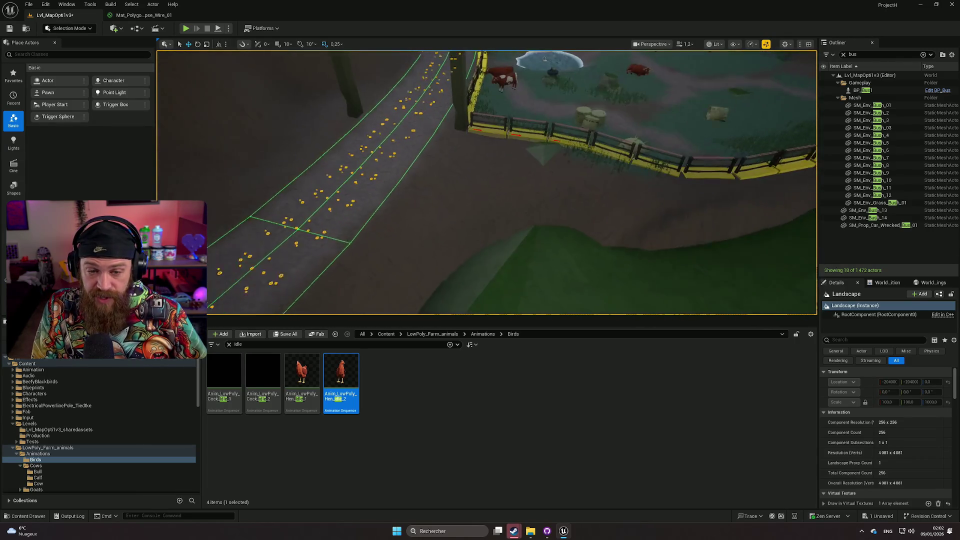
{"action": "left_click_drag", "start_coordinate": [423, 108], "coordinate": [423, 120]}
{"action": "left_click_drag", "start_coordinate": [416, 221], "coordinate": [445, 246]}
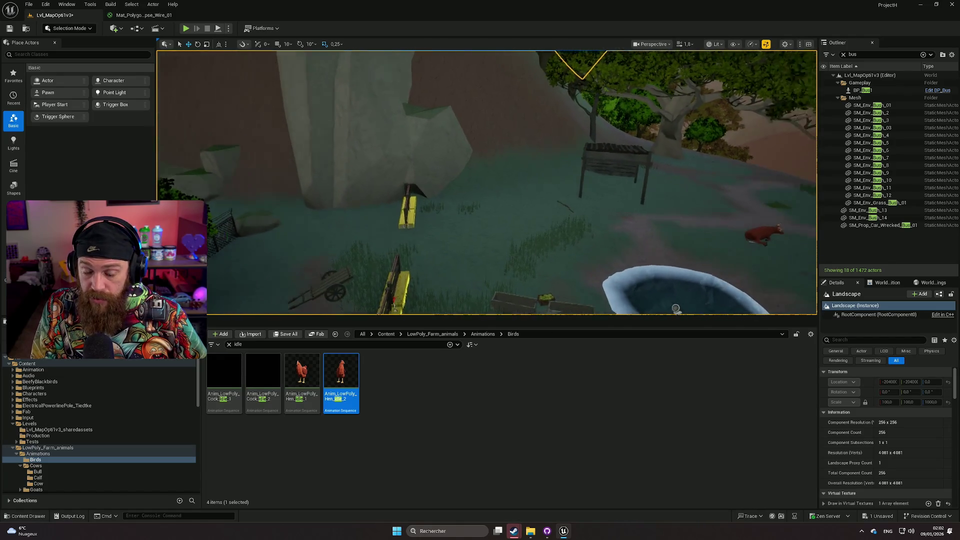
{"action": "left_click_drag", "start_coordinate": [584, 247], "coordinate": [583, 246]}
{"action": "left_click_drag", "start_coordinate": [495, 276], "coordinate": [494, 275]}
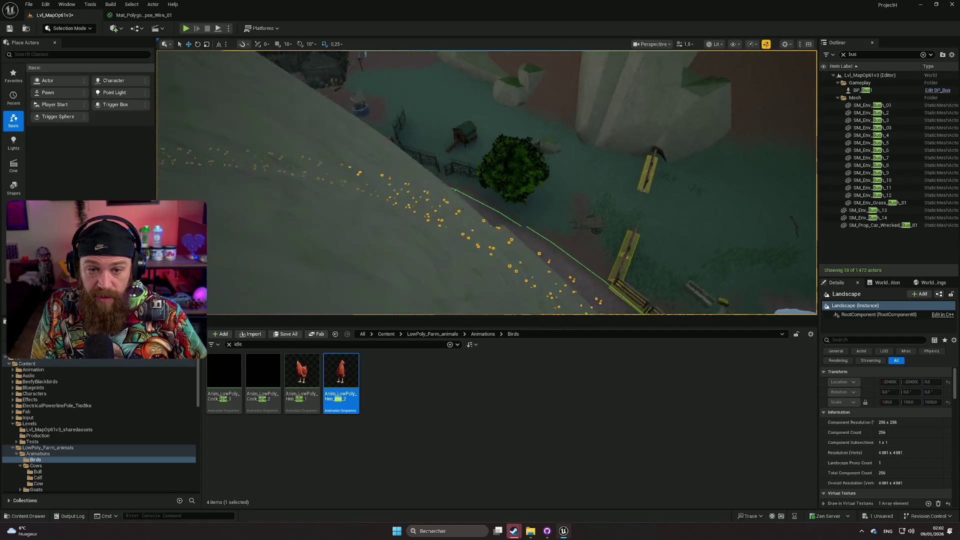
{"action": "left_click_drag", "start_coordinate": [463, 216], "coordinate": [463, 216]}
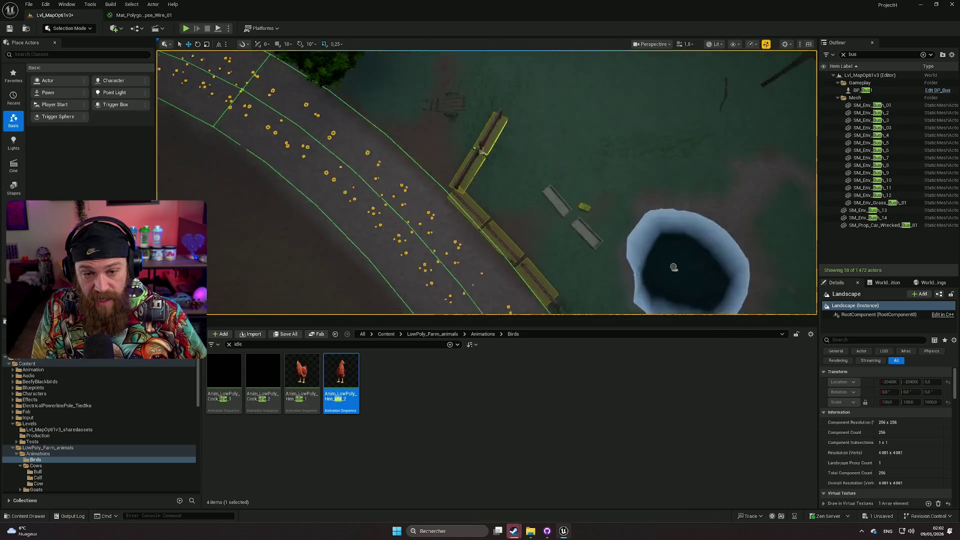
{"action": "left_click_drag", "start_coordinate": [233, 142], "coordinate": [232, 142]}
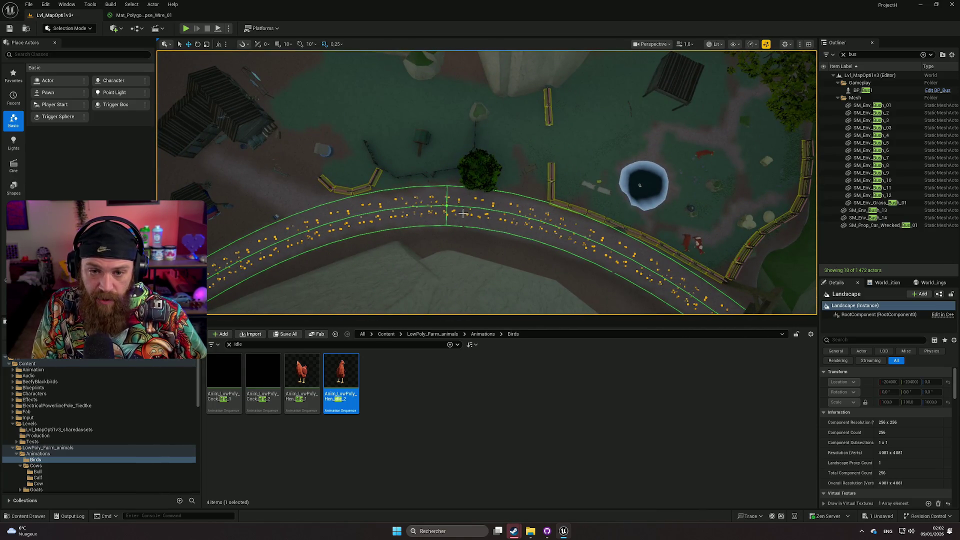
{"action": "scroll", "coordinate": [501, 192], "scroll_direction": "up", "scroll_amount": 10}
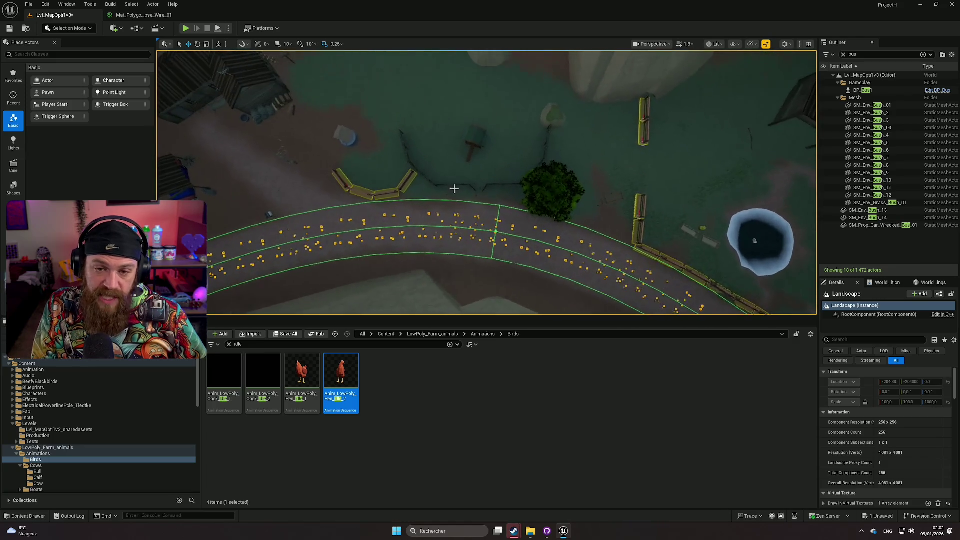
{"action": "mouse_move", "coordinate": [487, 183]}
{"action": "left_mouse_down"}
{"action": "mouse_move", "coordinate": [487, 198]}
{"action": "mouse_move", "coordinate": [475, 198]}
{"action": "mouse_move", "coordinate": [491, 222]}
{"action": "left_mouse_up"}
{"action": "left_click_drag", "start_coordinate": [685, 190], "coordinate": [685, 189]}
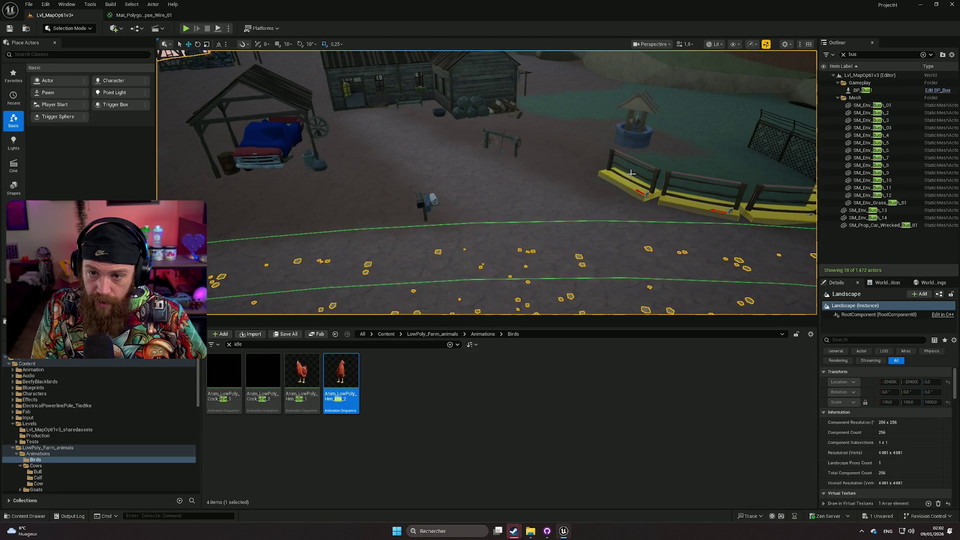
Step: Copy two fence pieces across the road toward the mailbox and rotate them about 4 degrees
{"action": "left_click", "coordinate": [623, 184]}
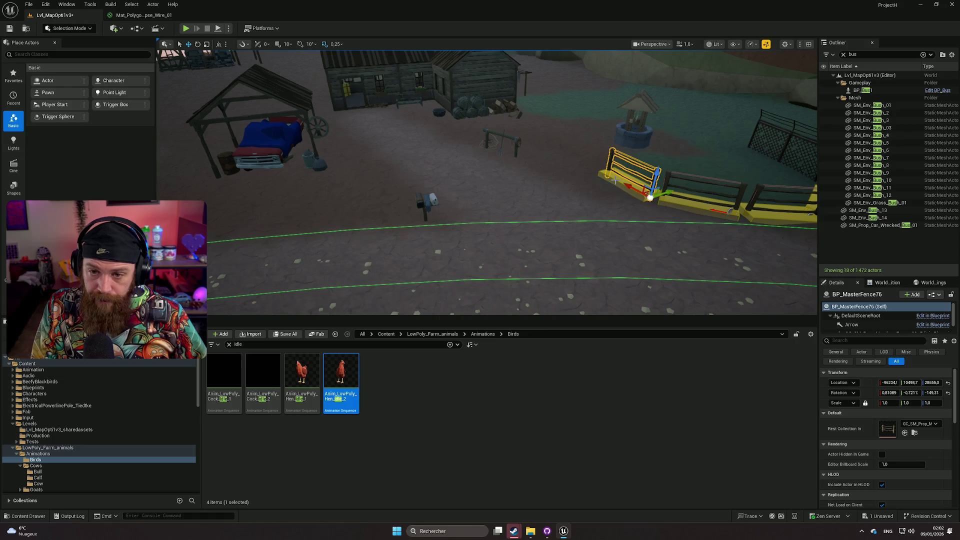
{"action": "left_click", "coordinate": [616, 182], "text": "ctrl"}
{"action": "mouse_move", "coordinate": [644, 184]}
{"action": "left_mouse_down"}
{"action": "mouse_move", "coordinate": [514, 208]}
{"action": "mouse_move", "coordinate": [442, 209]}
{"action": "mouse_move", "coordinate": [600, 215]}
{"action": "mouse_move", "coordinate": [771, 165]}
{"action": "mouse_move", "coordinate": [685, 210]}
{"action": "mouse_move", "coordinate": [605, 207]}
{"action": "mouse_move", "coordinate": [521, 128]}
{"action": "mouse_move", "coordinate": [546, 135]}
{"action": "left_mouse_up"}
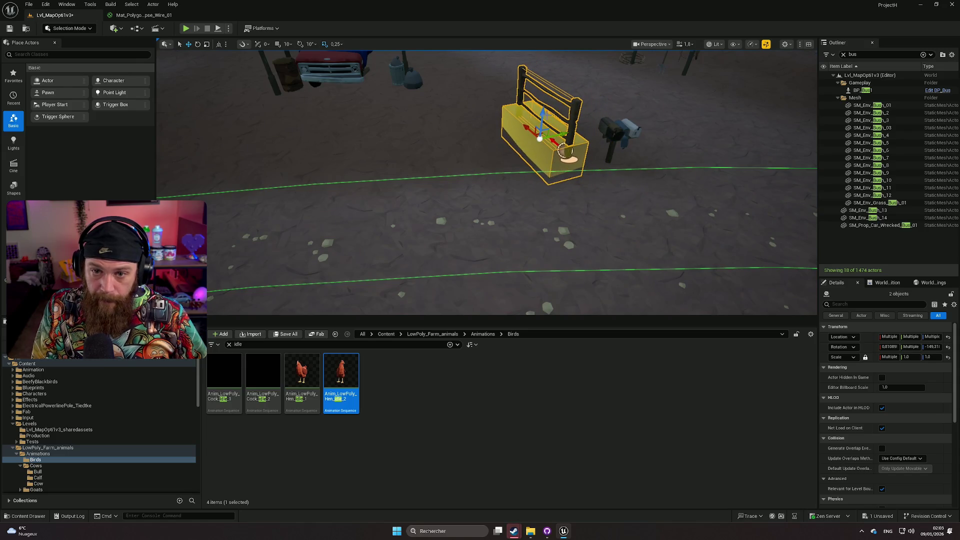
{"action": "key", "text": "e"}
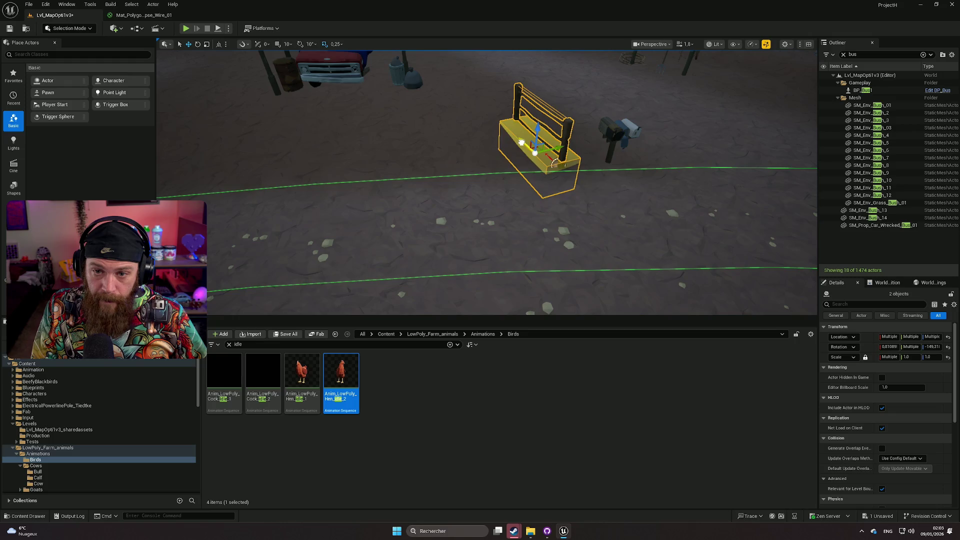
{"action": "mouse_move", "coordinate": [559, 166]}
{"action": "left_mouse_down"}
{"action": "mouse_move", "coordinate": [524, 145]}
{"action": "mouse_move", "coordinate": [481, 150]}
{"action": "left_mouse_up"}
{"action": "key", "text": "w"}
Step: Duplicate that fence section again, sliding the copy along the road edge, then deselect
{"action": "scroll", "coordinate": [480, 150], "scroll_direction": "up", "scroll_amount": 5}
{"action": "scroll", "coordinate": [520, 185], "scroll_direction": "down", "scroll_amount": 5}
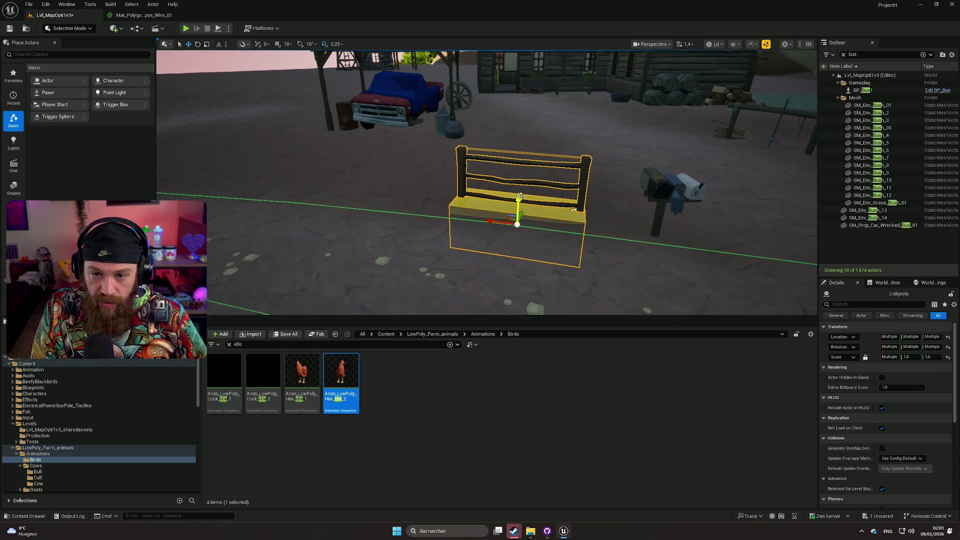
{"action": "mouse_move", "coordinate": [512, 132]}
{"action": "left_mouse_down", "text": "alt"}
{"action": "mouse_move", "coordinate": [367, 123]}
{"action": "mouse_move", "coordinate": [374, 141]}
{"action": "mouse_move", "coordinate": [400, 149]}
{"action": "mouse_move", "coordinate": [378, 117]}
{"action": "mouse_move", "coordinate": [560, 167]}
{"action": "mouse_move", "coordinate": [571, 139]}
{"action": "mouse_move", "coordinate": [500, 161]}
{"action": "mouse_move", "coordinate": [456, 156]}
{"action": "left_mouse_up", "text": "alt"}
{"action": "key", "text": "w"}
{"action": "left_click", "coordinate": [540, 166]}
{"action": "scroll", "coordinate": [560, 145], "scroll_direction": "up", "scroll_amount": 3}
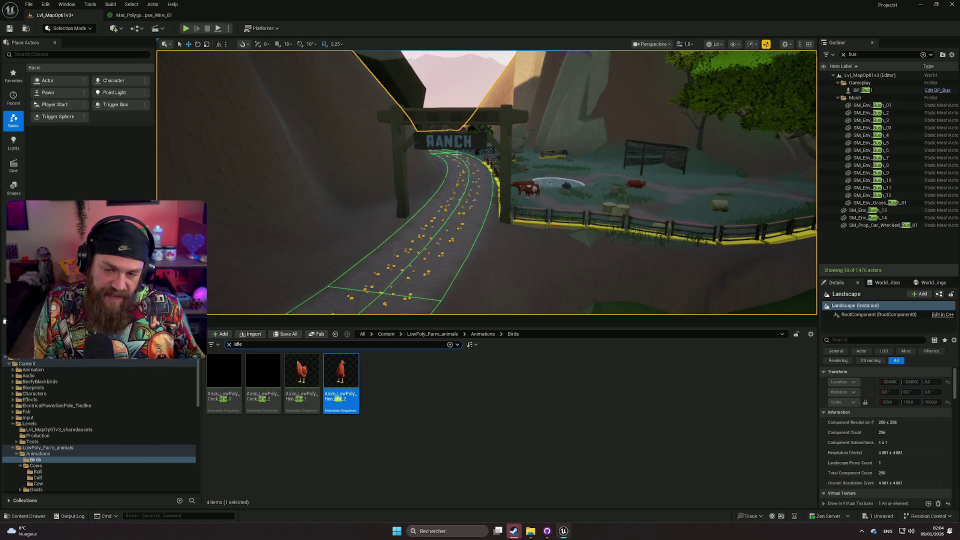
{"action": "scroll", "coordinate": [504, 197], "scroll_direction": "up", "scroll_amount": 2}
{"action": "key", "text": "w"}
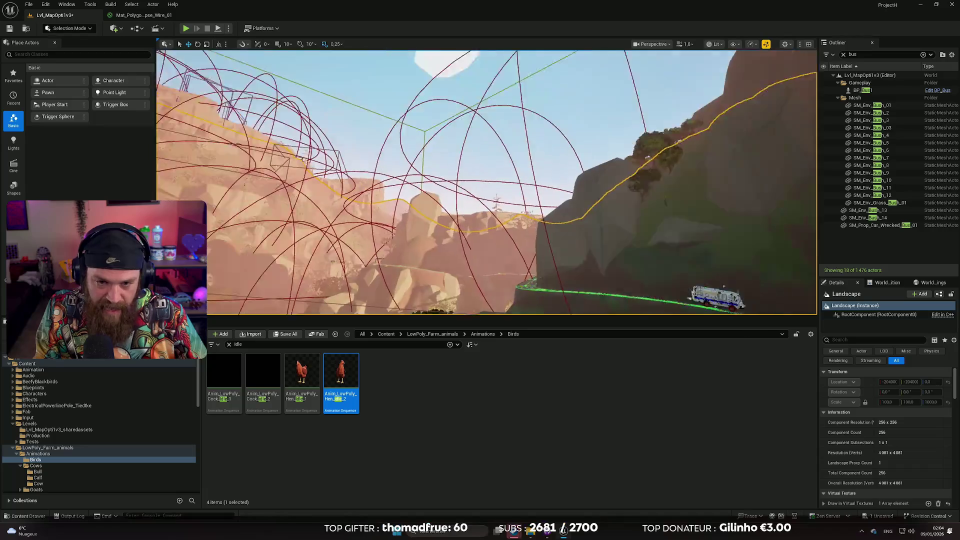
{"action": "scroll", "coordinate": [487, 183], "scroll_direction": "up", "scroll_amount": 1}
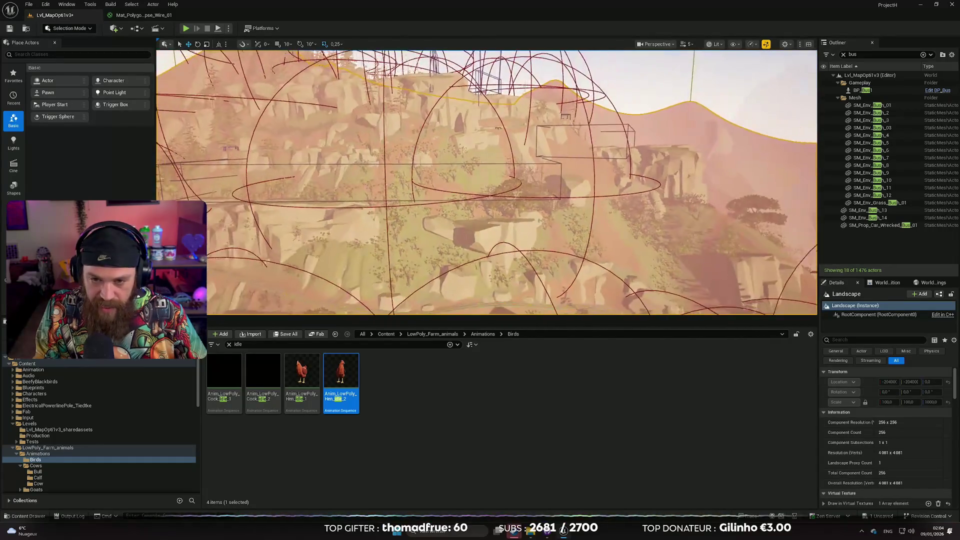
{"action": "key", "text": "s"}
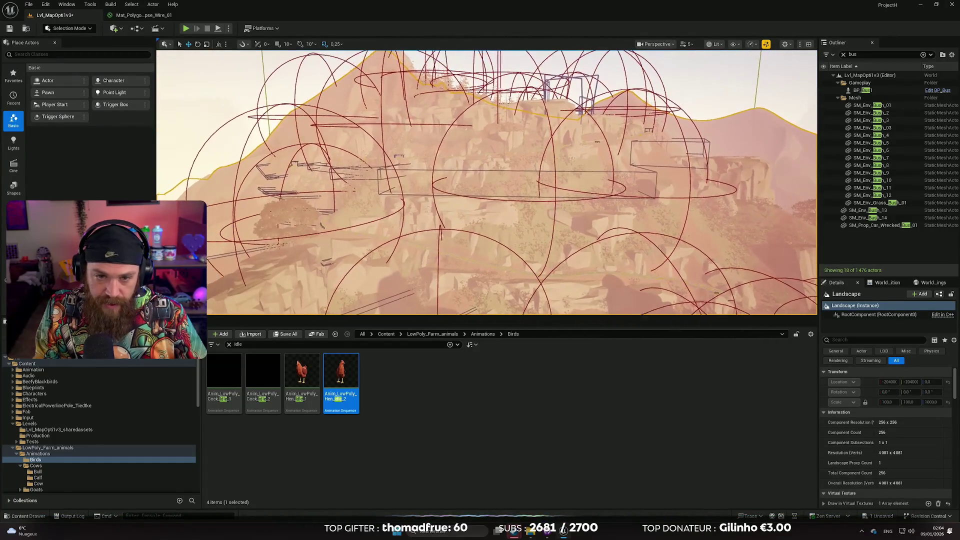
{"action": "key", "text": "w"}
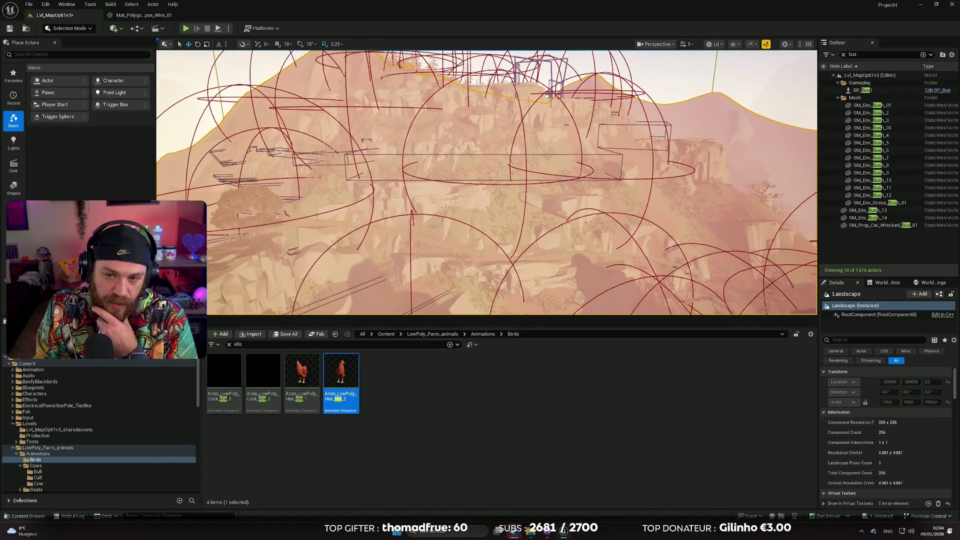
{"action": "key", "text": "w"}
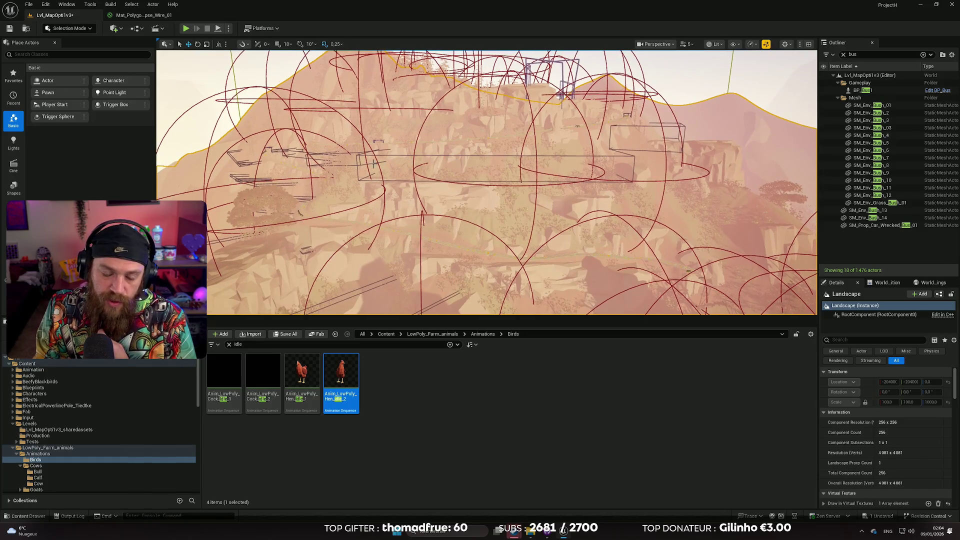
{"action": "left_click_drag", "start_coordinate": [412, 174], "coordinate": [350, 171]}
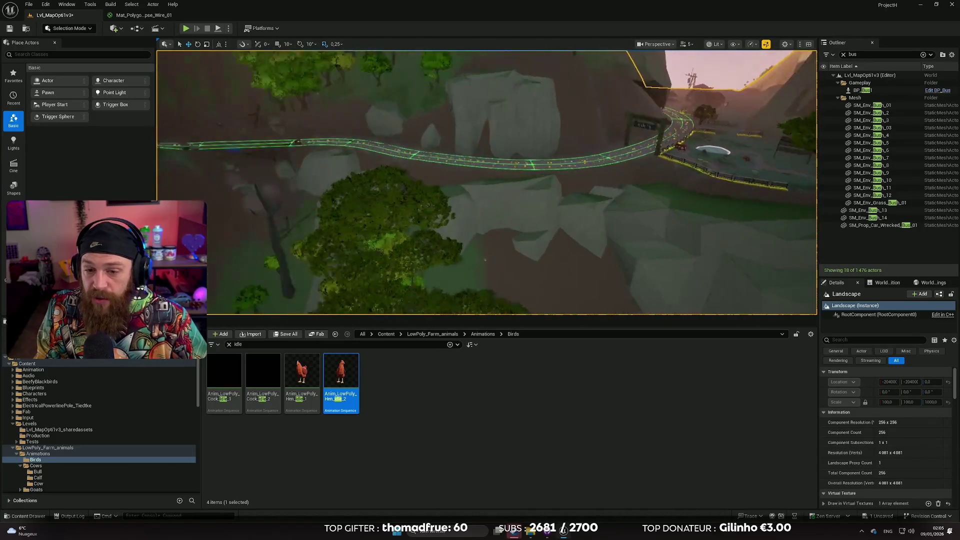
{"action": "scroll", "coordinate": [487, 183], "scroll_direction": "down", "scroll_amount": 3}
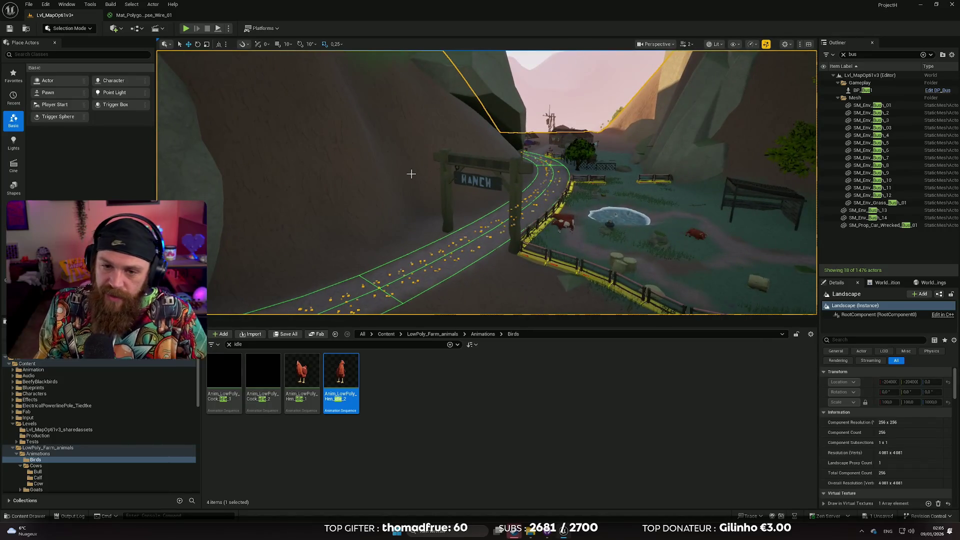
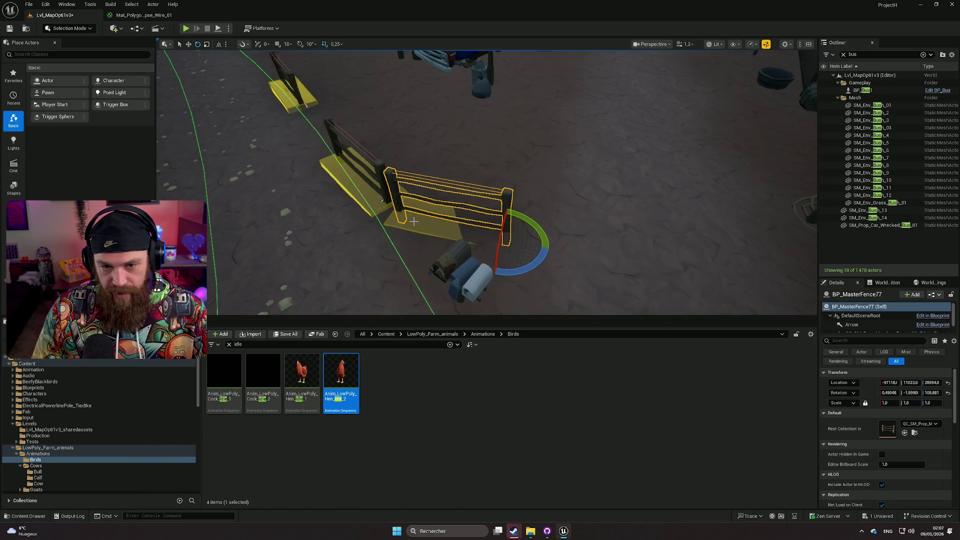
Step: Alt-drag a copy of the fence section near the truck, then rotate it and nudge it along X into line
{"action": "left_click", "coordinate": [461, 263]}
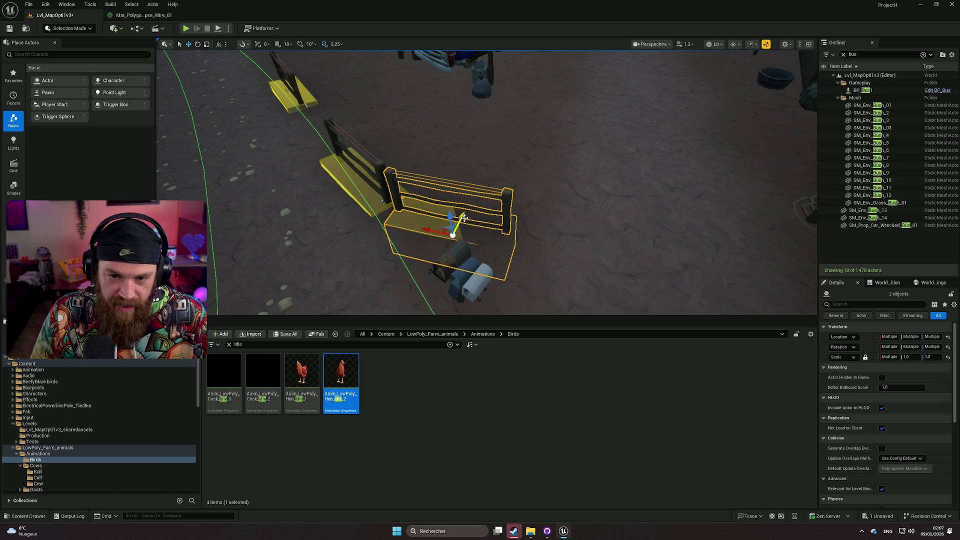
{"action": "mouse_move", "coordinate": [453, 234]}
{"action": "left_mouse_down", "text": "alt"}
{"action": "mouse_move", "coordinate": [488, 170]}
{"action": "mouse_move", "coordinate": [504, 201]}
{"action": "mouse_move", "coordinate": [544, 192]}
{"action": "left_mouse_up", "text": "alt"}
{"action": "key", "text": "e"}
{"action": "key", "text": "w"}
{"action": "key", "text": "f"}
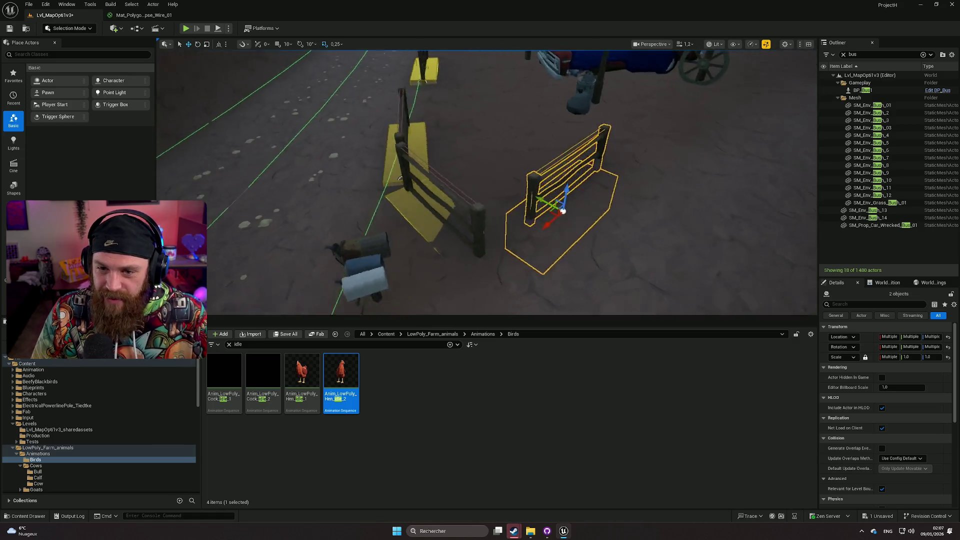
{"action": "scroll", "coordinate": [434, 235], "scroll_direction": "up", "scroll_amount": 2}
{"action": "mouse_move", "coordinate": [434, 235]}
{"action": "left_mouse_down"}
{"action": "mouse_move", "coordinate": [461, 195]}
{"action": "mouse_move", "coordinate": [440, 220]}
{"action": "mouse_move", "coordinate": [508, 213]}
{"action": "mouse_move", "coordinate": [479, 201]}
{"action": "mouse_move", "coordinate": [450, 216]}
{"action": "left_mouse_up"}
{"action": "key", "text": "e"}
{"action": "key", "text": "w"}
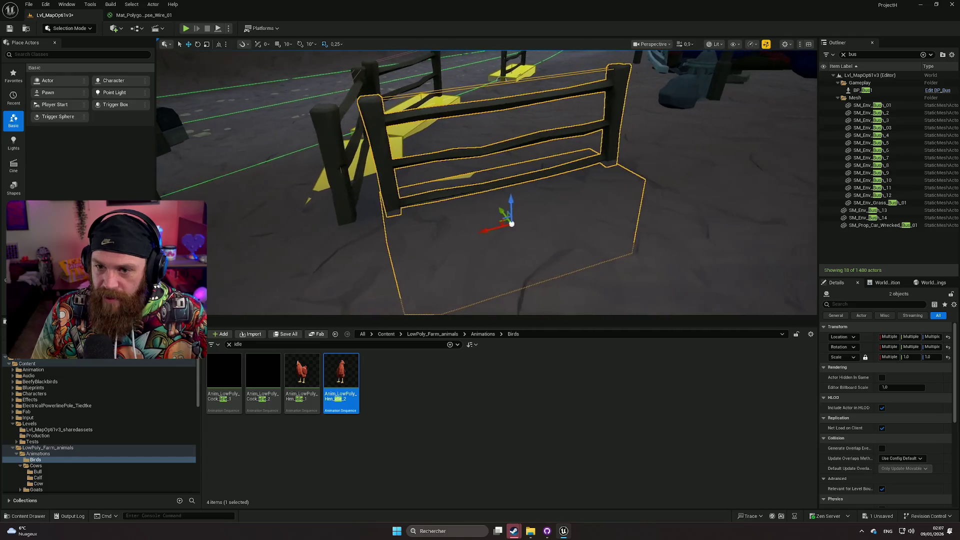
{"action": "left_click", "coordinate": [665, 238]}
{"action": "scroll", "coordinate": [714, 221], "scroll_direction": "down", "scroll_amount": 6}
Step: Select the end fence post and second piece together, then rotate and shift them left to continue the run
{"action": "left_click_drag", "start_coordinate": [690, 221], "coordinate": [526, 206]}
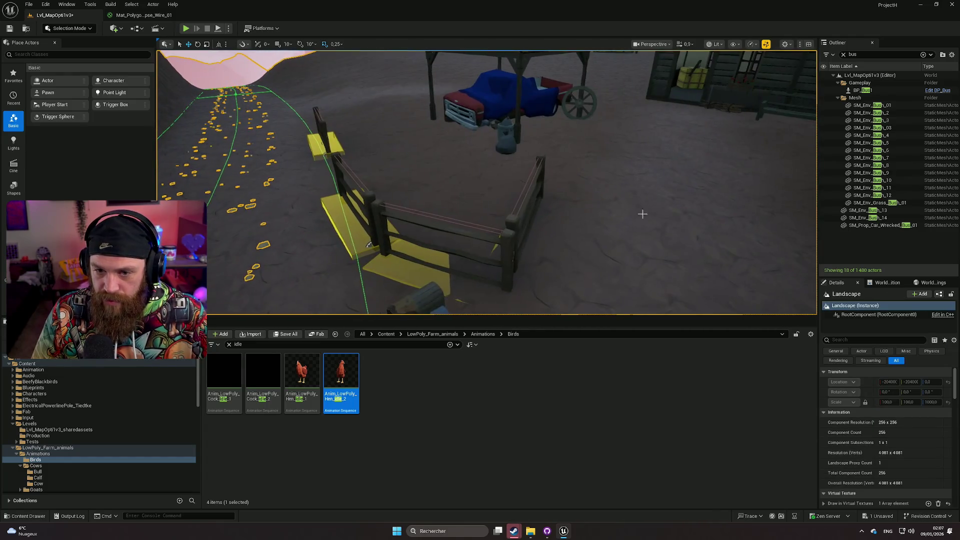
{"action": "left_click", "coordinate": [525, 206]}
{"action": "key", "text": "f"}
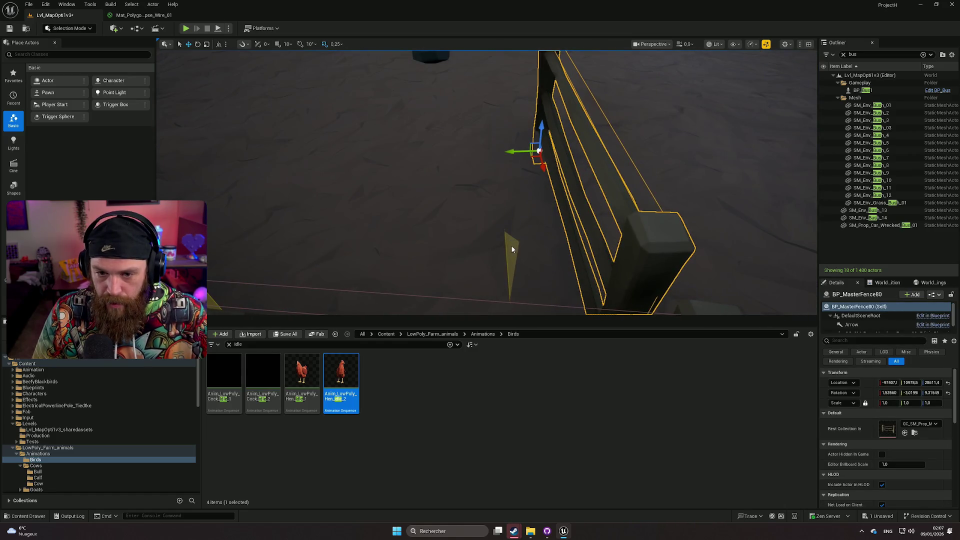
{"action": "left_click", "coordinate": [511, 248], "text": "ctrl"}
{"action": "scroll", "coordinate": [512, 249], "scroll_direction": "down", "scroll_amount": 3}
{"action": "key", "text": "e"}
{"action": "mouse_move", "coordinate": [518, 225]}
{"action": "left_mouse_down"}
{"action": "mouse_move", "coordinate": [474, 256]}
{"action": "mouse_move", "coordinate": [470, 241]}
{"action": "left_mouse_up"}
{"action": "key", "text": "w"}
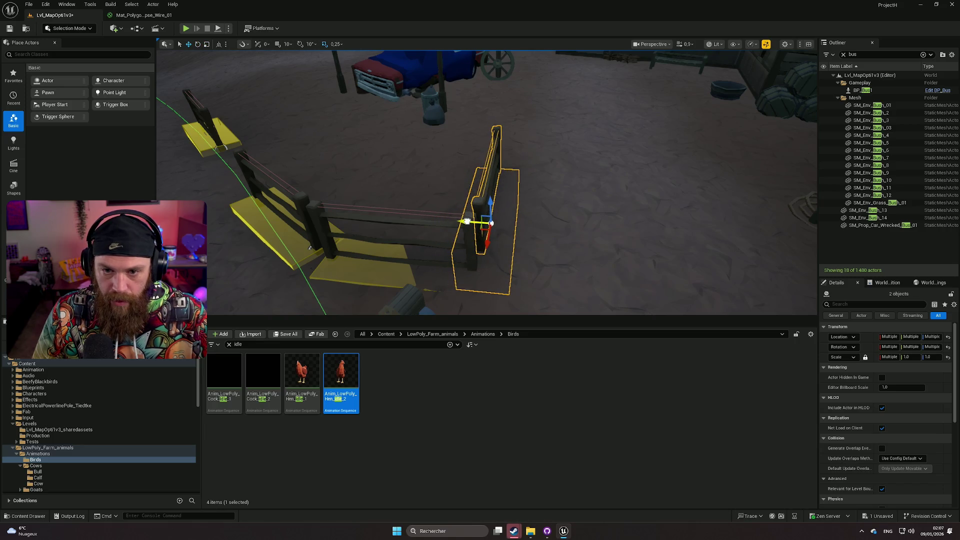
{"action": "mouse_move", "coordinate": [482, 229]}
{"action": "left_mouse_down"}
{"action": "mouse_move", "coordinate": [471, 225]}
{"action": "mouse_move", "coordinate": [493, 228]}
{"action": "left_mouse_up"}
{"action": "key", "text": "w"}
{"action": "key", "text": "f"}
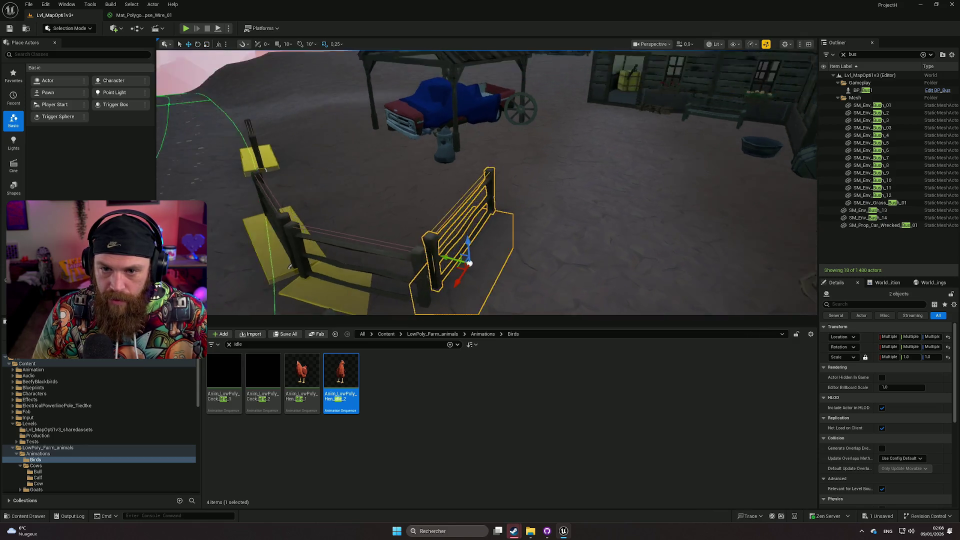
{"action": "scroll", "coordinate": [365, 139], "scroll_direction": "down", "scroll_amount": 5}
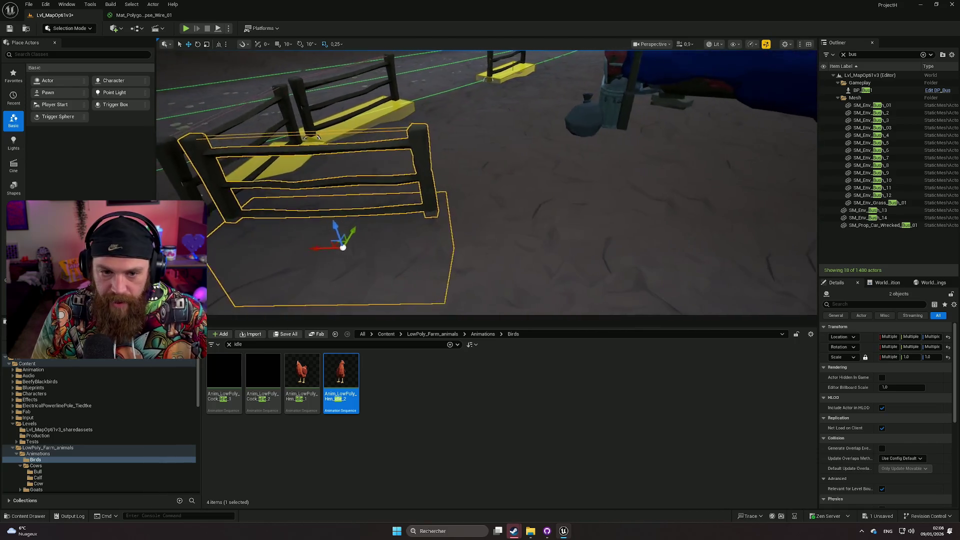
Step: Duplicate the fence pair to the right, rotate the copy and slide it slightly along Y
{"action": "mouse_move", "coordinate": [386, 219]}
{"action": "left_mouse_down", "text": "alt"}
{"action": "mouse_move", "coordinate": [540, 221]}
{"action": "mouse_move", "coordinate": [551, 244]}
{"action": "mouse_move", "coordinate": [545, 231]}
{"action": "mouse_move", "coordinate": [576, 218]}
{"action": "mouse_move", "coordinate": [573, 231]}
{"action": "left_mouse_up", "text": "alt"}
{"action": "key", "text": "e"}
{"action": "key", "text": "w"}
{"action": "left_click_drag", "start_coordinate": [562, 167], "coordinate": [562, 167]}
{"action": "key", "text": "e"}
{"action": "key", "text": "w"}
{"action": "left_click_drag", "start_coordinate": [464, 195], "coordinate": [460, 191]}
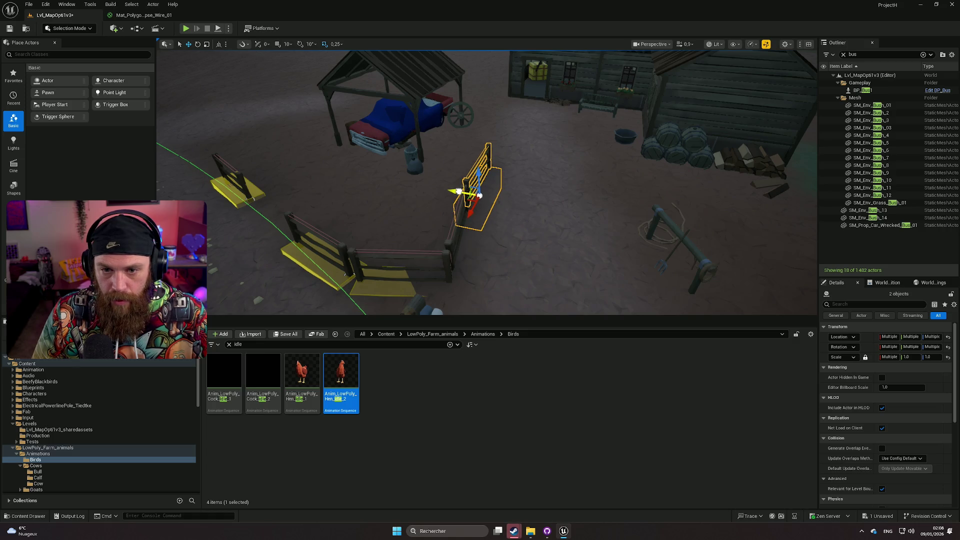
{"action": "key", "text": "e"}
{"action": "key", "text": "w"}
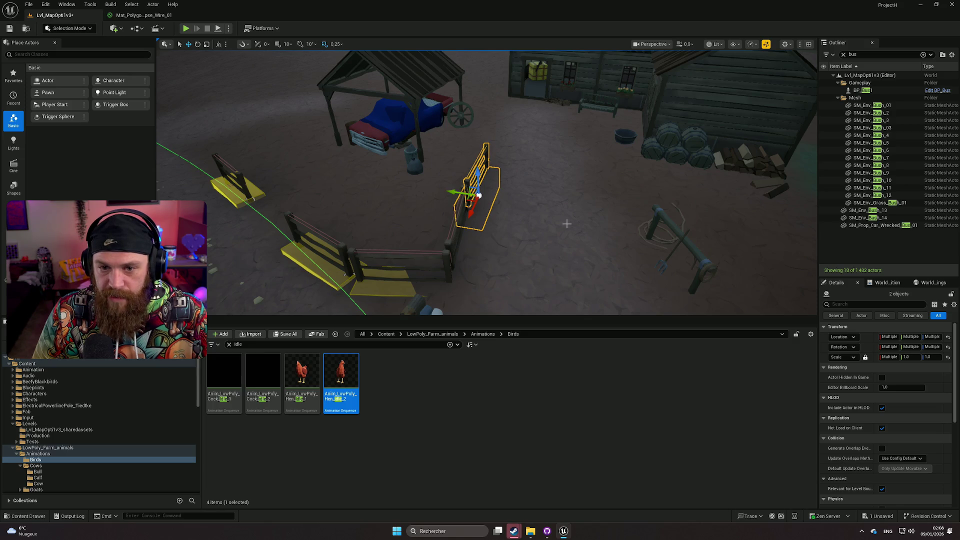
Step: Fly across the farm and select both pieces of another fence section
{"action": "left_click", "coordinate": [480, 225]}
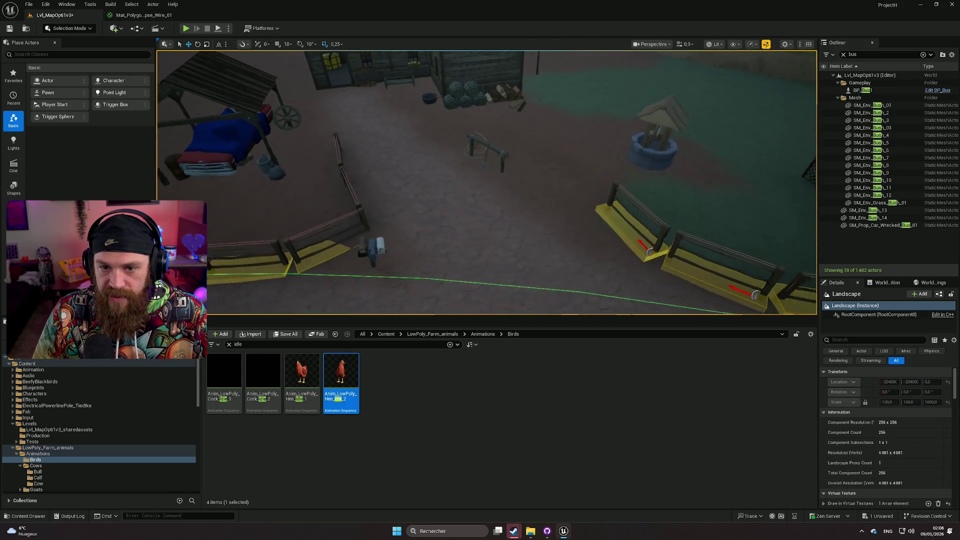
{"action": "mouse_move", "coordinate": [533, 220]}
{"action": "left_mouse_down"}
{"action": "mouse_move", "coordinate": [423, 169]}
{"action": "mouse_move", "coordinate": [423, 250]}
{"action": "mouse_move", "coordinate": [555, 176]}
{"action": "mouse_move", "coordinate": [533, 192]}
{"action": "left_mouse_up"}
{"action": "left_click", "coordinate": [555, 176]}
{"action": "left_click", "coordinate": [532, 192], "text": "ctrl"}
{"action": "scroll", "coordinate": [516, 175], "scroll_direction": "down", "scroll_amount": 4}
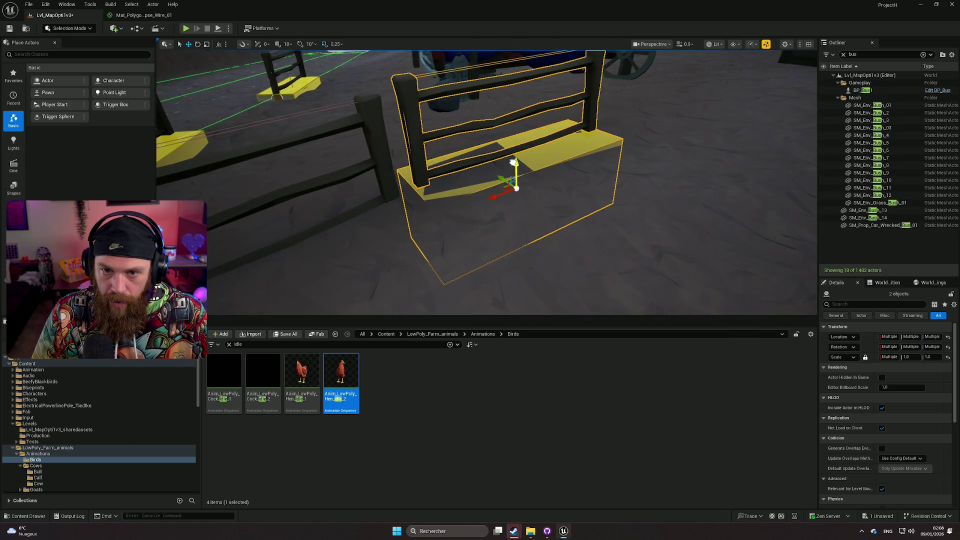
{"action": "left_click_drag", "start_coordinate": [440, 160], "coordinate": [400, 160]}
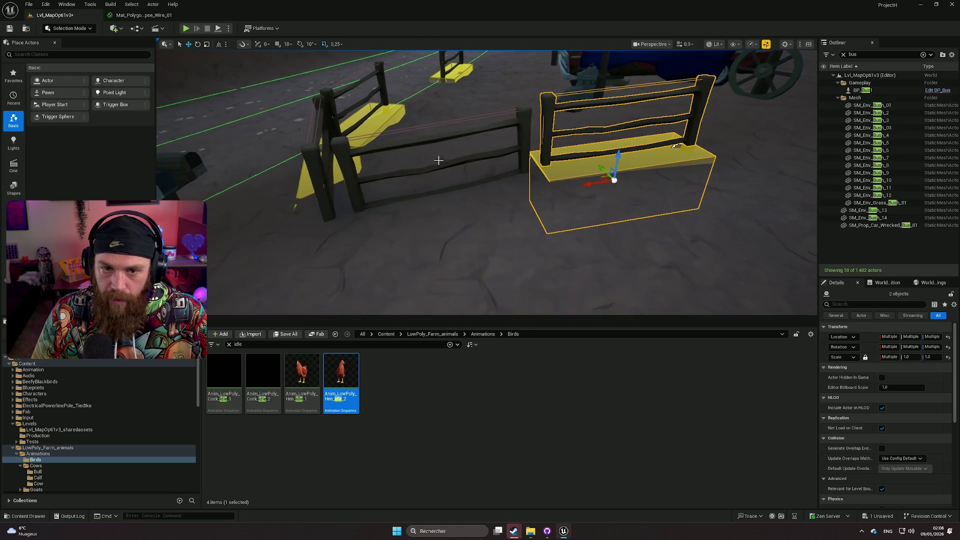
Step: Select a fence section together with a fence post and frame them to check the alignment
{"action": "left_click", "coordinate": [614, 180]}
{"action": "left_click_drag", "start_coordinate": [614, 180], "coordinate": [513, 180]}
{"action": "right_click", "coordinate": [514, 182]}
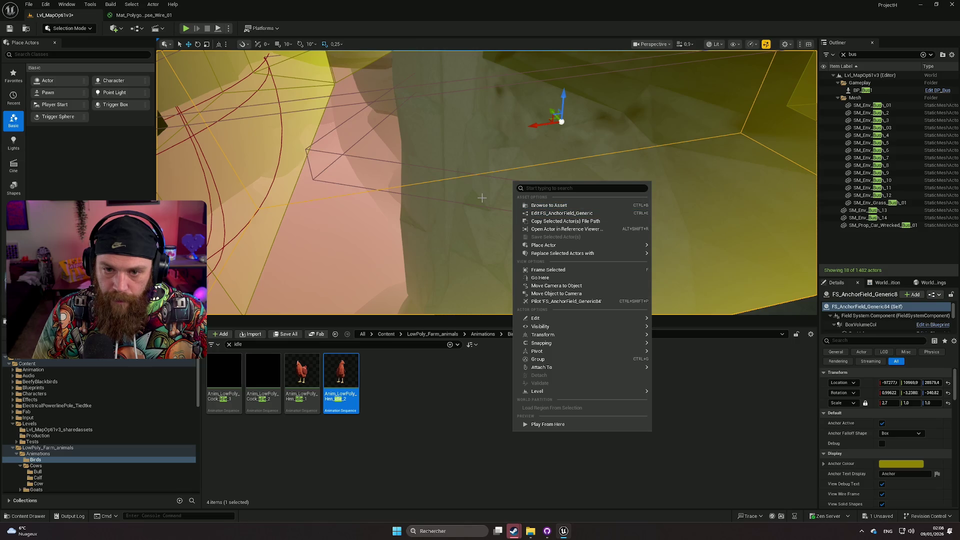
{"action": "key", "text": "f"}
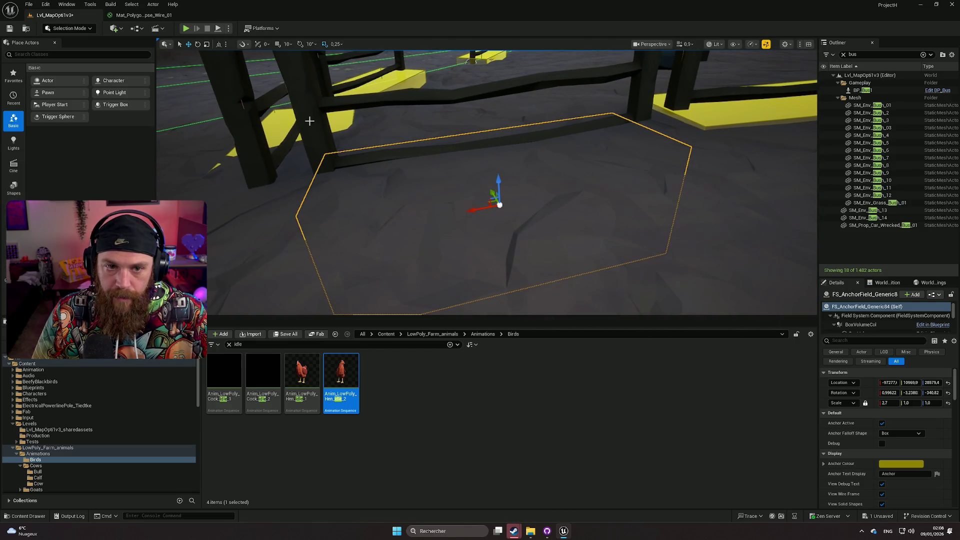
{"action": "left_click", "coordinate": [310, 121], "text": "ctrl"}
{"action": "key", "text": "f"}
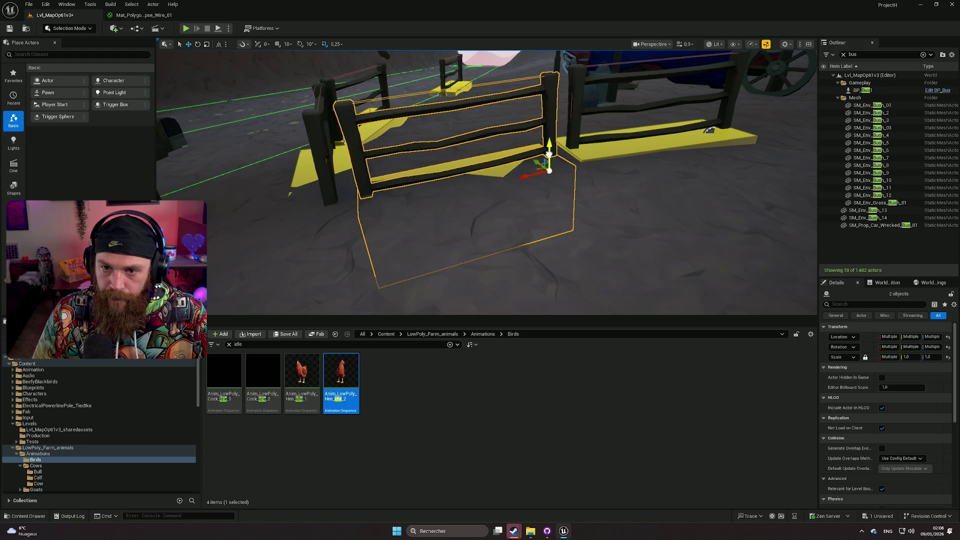
{"action": "left_click_drag", "start_coordinate": [548, 152], "coordinate": [540, 153]}
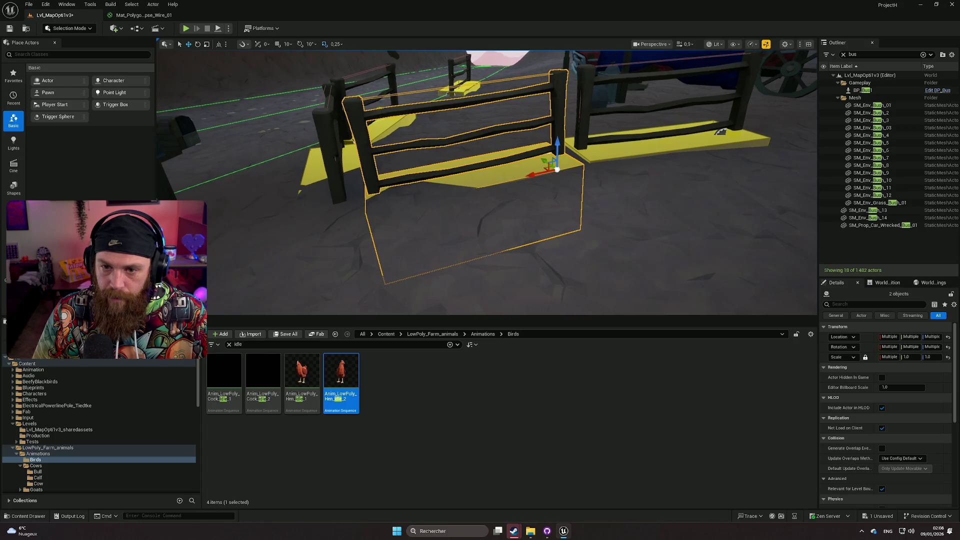
{"action": "left_click", "coordinate": [665, 194]}
{"action": "scroll", "coordinate": [656, 195], "scroll_direction": "down", "scroll_amount": 10}
Step: Alt-drag a copy of the fence section left along X and rotate it a few degrees to follow the line
{"action": "mouse_move", "coordinate": [651, 192]}
{"action": "left_mouse_down"}
{"action": "mouse_move", "coordinate": [674, 166]}
{"action": "mouse_move", "coordinate": [601, 187]}
{"action": "mouse_move", "coordinate": [598, 200]}
{"action": "mouse_move", "coordinate": [593, 167]}
{"action": "left_mouse_up"}
{"action": "left_click", "coordinate": [475, 179]}
{"action": "scroll", "coordinate": [476, 179], "scroll_direction": "up", "scroll_amount": 2}
{"action": "mouse_move", "coordinate": [623, 246]}
{"action": "left_mouse_down"}
{"action": "mouse_move", "coordinate": [420, 210]}
{"action": "mouse_move", "coordinate": [438, 235]}
{"action": "left_mouse_up"}
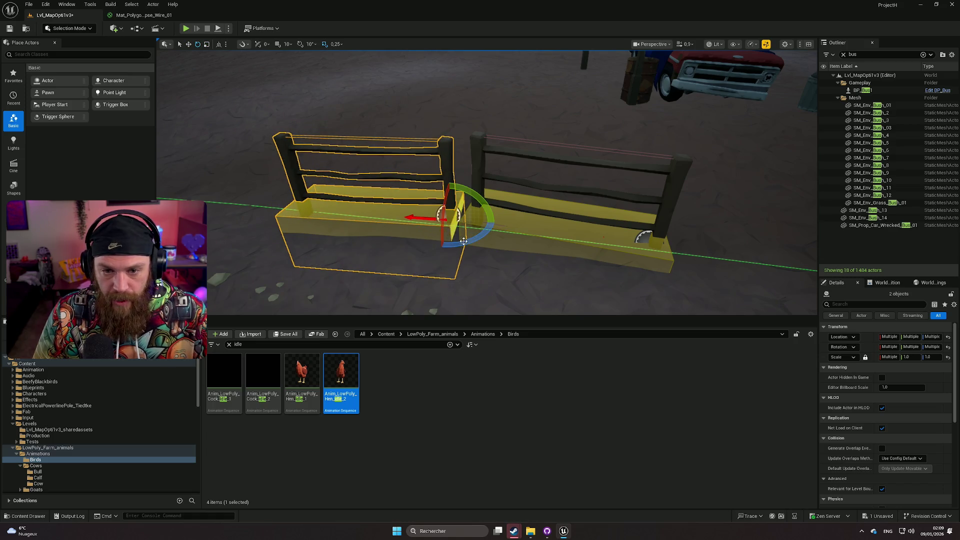
{"action": "left_click_drag", "start_coordinate": [463, 241], "coordinate": [448, 242]}
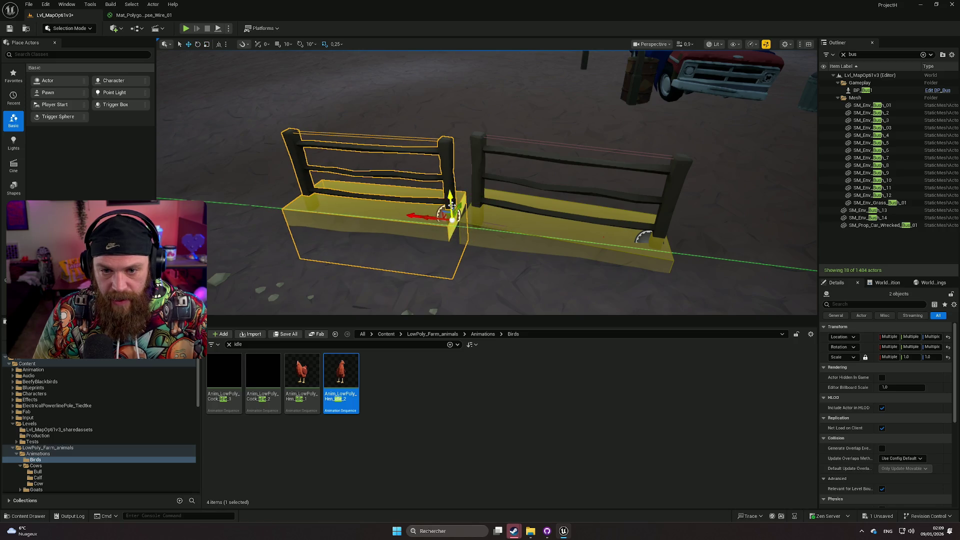
{"action": "left_click_drag", "start_coordinate": [452, 205], "coordinate": [500, 216]}
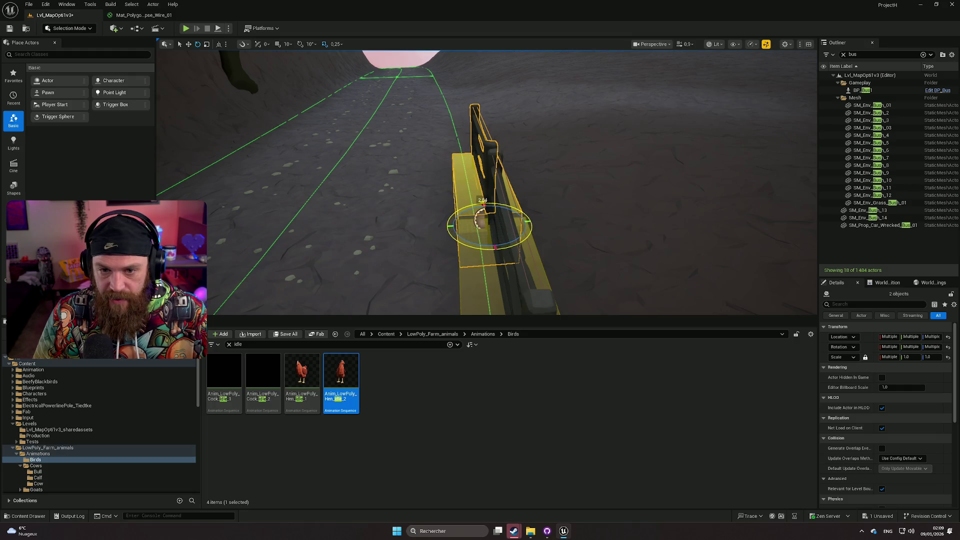
{"action": "left_click", "coordinate": [578, 225]}
{"action": "mouse_move", "coordinate": [577, 225]}
{"action": "left_mouse_down"}
{"action": "mouse_move", "coordinate": [576, 200]}
{"action": "mouse_move", "coordinate": [591, 195]}
{"action": "mouse_move", "coordinate": [605, 210]}
{"action": "mouse_move", "coordinate": [600, 200]}
{"action": "mouse_move", "coordinate": [590, 230]}
{"action": "mouse_move", "coordinate": [576, 200]}
{"action": "mouse_move", "coordinate": [551, 220]}
{"action": "mouse_move", "coordinate": [570, 196]}
{"action": "mouse_move", "coordinate": [561, 185]}
{"action": "left_mouse_up"}
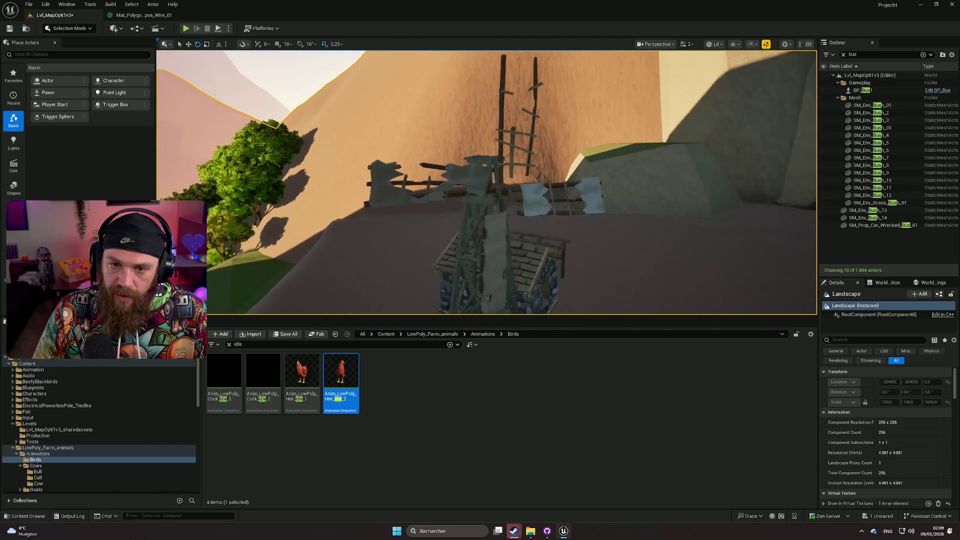
{"action": "left_click", "coordinate": [501, 186]}
{"action": "key", "text": "f"}
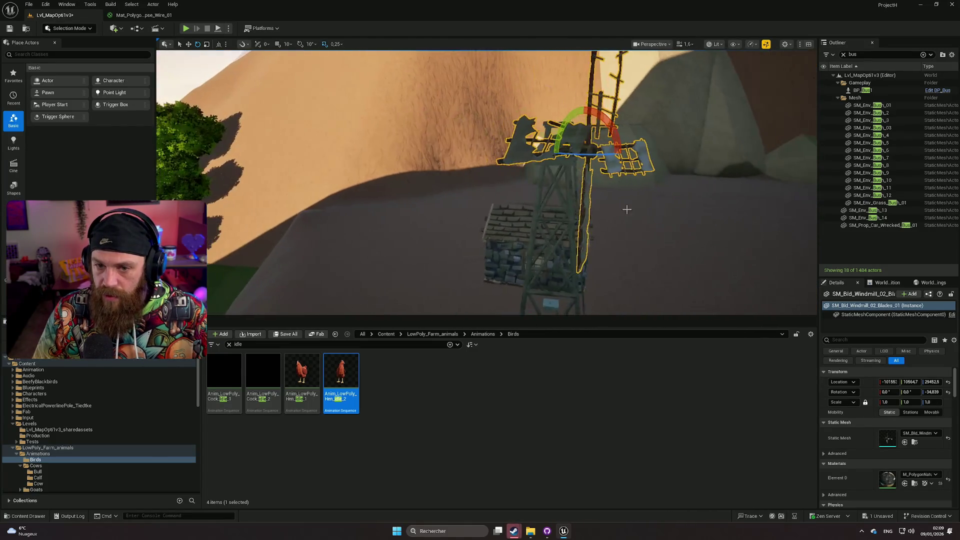
{"action": "left_click", "coordinate": [660, 223]}
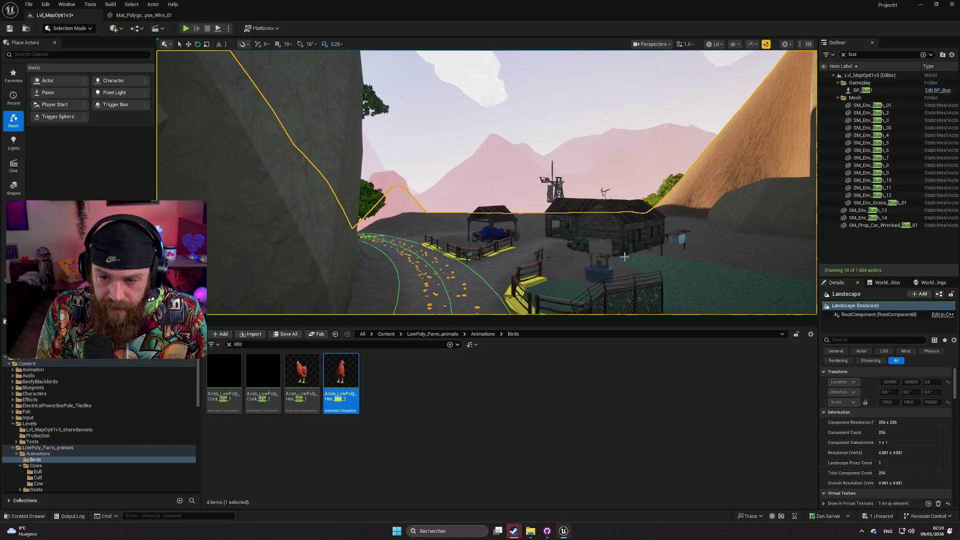
{"action": "left_click_drag", "start_coordinate": [626, 263], "coordinate": [537, 304]}
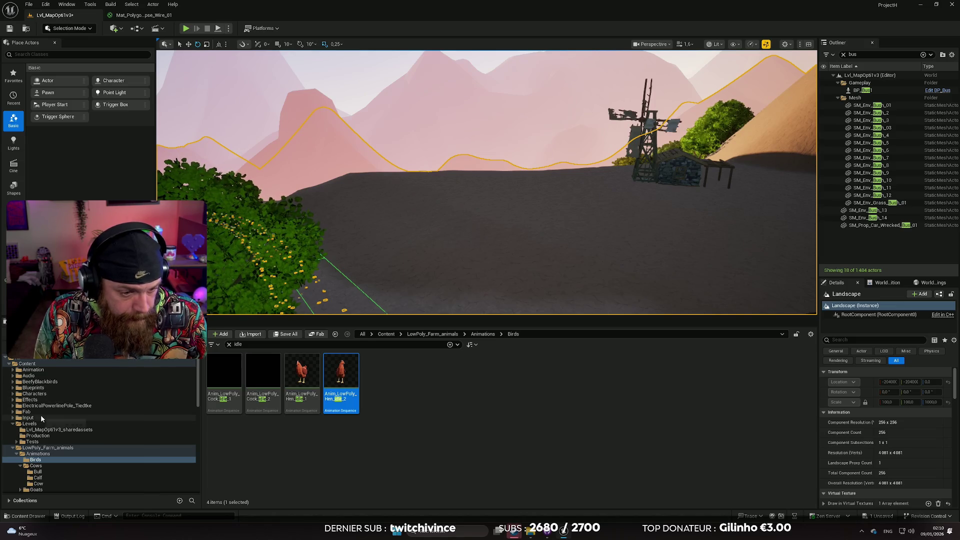
Step: List the top-level Content folders with the idle filter cleared, trying and erasing 'cult' and 'yel' searches
{"action": "left_click", "coordinate": [44, 363]}
{"action": "left_click", "coordinate": [229, 344]}
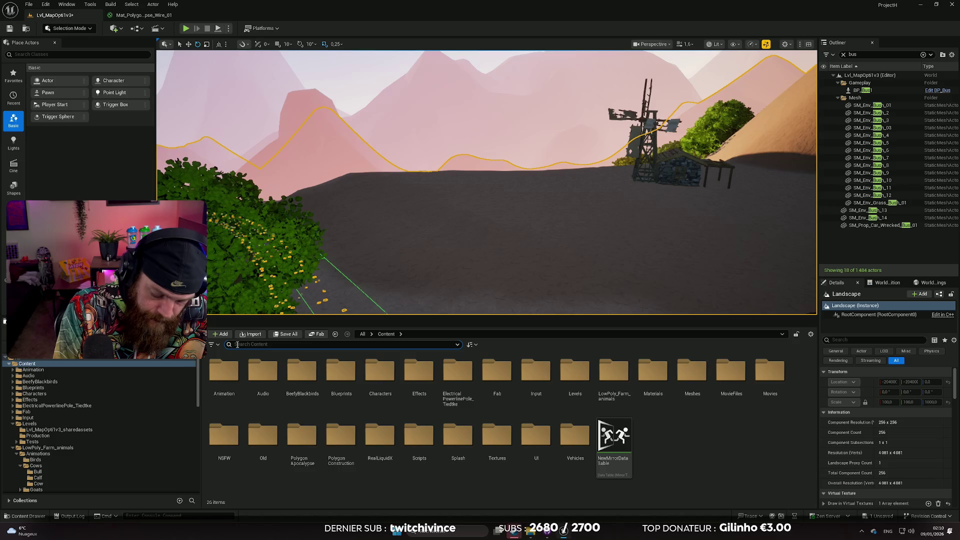
{"action": "type", "text": "cult"}
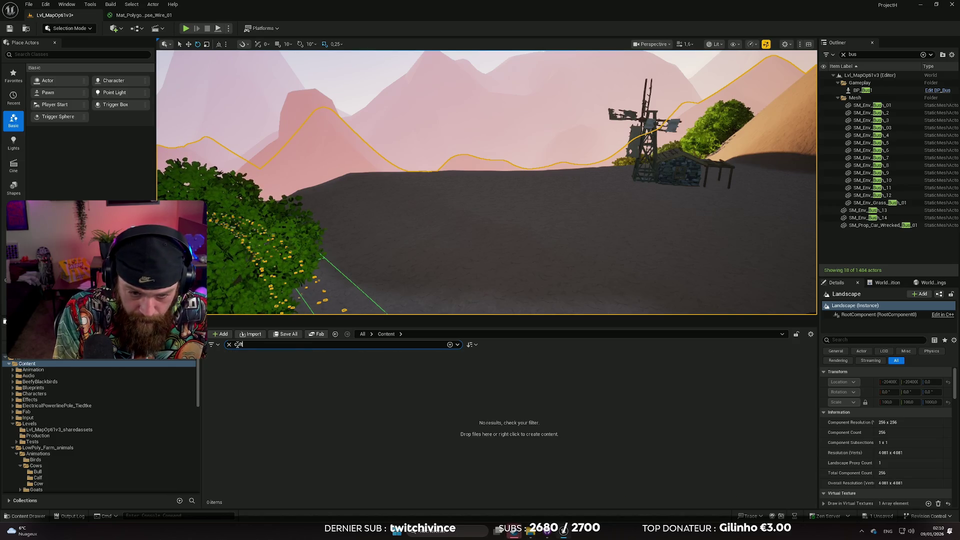
{"action": "key", "text": "BackSpace"}
{"action": "key", "text": "BackSpace"}
{"action": "key", "text": "BackSpace"}
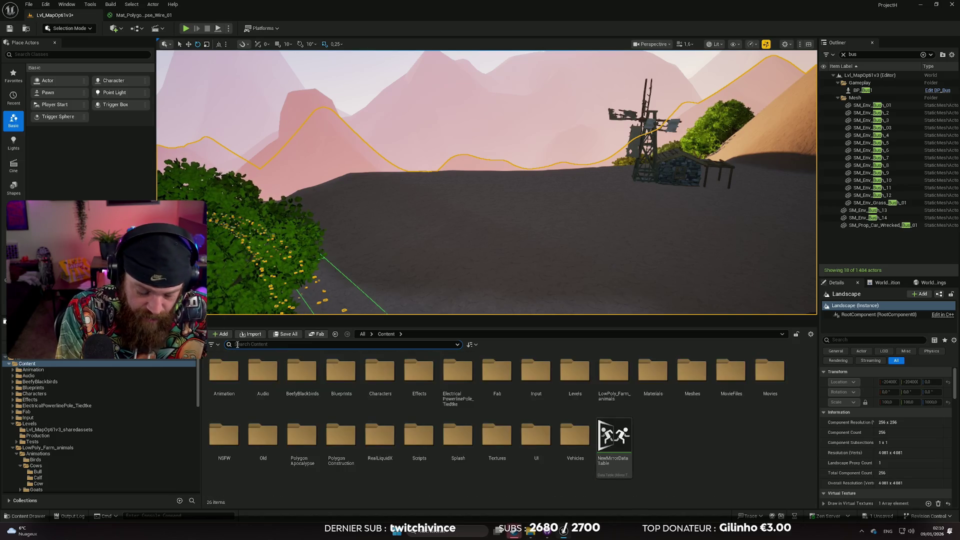
{"action": "type", "text": "yel"}
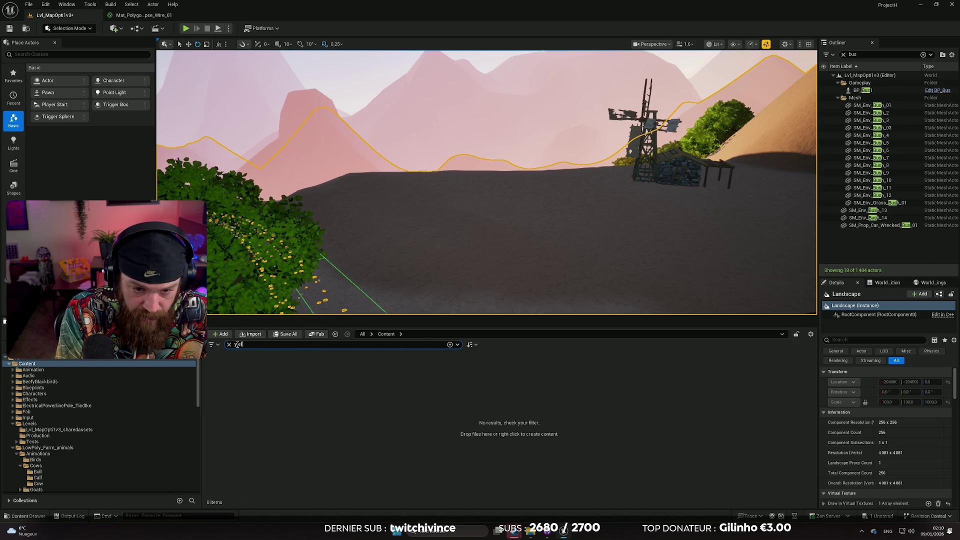
{"action": "key", "text": "BackSpace"}
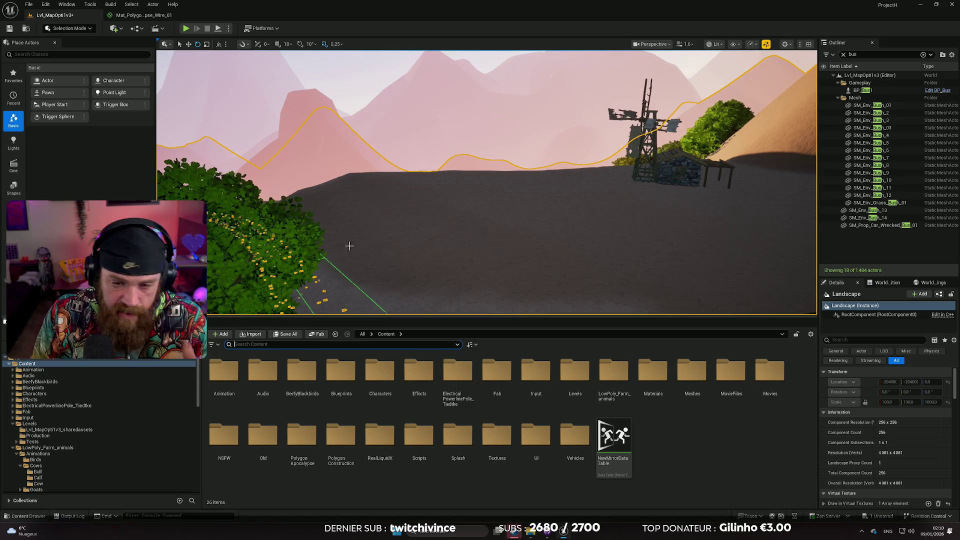
{"action": "mouse_move", "coordinate": [388, 249]}
{"action": "left_mouse_down"}
{"action": "mouse_move", "coordinate": [390, 305]}
{"action": "mouse_move", "coordinate": [383, 238]}
{"action": "left_mouse_up"}
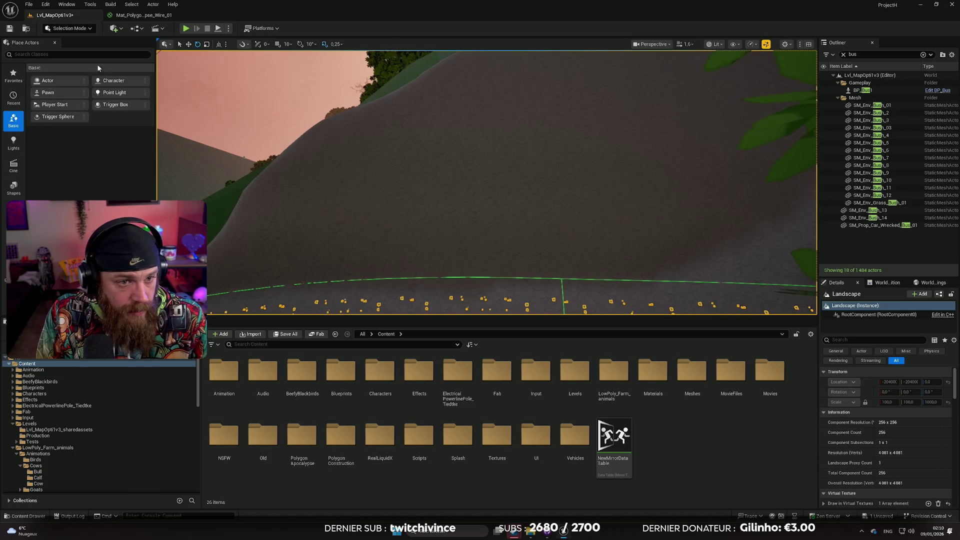
{"action": "left_click", "coordinate": [85, 29]}
Step: Switch to Landscape mode, fly to the farm and undo the stray teal strokes near the barrels
{"action": "left_click", "coordinate": [80, 50]}
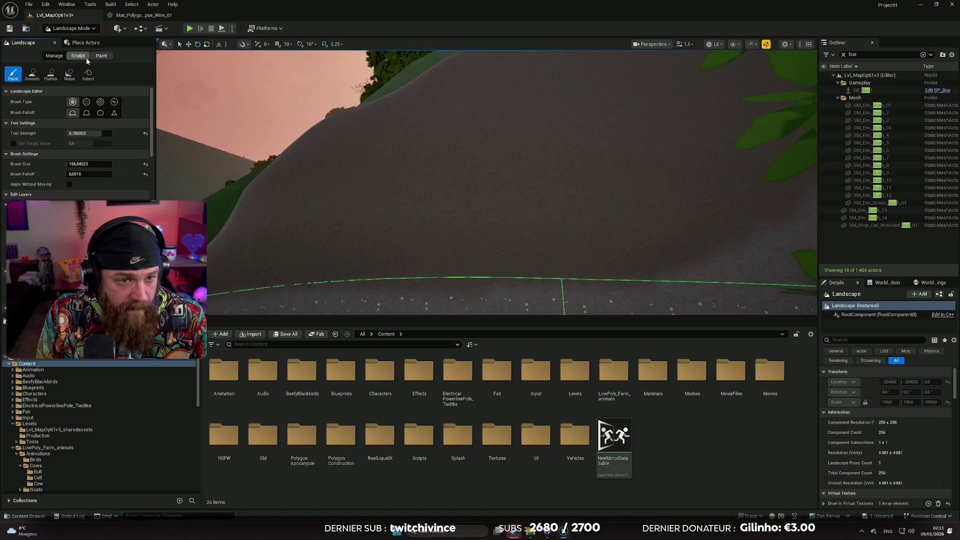
{"action": "scroll", "coordinate": [75, 134], "scroll_direction": "down", "scroll_amount": 4}
{"action": "scroll", "coordinate": [75, 145], "scroll_direction": "down", "scroll_amount": 3}
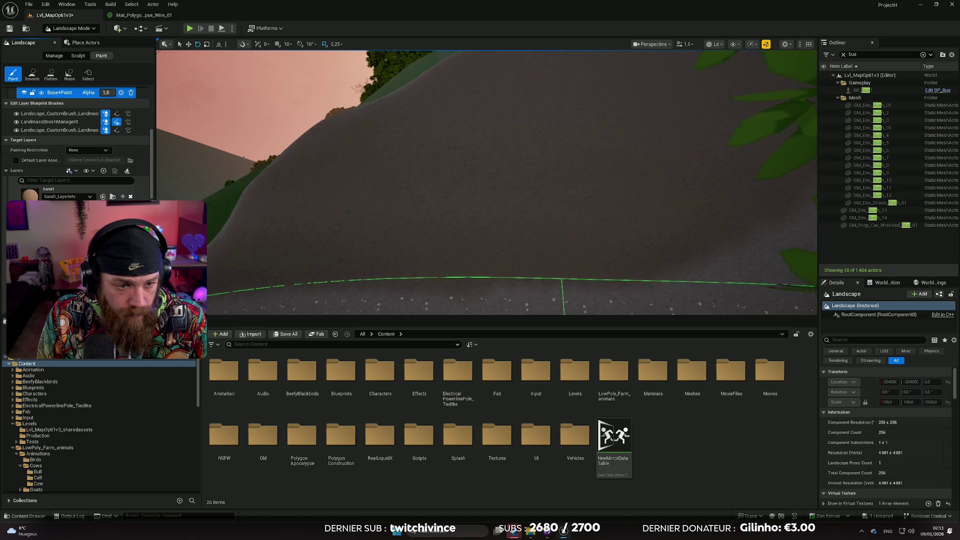
{"action": "key", "text": "w"}
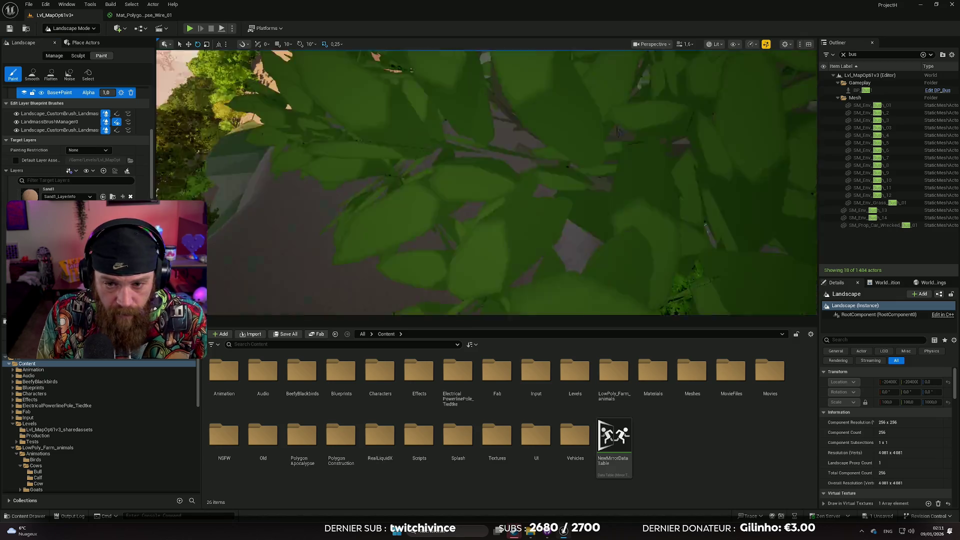
{"action": "scroll", "coordinate": [403, 201], "scroll_direction": "up", "scroll_amount": 10}
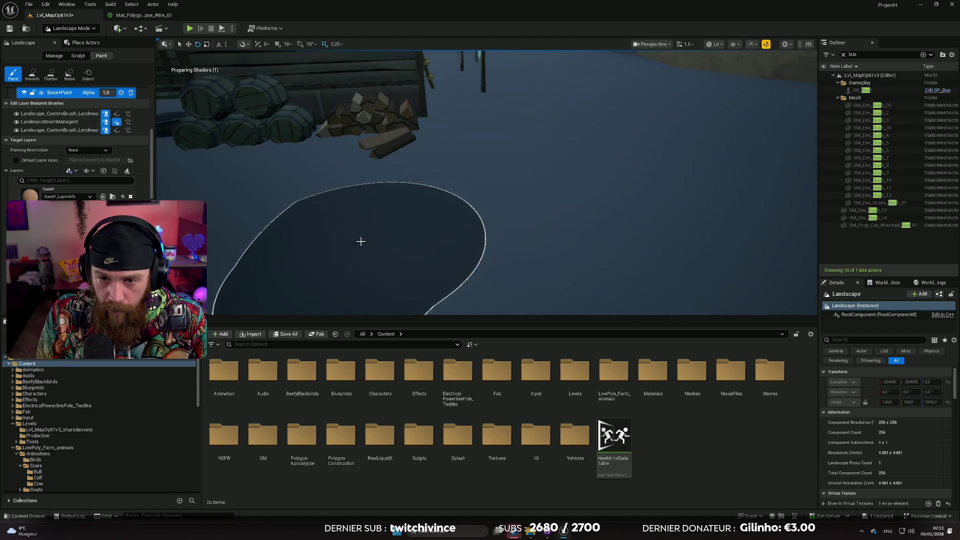
{"action": "scroll", "coordinate": [353, 225], "scroll_direction": "down", "scroll_amount": 5}
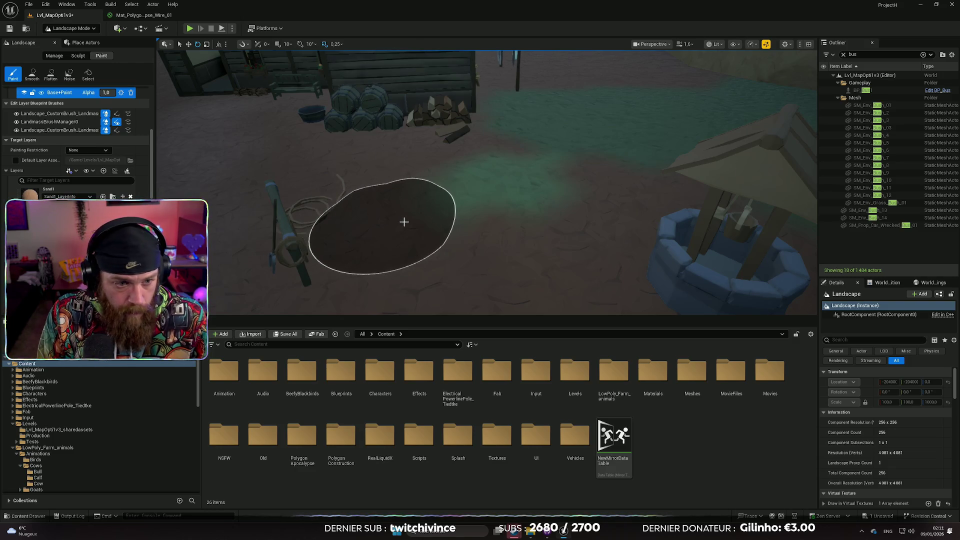
{"action": "key", "text": "ctrl+z"}
{"action": "mouse_move", "coordinate": [442, 187]}
{"action": "left_mouse_down"}
{"action": "mouse_move", "coordinate": [489, 193]}
{"action": "mouse_move", "coordinate": [396, 212]}
{"action": "mouse_move", "coordinate": [457, 206]}
{"action": "left_mouse_up"}
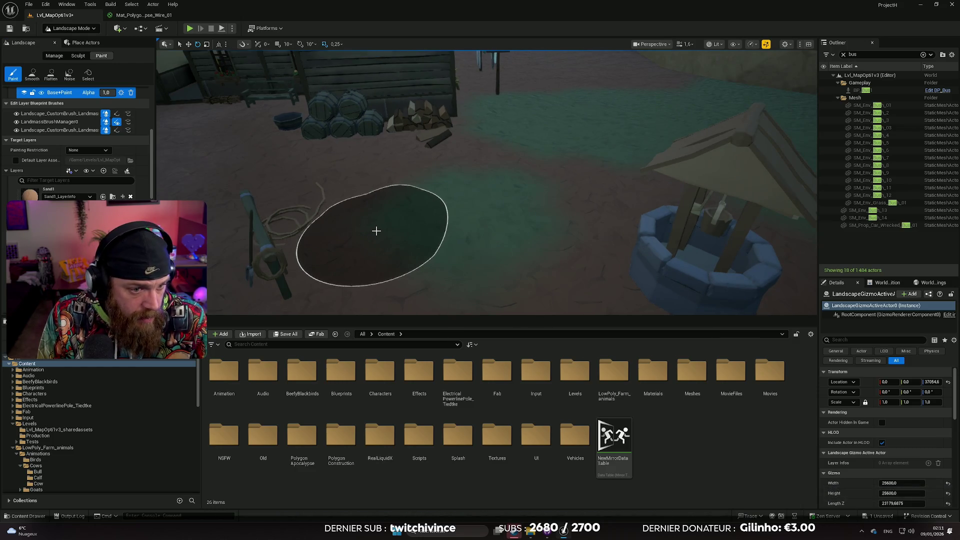
{"action": "key", "text": "ctrl+z"}
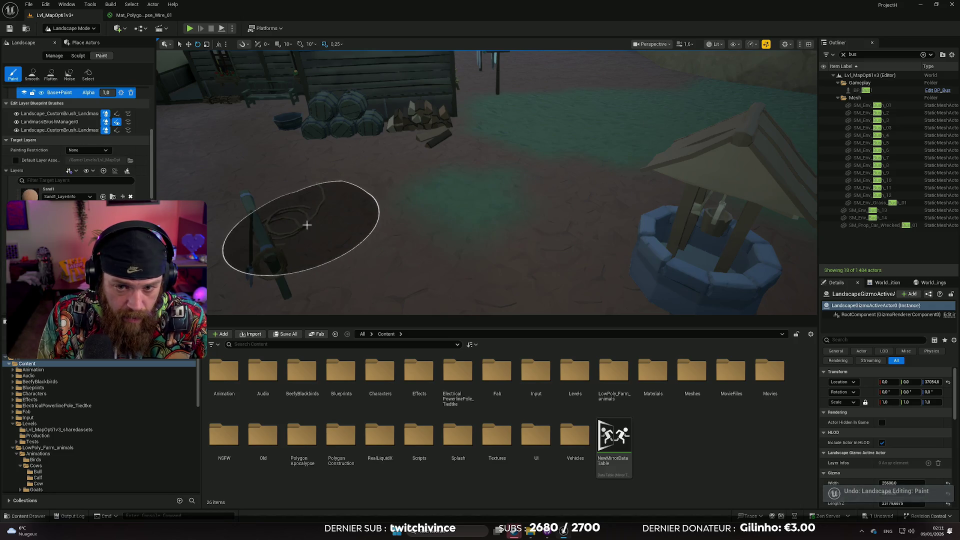
Step: Paint Water from the fence corner toward the shed and across the ground left of the fence
{"action": "left_click_drag", "start_coordinate": [313, 223], "coordinate": [313, 223]}
{"action": "left_click_drag", "start_coordinate": [471, 248], "coordinate": [471, 248]}
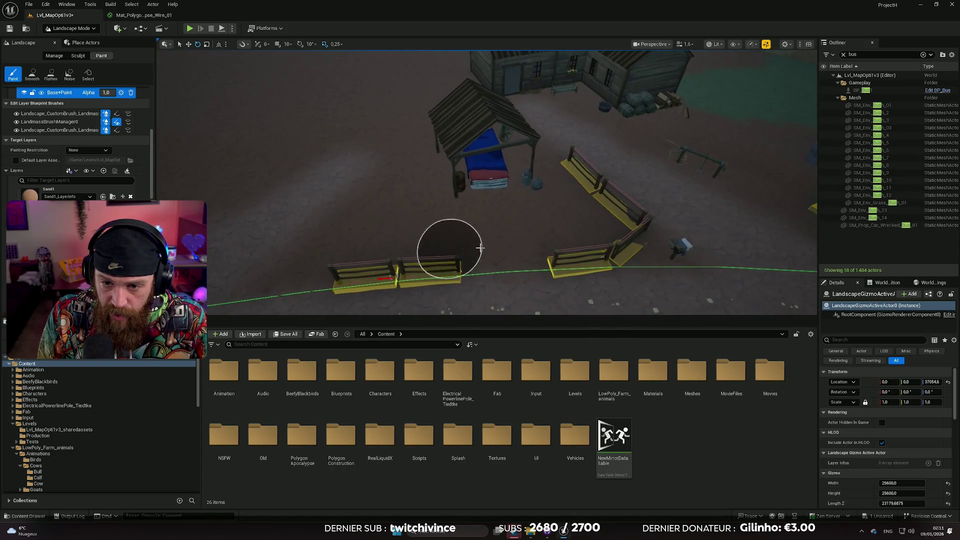
{"action": "scroll", "coordinate": [122, 200], "scroll_direction": "up", "scroll_amount": 2}
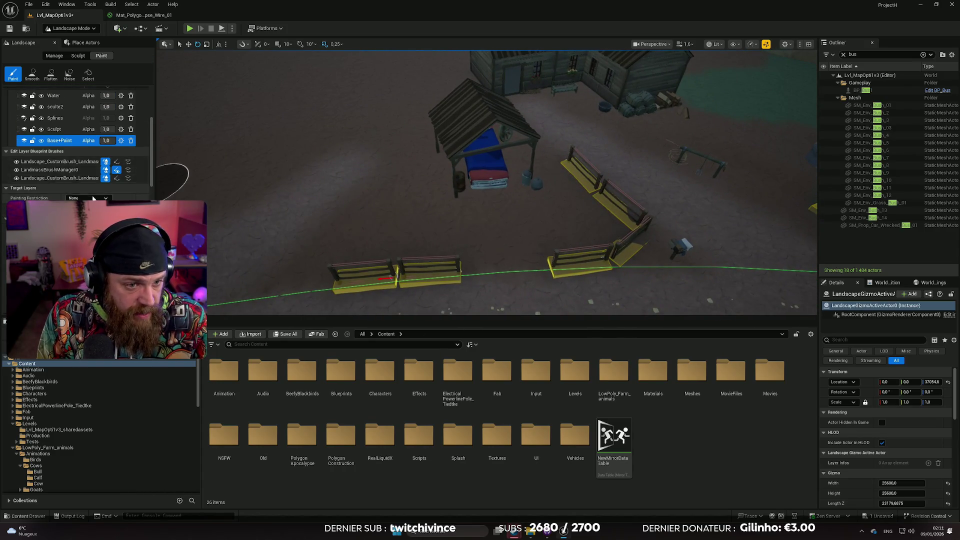
{"action": "scroll", "coordinate": [93, 199], "scroll_direction": "up", "scroll_amount": 4}
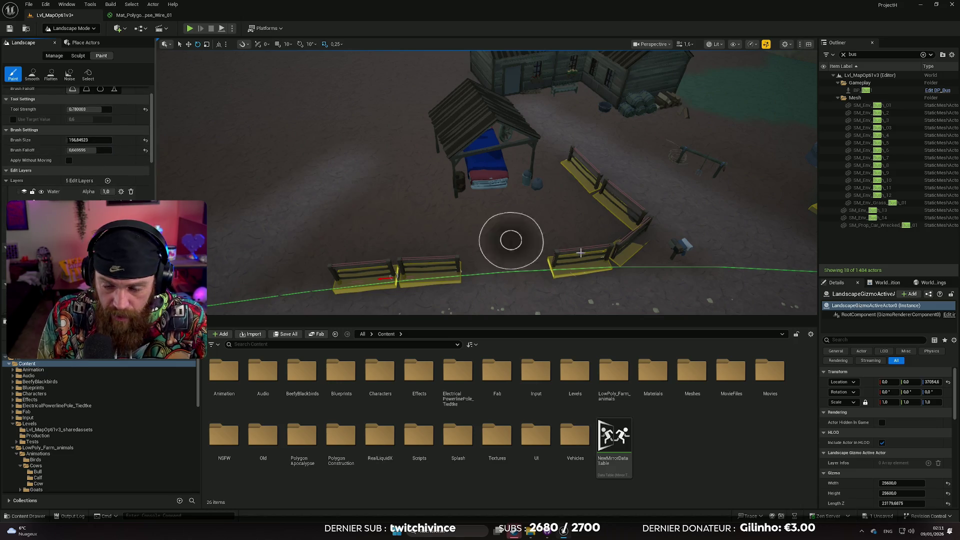
{"action": "mouse_move", "coordinate": [597, 228]}
{"action": "left_mouse_down"}
{"action": "mouse_move", "coordinate": [554, 229]}
{"action": "mouse_move", "coordinate": [564, 186]}
{"action": "left_mouse_up"}
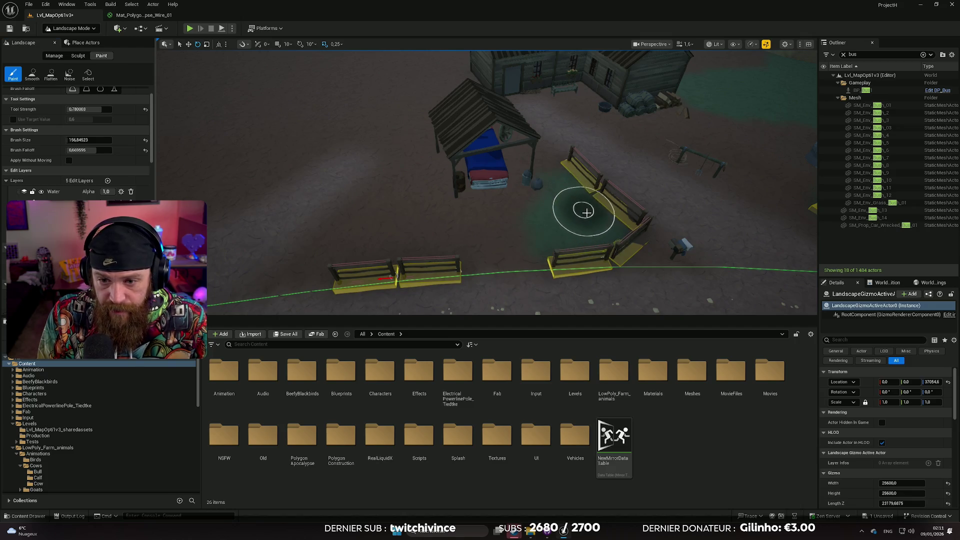
{"action": "key", "text": "Up"}
{"action": "key", "text": "Left"}
{"action": "mouse_move", "coordinate": [572, 230]}
{"action": "left_mouse_down"}
{"action": "mouse_move", "coordinate": [475, 229]}
{"action": "mouse_move", "coordinate": [530, 192]}
{"action": "mouse_move", "coordinate": [551, 203]}
{"action": "mouse_move", "coordinate": [552, 165]}
{"action": "mouse_move", "coordinate": [537, 170]}
{"action": "left_mouse_up"}
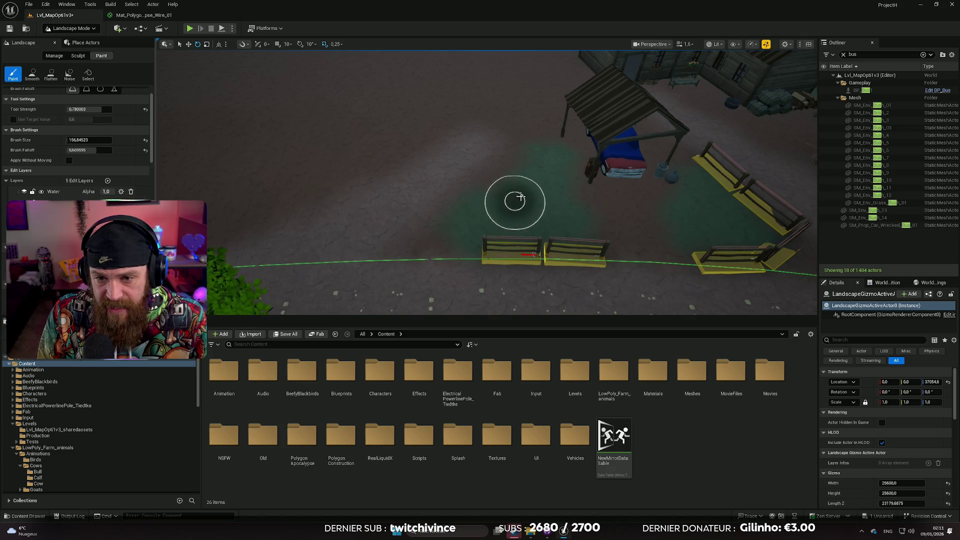
{"action": "scroll", "coordinate": [520, 180], "scroll_direction": "up", "scroll_amount": 3}
{"action": "scroll", "coordinate": [559, 239], "scroll_direction": "up", "scroll_amount": 5}
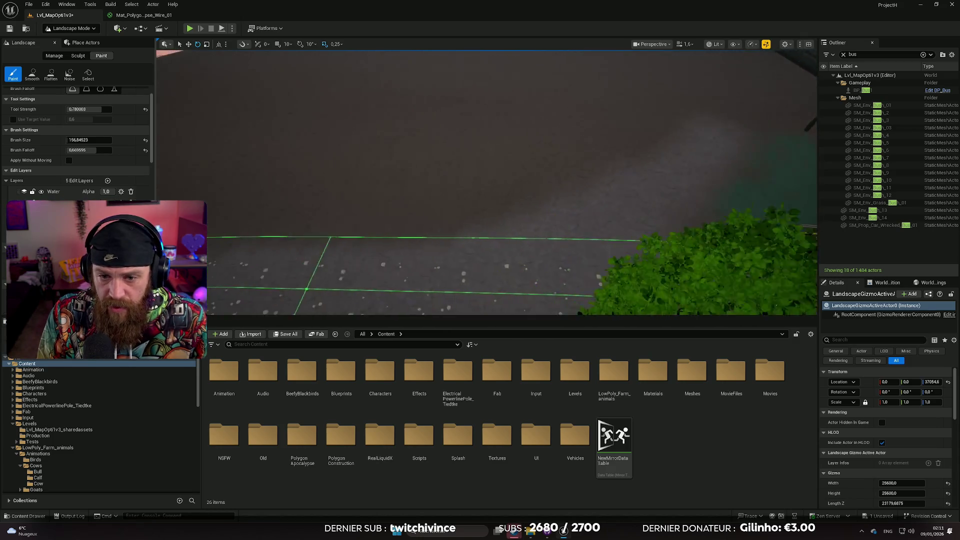
{"action": "mouse_move", "coordinate": [655, 176]}
{"action": "left_mouse_down"}
{"action": "mouse_move", "coordinate": [603, 201]}
{"action": "mouse_move", "coordinate": [345, 213]}
{"action": "left_mouse_up"}
Step: Paint Water across the hillside slope and along the road edge, then confirm a new brush size
{"action": "scroll", "coordinate": [345, 213], "scroll_direction": "down", "scroll_amount": 5}
{"action": "scroll", "coordinate": [345, 213], "scroll_direction": "up", "scroll_amount": 5}
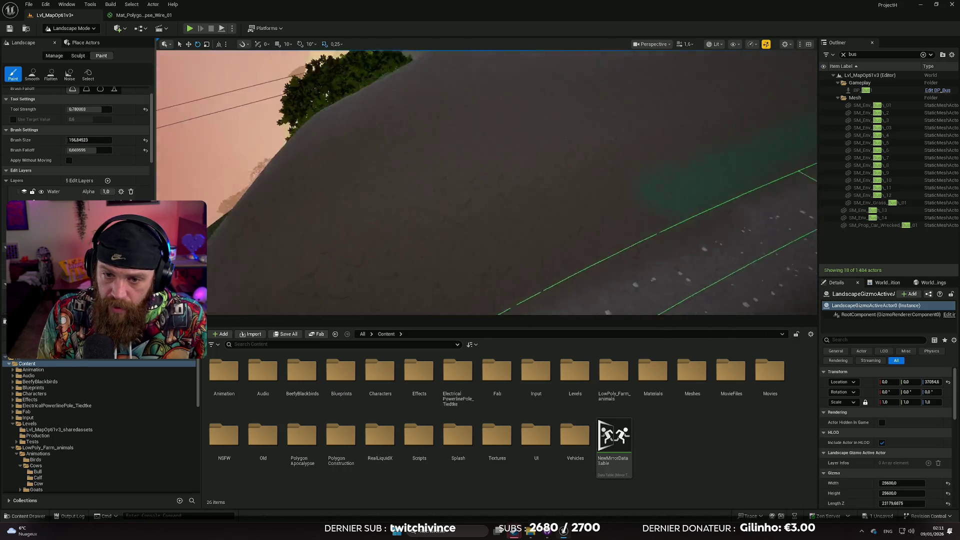
{"action": "mouse_move", "coordinate": [782, 238]}
{"action": "left_mouse_down"}
{"action": "mouse_move", "coordinate": [472, 210]}
{"action": "mouse_move", "coordinate": [420, 176]}
{"action": "mouse_move", "coordinate": [446, 145]}
{"action": "mouse_move", "coordinate": [549, 171]}
{"action": "left_mouse_up"}
{"action": "scroll", "coordinate": [550, 171], "scroll_direction": "down", "scroll_amount": 5}
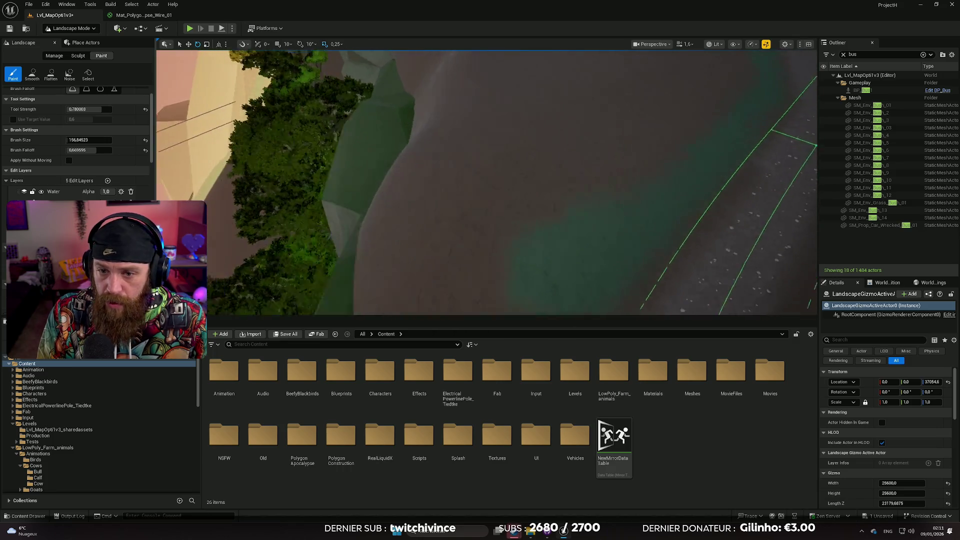
{"action": "mouse_move", "coordinate": [439, 227]}
{"action": "left_mouse_down"}
{"action": "mouse_move", "coordinate": [480, 249]}
{"action": "mouse_move", "coordinate": [508, 281]}
{"action": "mouse_move", "coordinate": [433, 227]}
{"action": "left_mouse_up"}
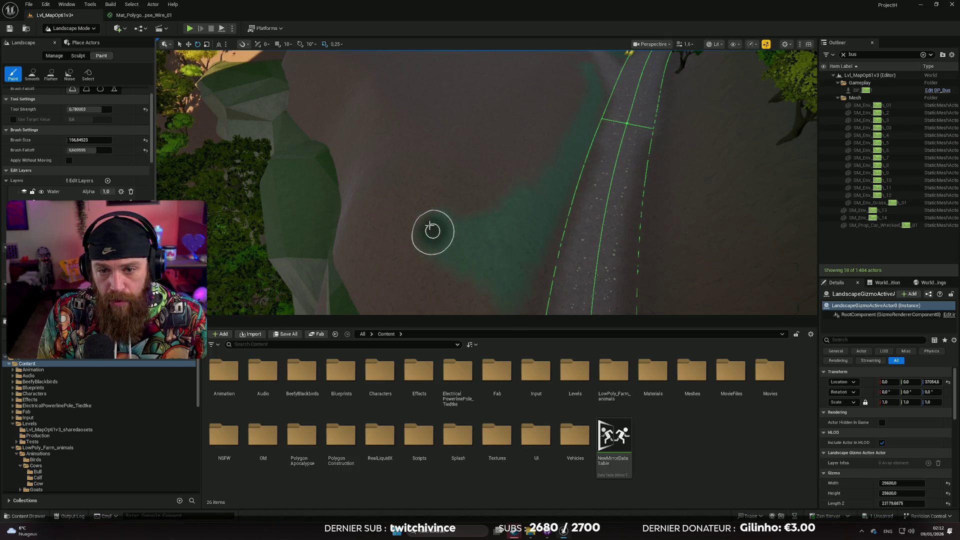
{"action": "scroll", "coordinate": [433, 227], "scroll_direction": "down", "scroll_amount": 3}
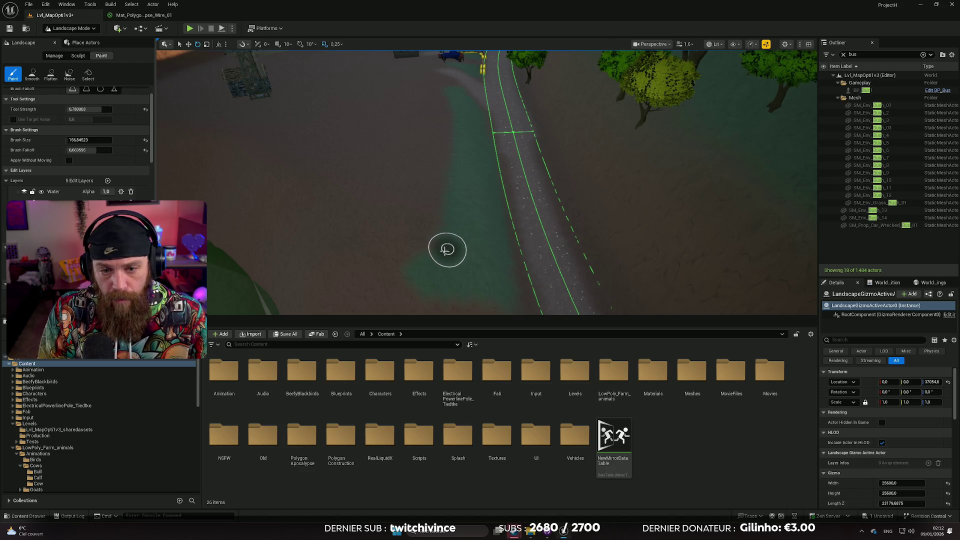
{"action": "left_click_drag", "start_coordinate": [419, 254], "coordinate": [419, 253]}
{"action": "left_click_drag", "start_coordinate": [475, 245], "coordinate": [476, 245]}
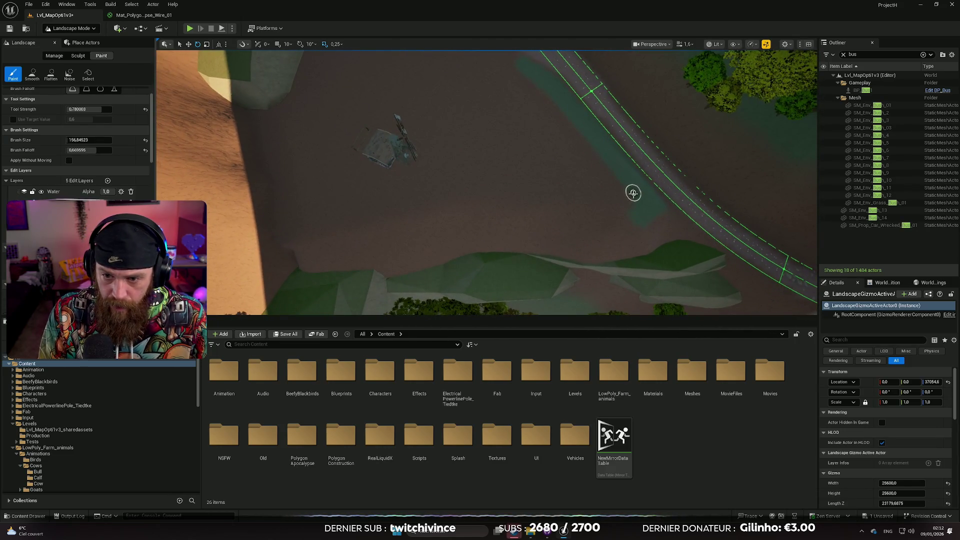
{"action": "mouse_move", "coordinate": [624, 209]}
{"action": "left_mouse_down"}
{"action": "mouse_move", "coordinate": [576, 199]}
{"action": "mouse_move", "coordinate": [410, 207]}
{"action": "left_mouse_up"}
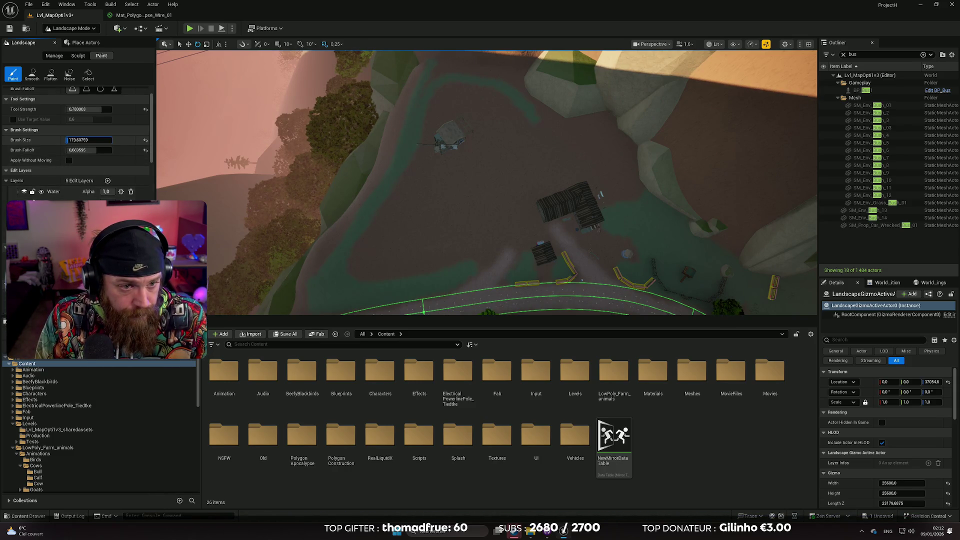
{"action": "key", "text": "Return"}
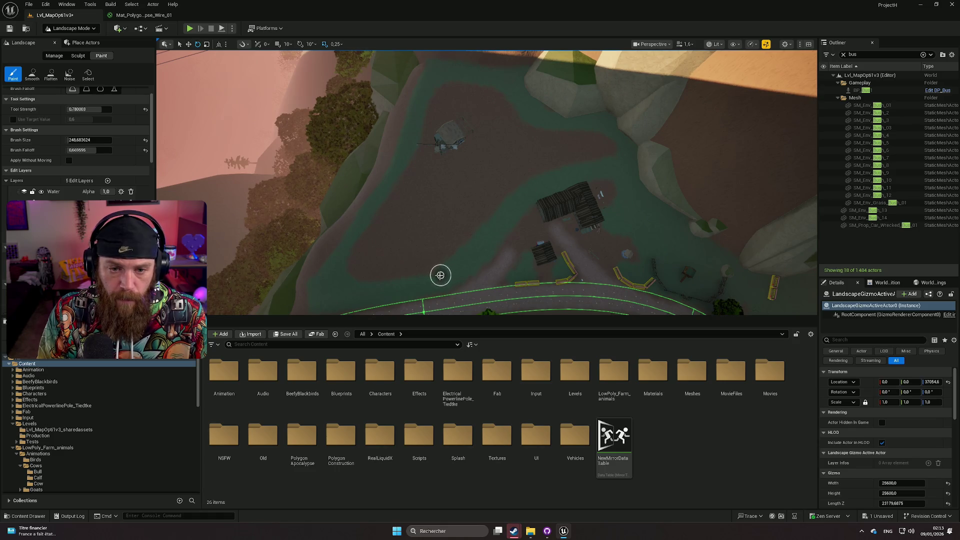
Step: Set brush size to about 414.7 and strength 0.19, then paint Water across the terrain and roadside bank
{"action": "left_click_drag", "start_coordinate": [430, 278], "coordinate": [310, 243]}
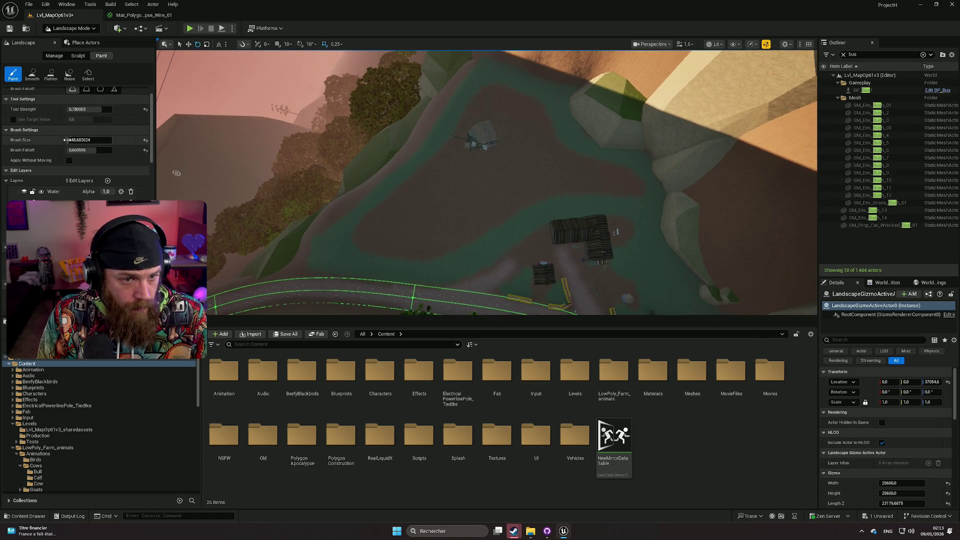
{"action": "key", "text": "bracketright"}
{"action": "left_click_drag", "start_coordinate": [97, 109], "coordinate": [80, 109]}
{"action": "key", "text": "Return"}
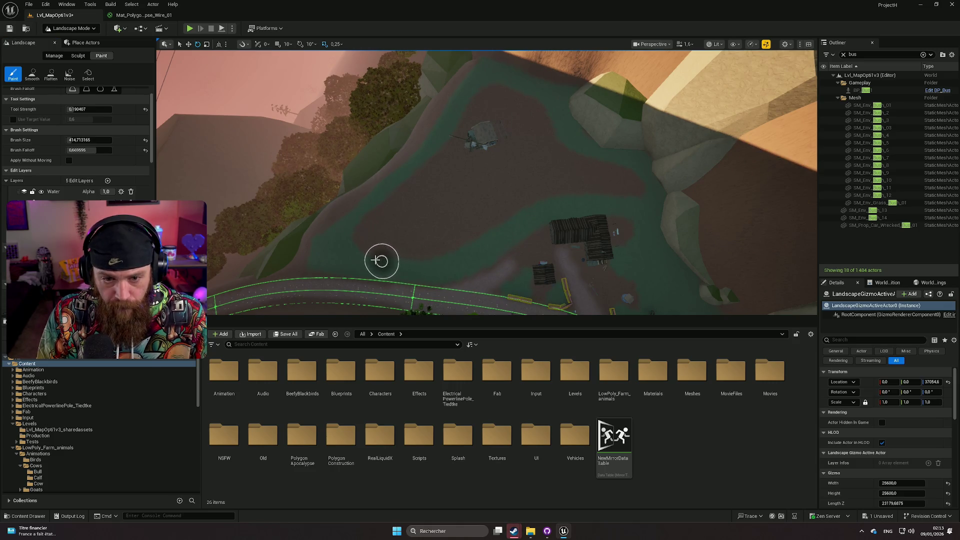
{"action": "mouse_move", "coordinate": [345, 234]}
{"action": "left_mouse_down"}
{"action": "mouse_move", "coordinate": [491, 83]}
{"action": "mouse_move", "coordinate": [549, 104]}
{"action": "mouse_move", "coordinate": [568, 148]}
{"action": "mouse_move", "coordinate": [626, 163]}
{"action": "mouse_move", "coordinate": [646, 182]}
{"action": "left_mouse_up"}
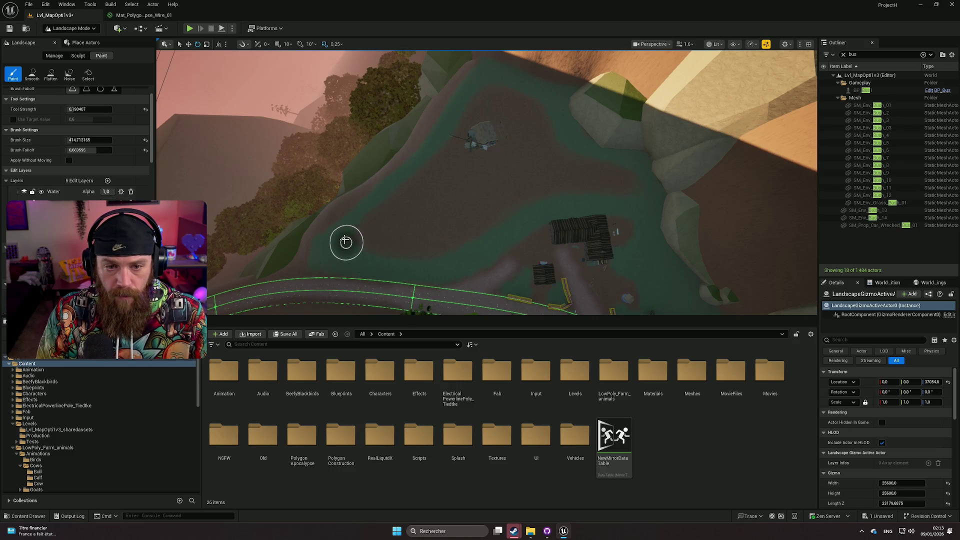
{"action": "scroll", "coordinate": [383, 194], "scroll_direction": "down", "scroll_amount": 5}
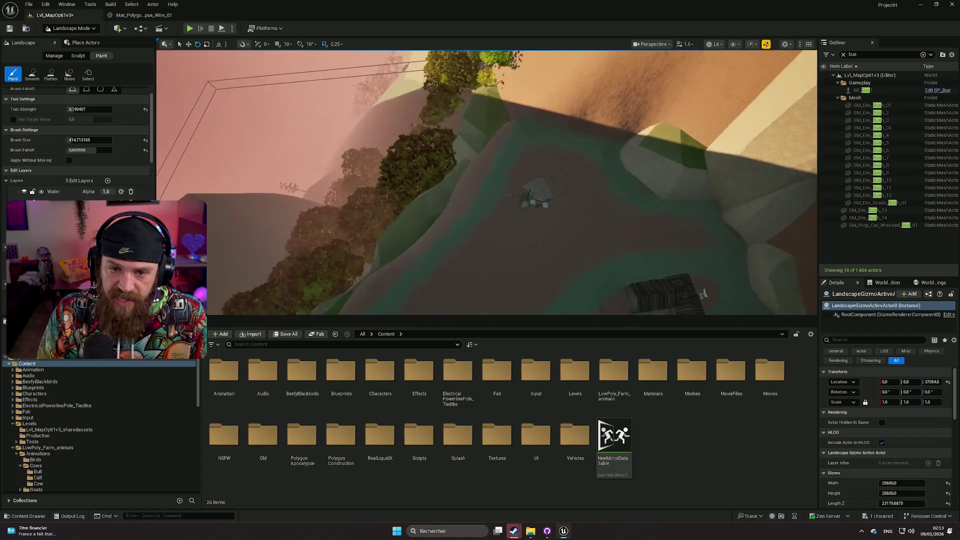
{"action": "scroll", "coordinate": [385, 239], "scroll_direction": "up", "scroll_amount": 5}
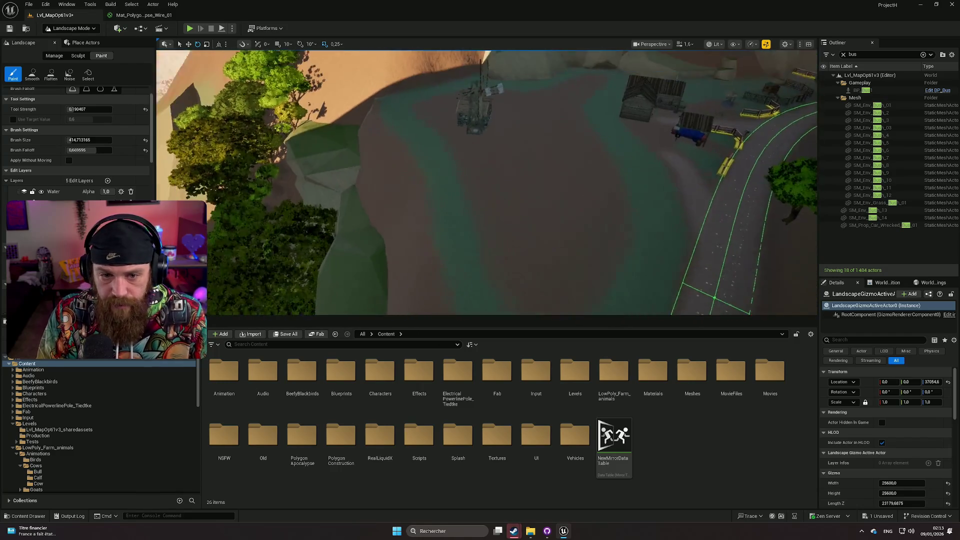
{"action": "mouse_move", "coordinate": [440, 221]}
{"action": "left_mouse_down"}
{"action": "mouse_move", "coordinate": [439, 230]}
{"action": "mouse_move", "coordinate": [436, 182]}
{"action": "mouse_move", "coordinate": [457, 270]}
{"action": "mouse_move", "coordinate": [439, 154]}
{"action": "mouse_move", "coordinate": [435, 197]}
{"action": "mouse_move", "coordinate": [454, 268]}
{"action": "left_mouse_up"}
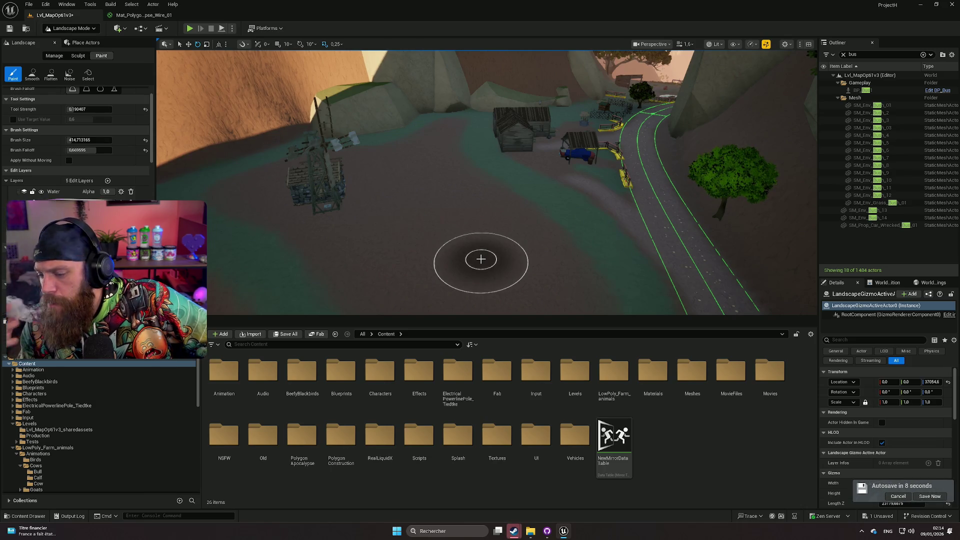
Step: Orbit around the windmill, then set Tool Strength to 1.0 and Brush Size to about 343
{"action": "mouse_move", "coordinate": [481, 259]}
{"action": "left_mouse_down"}
{"action": "mouse_move", "coordinate": [380, 260]}
{"action": "mouse_move", "coordinate": [520, 220]}
{"action": "left_mouse_up"}
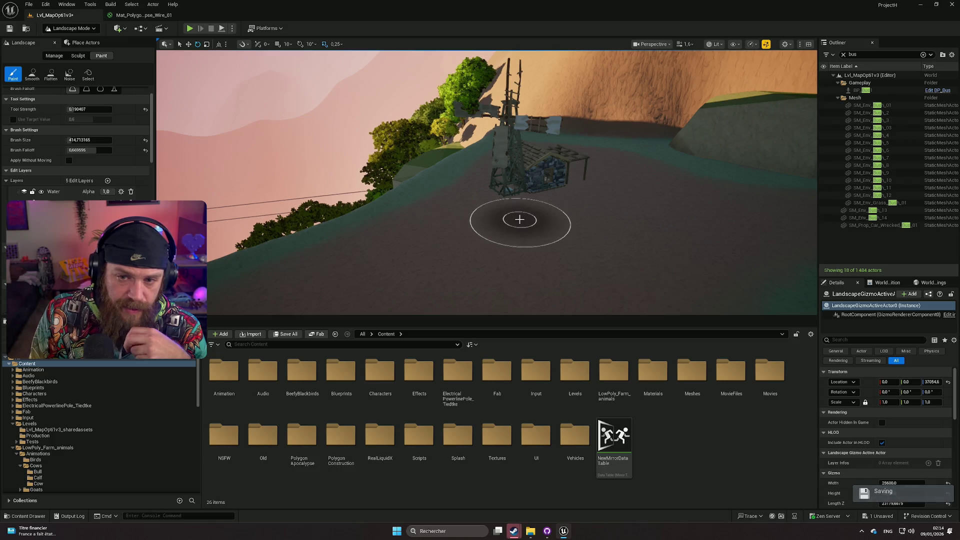
{"action": "mouse_move", "coordinate": [520, 220]}
{"action": "left_mouse_down"}
{"action": "mouse_move", "coordinate": [520, 200]}
{"action": "mouse_move", "coordinate": [520, 280]}
{"action": "mouse_move", "coordinate": [425, 159]}
{"action": "left_mouse_up"}
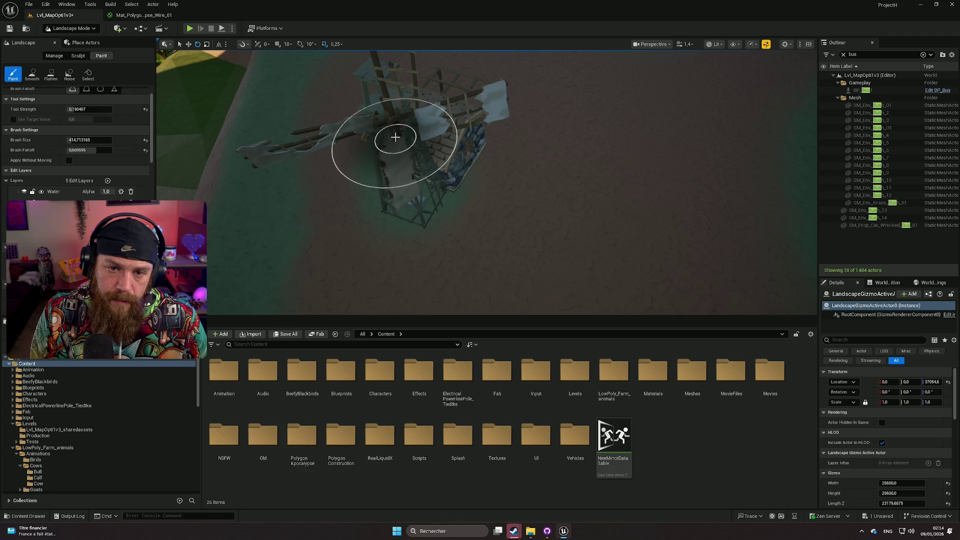
{"action": "left_click_drag", "start_coordinate": [449, 128], "coordinate": [454, 151]}
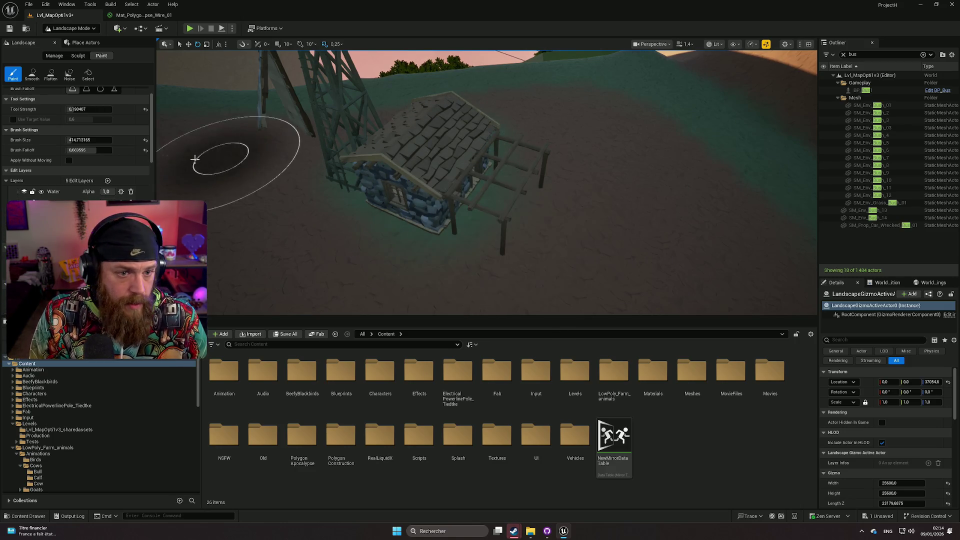
{"action": "left_click_drag", "start_coordinate": [80, 109], "coordinate": [112, 110]}
{"action": "mouse_move", "coordinate": [81, 140]}
{"action": "left_mouse_down"}
{"action": "mouse_move", "coordinate": [95, 140]}
{"action": "mouse_move", "coordinate": [74, 150]}
{"action": "left_mouse_up"}
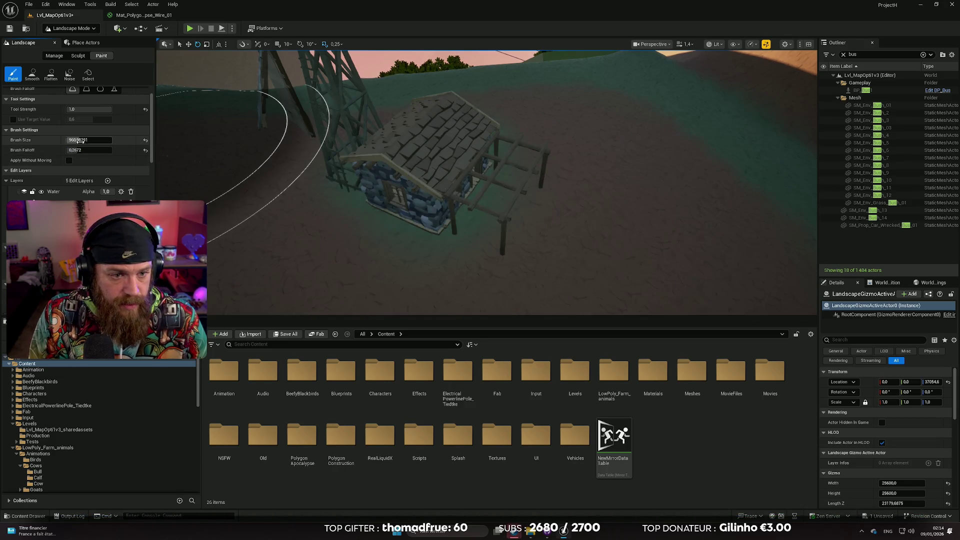
{"action": "left_click_drag", "start_coordinate": [75, 140], "coordinate": [68, 140]}
{"action": "mouse_move", "coordinate": [600, 225]}
{"action": "left_mouse_down"}
{"action": "mouse_move", "coordinate": [612, 258]}
{"action": "mouse_move", "coordinate": [595, 220]}
{"action": "mouse_move", "coordinate": [571, 250]}
{"action": "mouse_move", "coordinate": [600, 250]}
{"action": "mouse_move", "coordinate": [591, 245]}
{"action": "mouse_move", "coordinate": [611, 258]}
{"action": "left_mouse_up"}
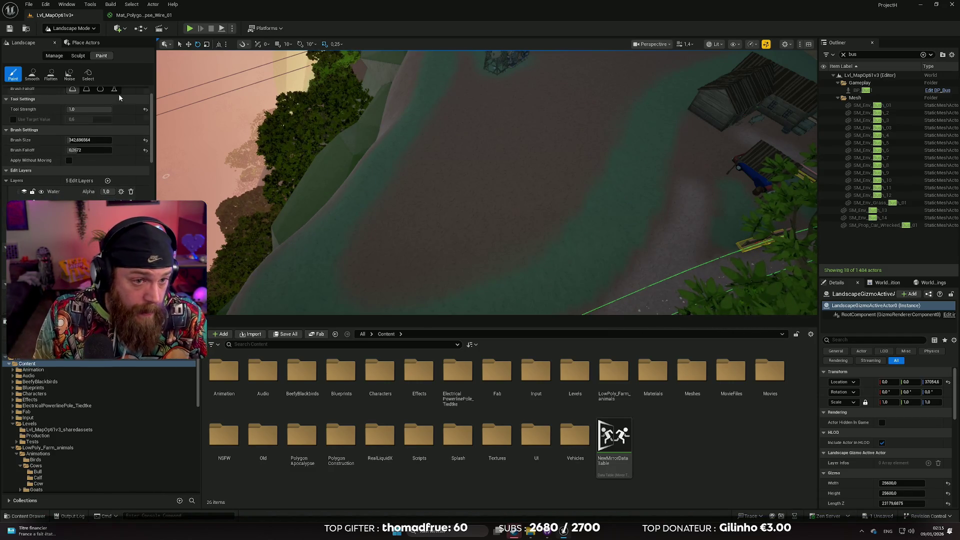
{"action": "left_click", "coordinate": [84, 29]}
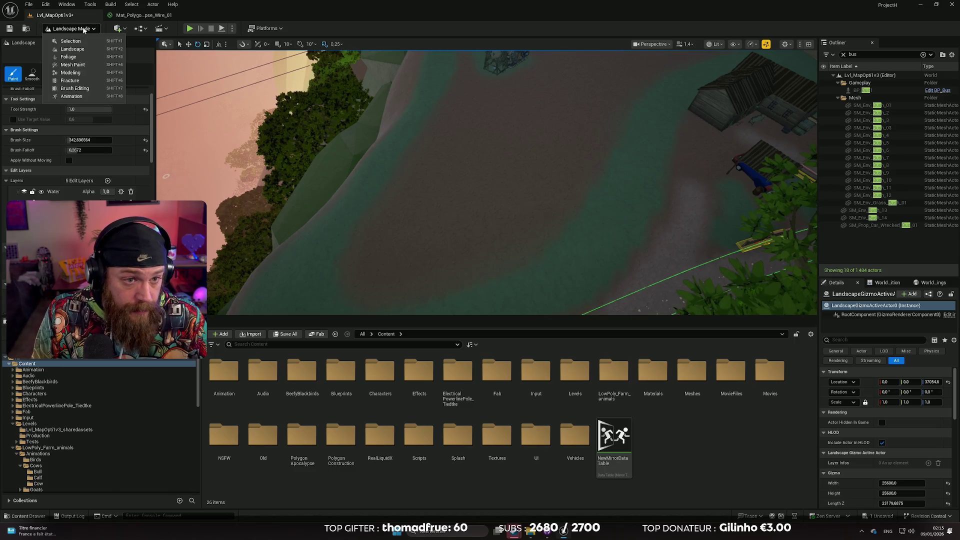
Step: Switch to Foliage mode and filter the Content Browser to 'sun' assets, then fly toward the ground
{"action": "left_click", "coordinate": [68, 57]}
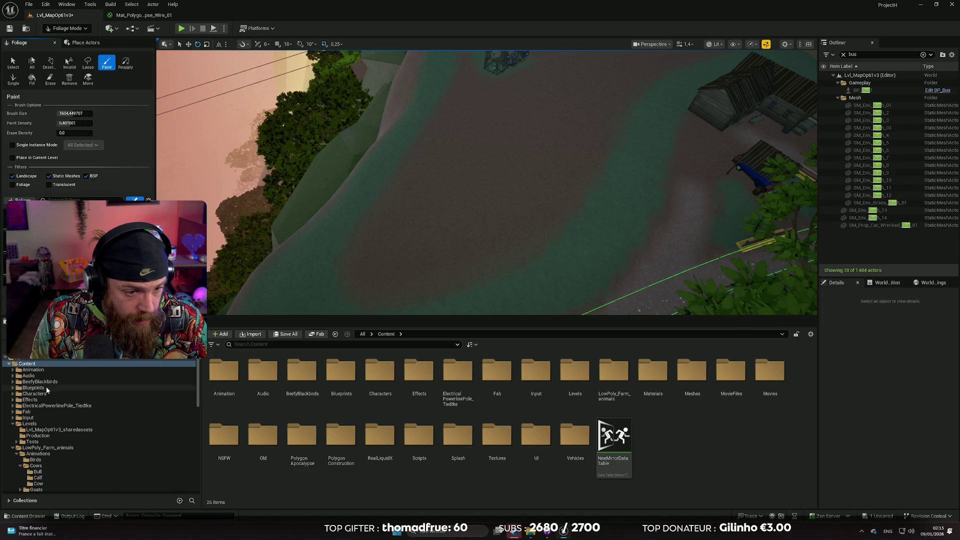
{"action": "left_click", "coordinate": [290, 347]}
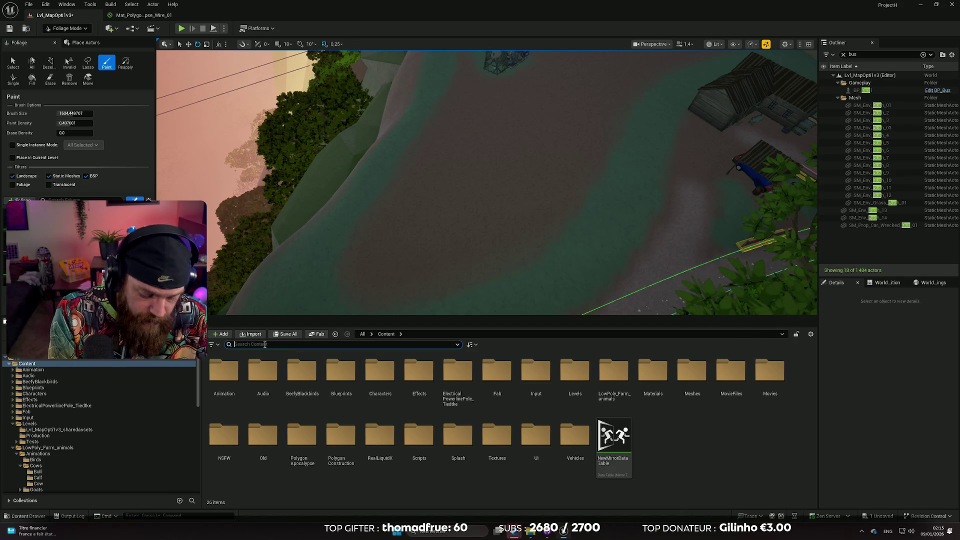
{"action": "type", "text": "fra"}
{"action": "key", "text": "BackSpace"}
{"action": "key", "text": "BackSpace"}
{"action": "key", "text": "BackSpace"}
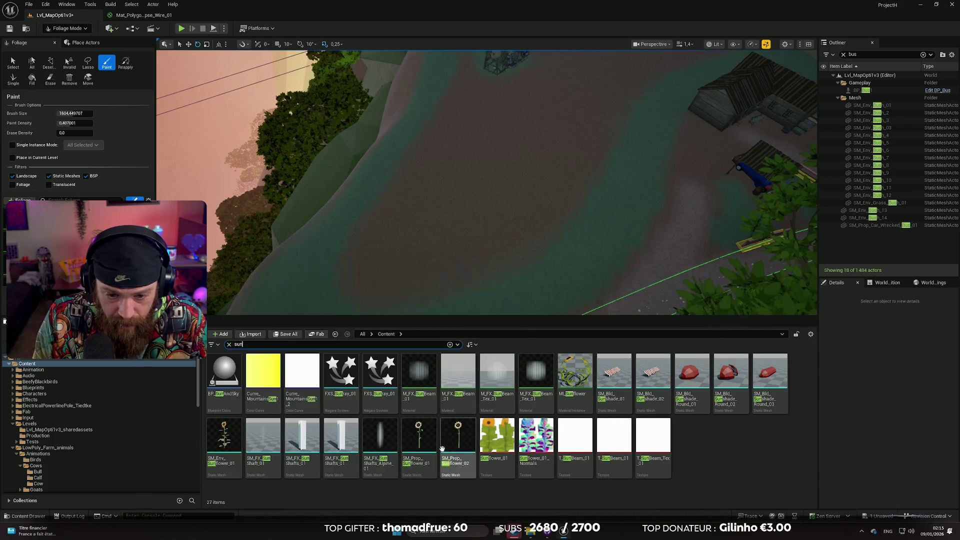
{"action": "scroll", "coordinate": [547, 274], "scroll_direction": "up", "scroll_amount": 3}
{"action": "scroll", "coordinate": [548, 274], "scroll_direction": "up", "scroll_amount": 5}
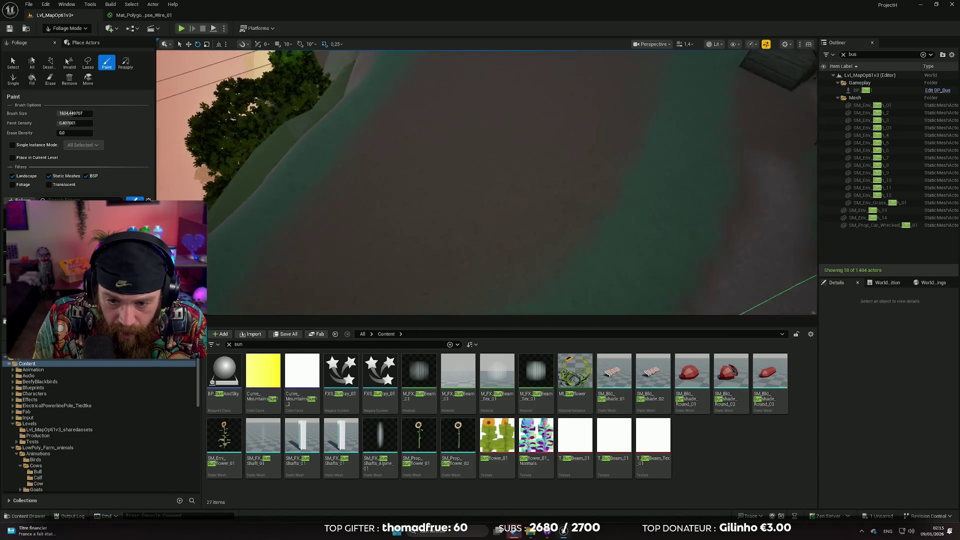
Step: Test-place SM_Prop_Sunflower_02, SM_Prop_Sunflower_01 and SM_Env_Sunflower_01 on the ground and zoom in on them
{"action": "left_click_drag", "start_coordinate": [458, 438], "coordinate": [468, 267]}
{"action": "left_click_drag", "start_coordinate": [419, 442], "coordinate": [430, 256]}
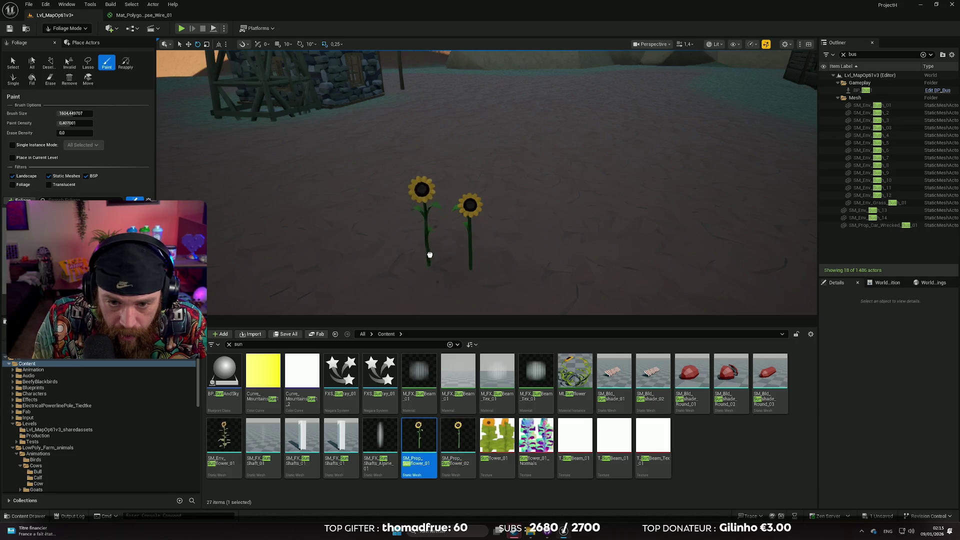
{"action": "left_click_drag", "start_coordinate": [224, 438], "coordinate": [510, 255]}
{"action": "scroll", "coordinate": [487, 182], "scroll_direction": "up", "scroll_amount": 3}
{"action": "scroll", "coordinate": [487, 183], "scroll_direction": "down", "scroll_amount": 4}
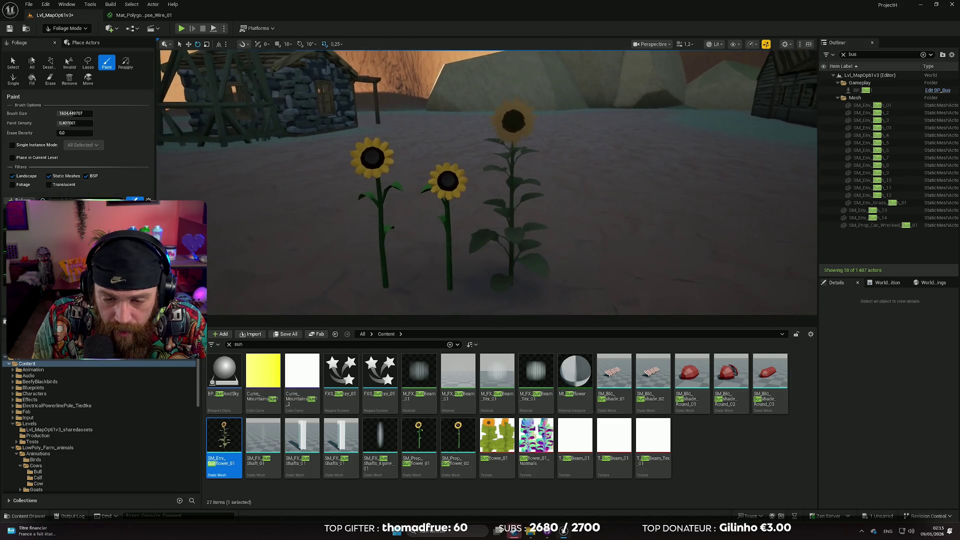
{"action": "scroll", "coordinate": [487, 183], "scroll_direction": "down", "scroll_amount": 5}
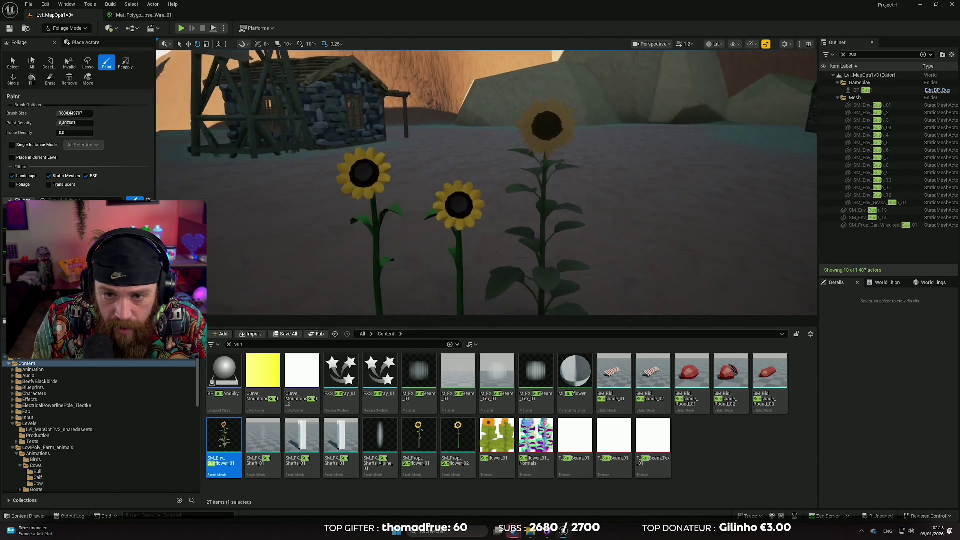
{"action": "scroll", "coordinate": [487, 183], "scroll_direction": "up", "scroll_amount": 6}
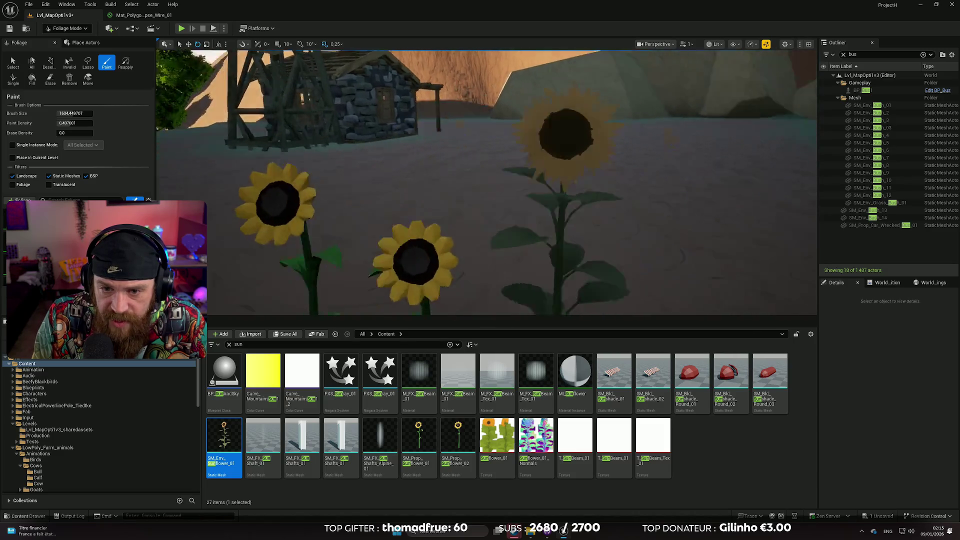
{"action": "scroll", "coordinate": [487, 183], "scroll_direction": "down", "scroll_amount": 6}
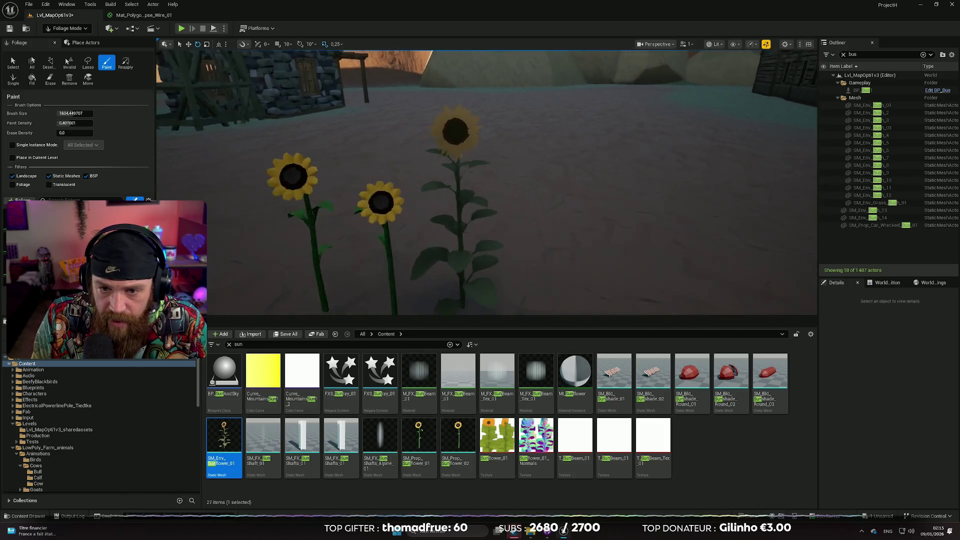
{"action": "scroll", "coordinate": [487, 182], "scroll_direction": "down", "scroll_amount": 5}
{"action": "scroll", "coordinate": [487, 182], "scroll_direction": "up", "scroll_amount": 6}
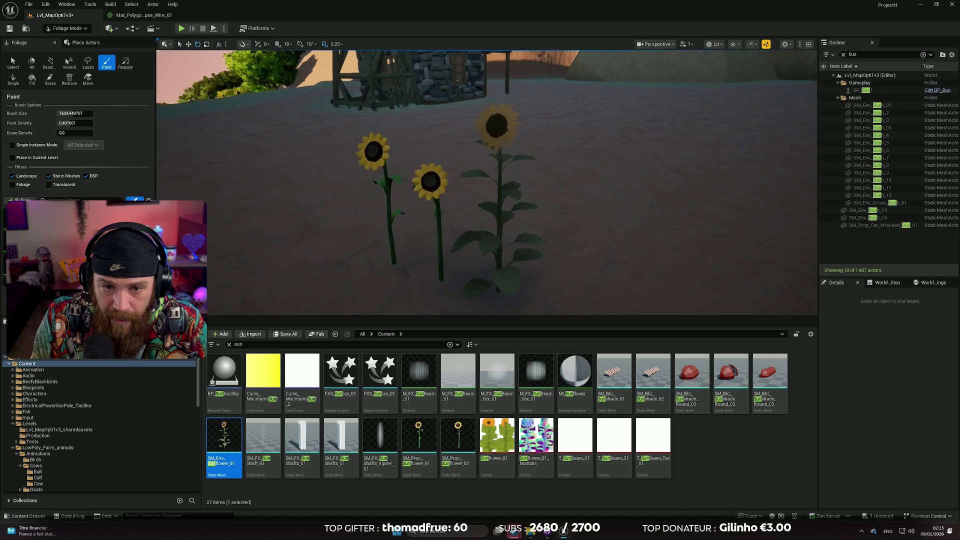
{"action": "scroll", "coordinate": [487, 183], "scroll_direction": "up", "scroll_amount": 2}
{"action": "scroll", "coordinate": [476, 250], "scroll_direction": "up", "scroll_amount": 6}
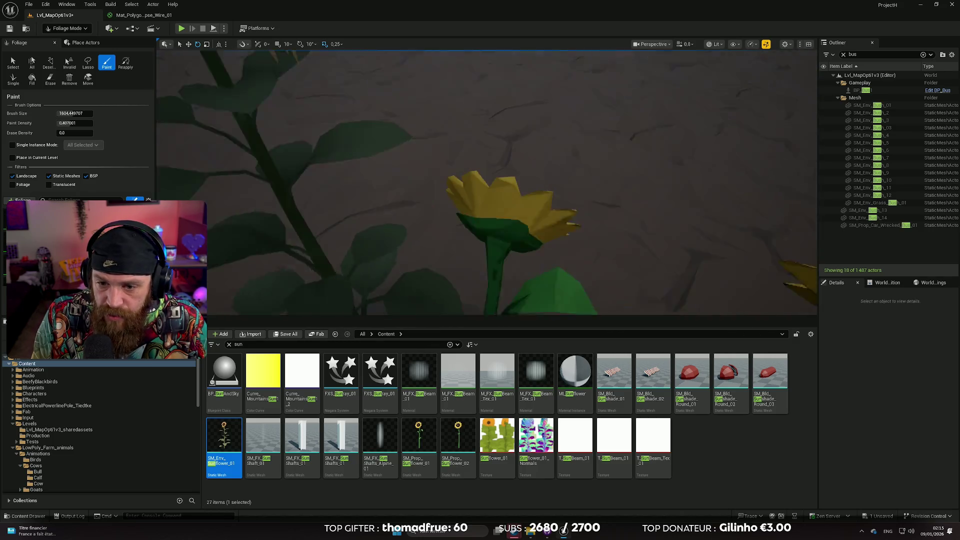
{"action": "scroll", "coordinate": [487, 183], "scroll_direction": "down", "scroll_amount": 8}
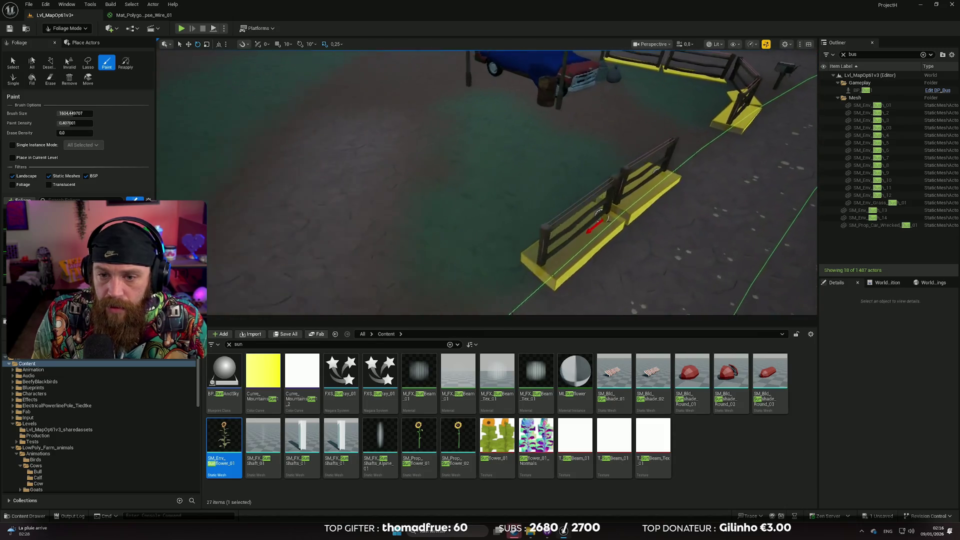
{"action": "scroll", "coordinate": [487, 183], "scroll_direction": "up", "scroll_amount": 1}
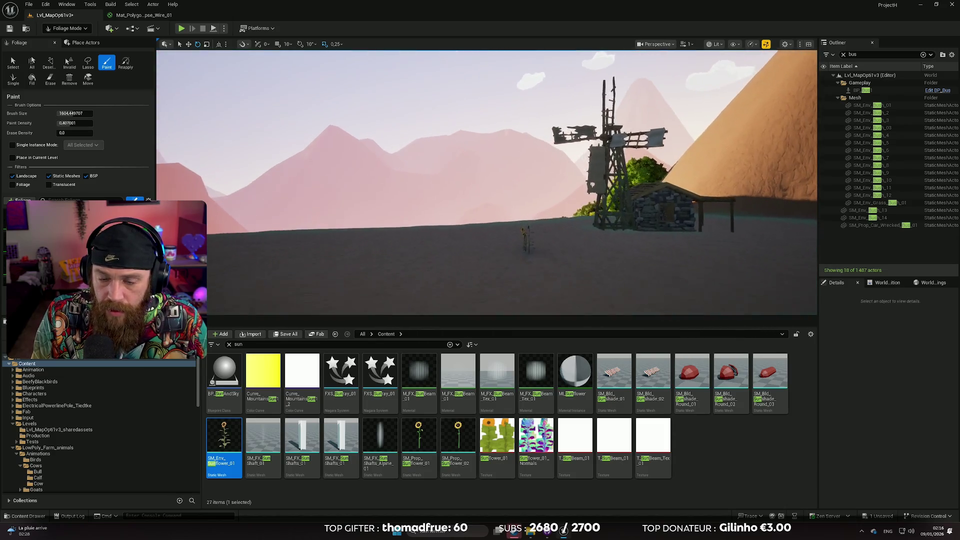
{"action": "scroll", "coordinate": [486, 183], "scroll_direction": "down", "scroll_amount": 1}
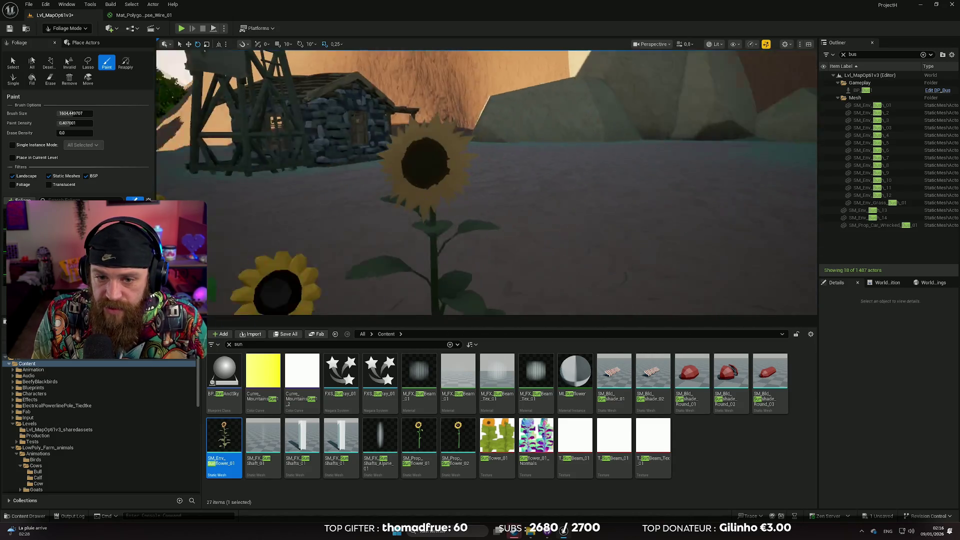
{"action": "scroll", "coordinate": [476, 248], "scroll_direction": "up", "scroll_amount": 5}
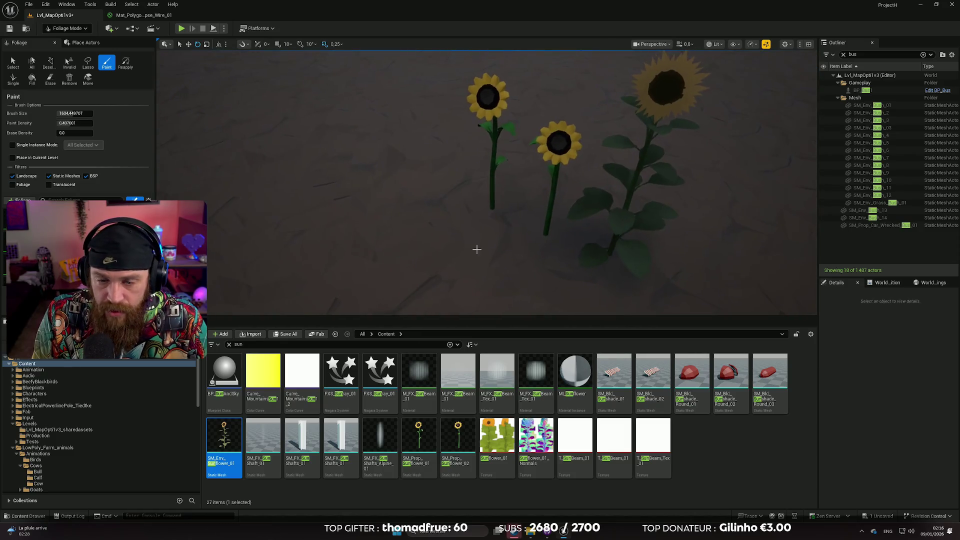
{"action": "scroll", "coordinate": [487, 183], "scroll_direction": "down", "scroll_amount": 3}
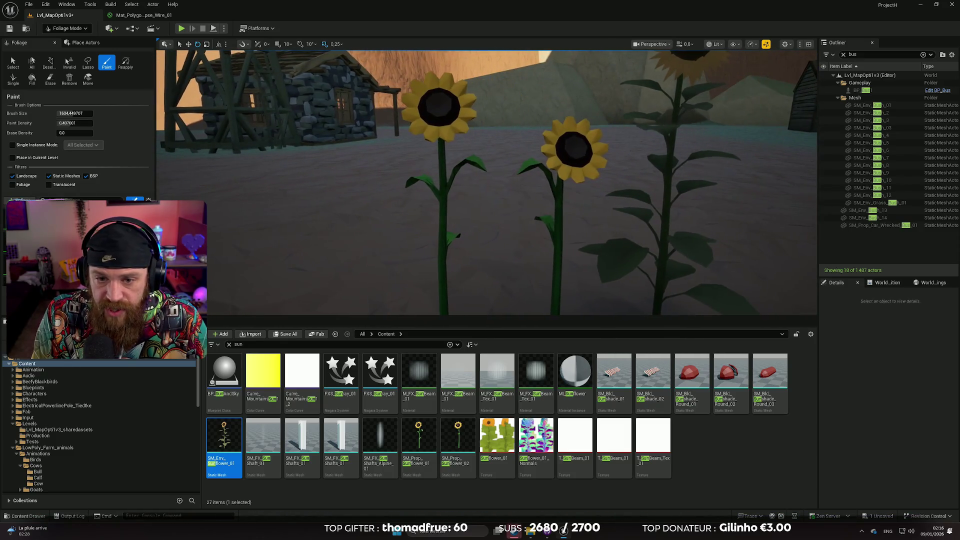
{"action": "scroll", "coordinate": [486, 182], "scroll_direction": "down", "scroll_amount": 5}
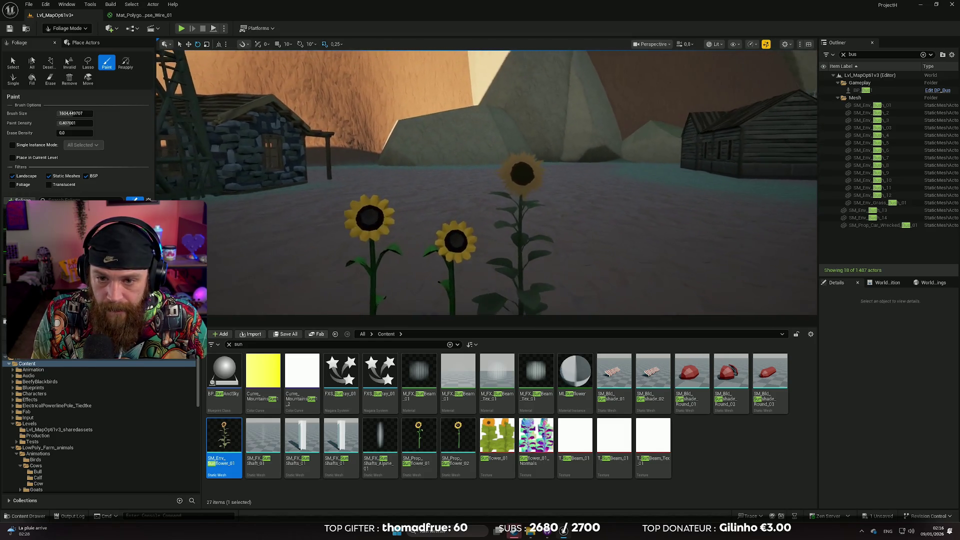
{"action": "scroll", "coordinate": [557, 188], "scroll_direction": "up", "scroll_amount": 3}
Step: Look around the test sunflowers, then undo the three placements
{"action": "left_click_drag", "start_coordinate": [487, 182], "coordinate": [465, 179]}
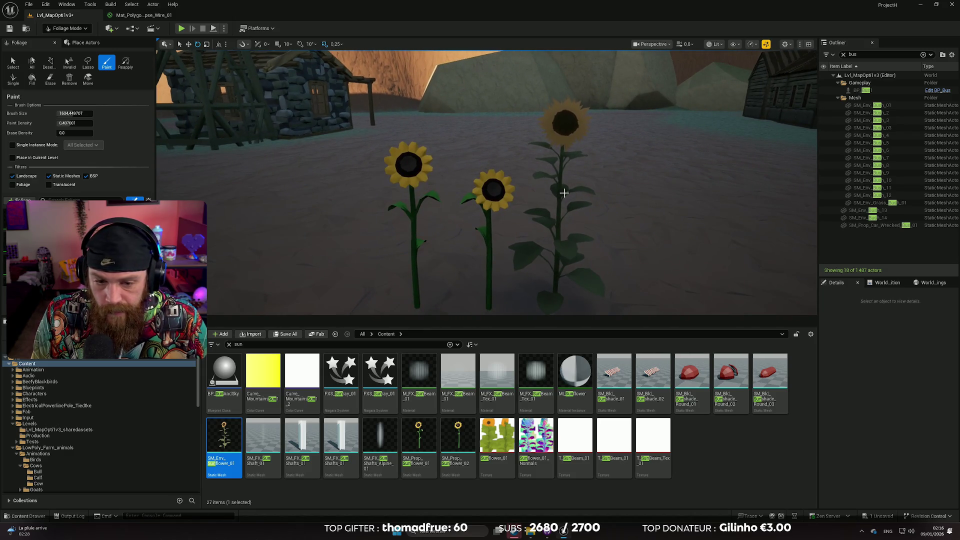
{"action": "mouse_move", "coordinate": [541, 194]}
{"action": "left_mouse_down"}
{"action": "mouse_move", "coordinate": [560, 193]}
{"action": "mouse_move", "coordinate": [526, 195]}
{"action": "left_mouse_up"}
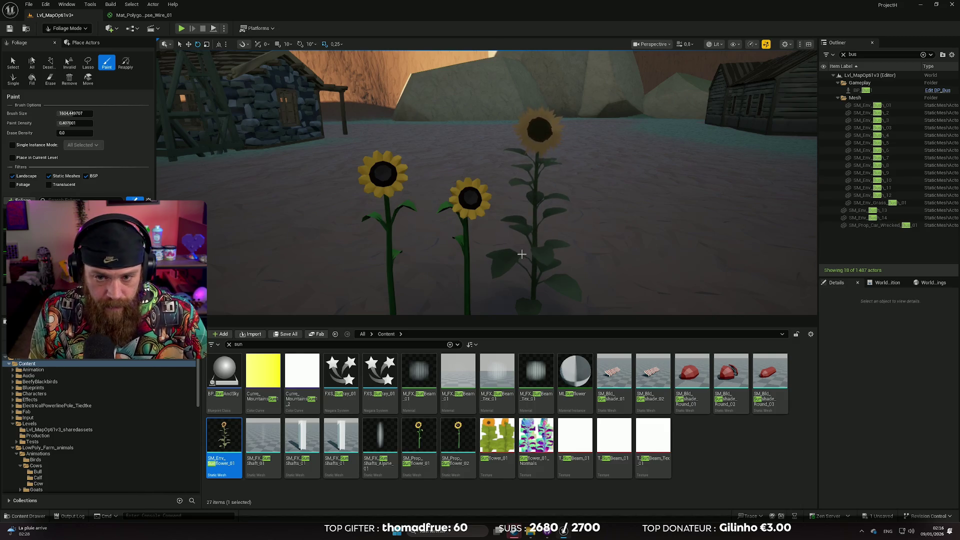
{"action": "key", "text": "ctrl+z"}
{"action": "key", "text": "ctrl+z"}
{"action": "key", "text": "ctrl+z"}
Step: Add SM_Prop_Sunflower_01 and SM_Prop_Sunflower_02 together as foliage types
{"action": "mouse_move", "coordinate": [556, 223]}
{"action": "left_mouse_down"}
{"action": "mouse_move", "coordinate": [555, 280]}
{"action": "mouse_move", "coordinate": [551, 236]}
{"action": "left_mouse_up"}
{"action": "left_click", "coordinate": [459, 440]}
{"action": "left_click", "coordinate": [419, 440], "text": "ctrl"}
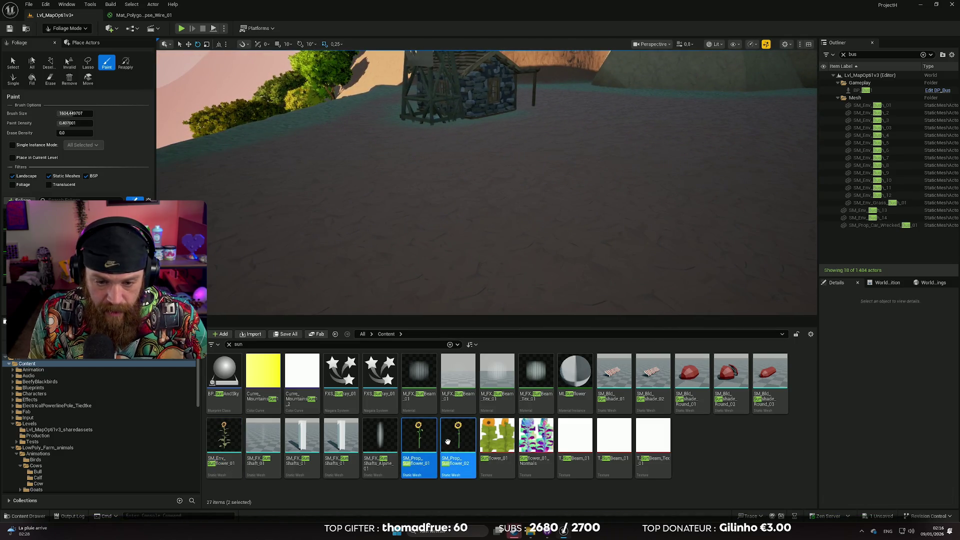
{"action": "mouse_move", "coordinate": [449, 441]}
{"action": "left_mouse_down"}
{"action": "mouse_move", "coordinate": [213, 258]}
{"action": "mouse_move", "coordinate": [170, 265]}
{"action": "left_mouse_up"}
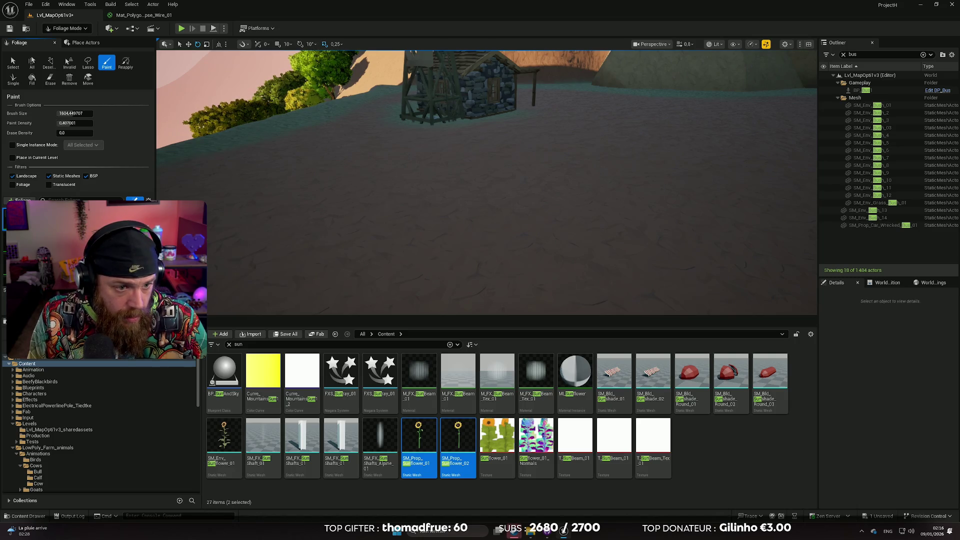
{"action": "left_click_drag", "start_coordinate": [200, 252], "coordinate": [191, 260]}
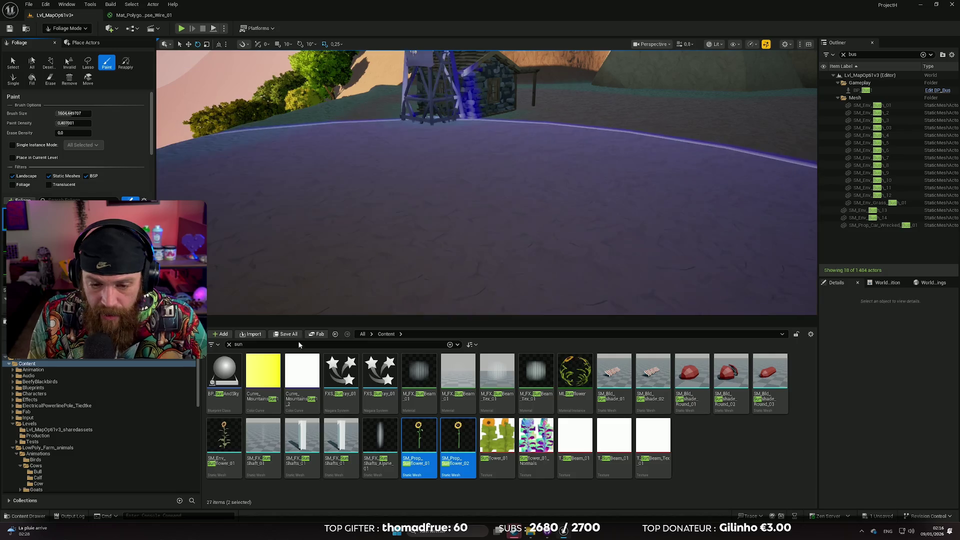
Step: Add SM_Env_Sunflower_01 to the foliage list and select all foliage types for painting
{"action": "mouse_move", "coordinate": [226, 442]}
{"action": "left_mouse_down"}
{"action": "mouse_move", "coordinate": [252, 368]}
{"action": "mouse_move", "coordinate": [208, 296]}
{"action": "left_mouse_up"}
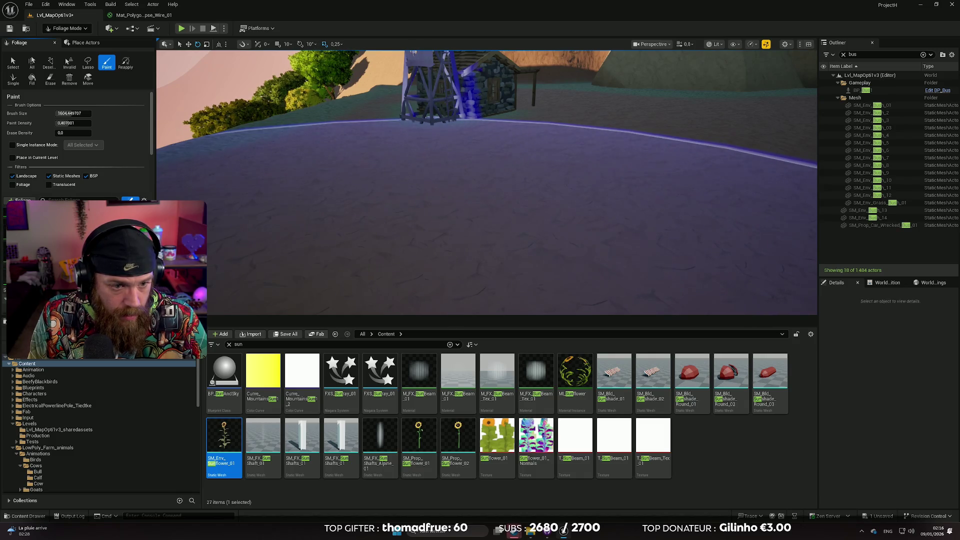
{"action": "scroll", "coordinate": [75, 150], "scroll_direction": "down", "scroll_amount": 2}
{"action": "key", "text": "ctrl+a"}
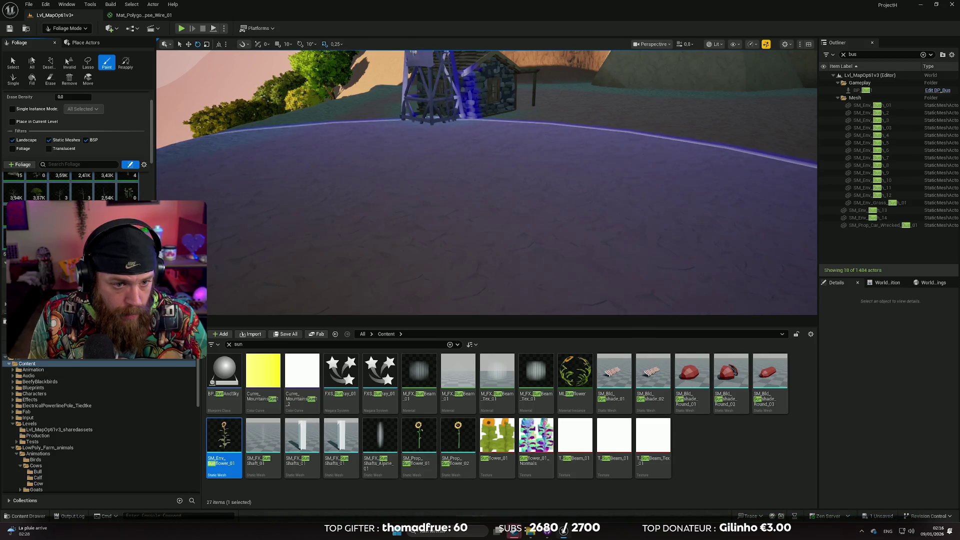
{"action": "scroll", "coordinate": [75, 145], "scroll_direction": "up", "scroll_amount": 2}
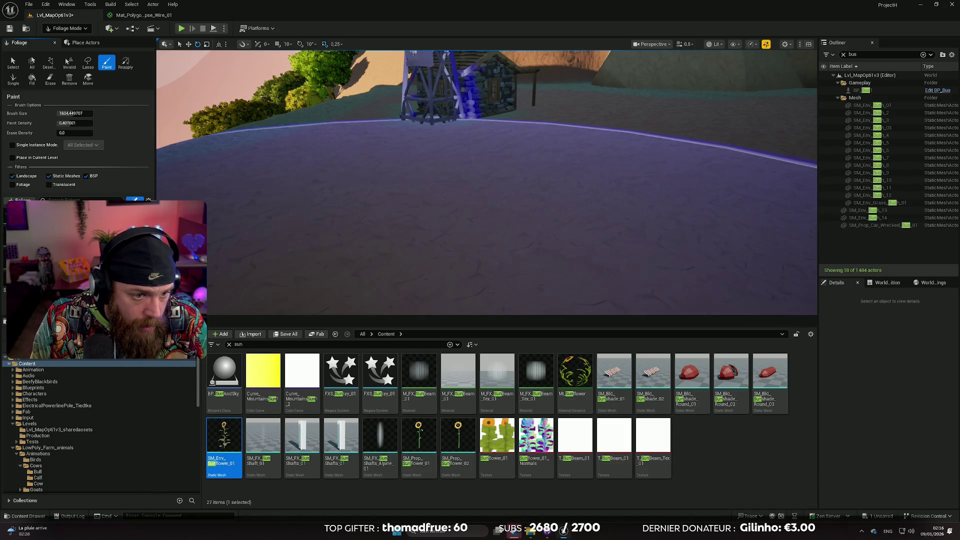
{"action": "scroll", "coordinate": [75, 145], "scroll_direction": "down", "scroll_amount": 2}
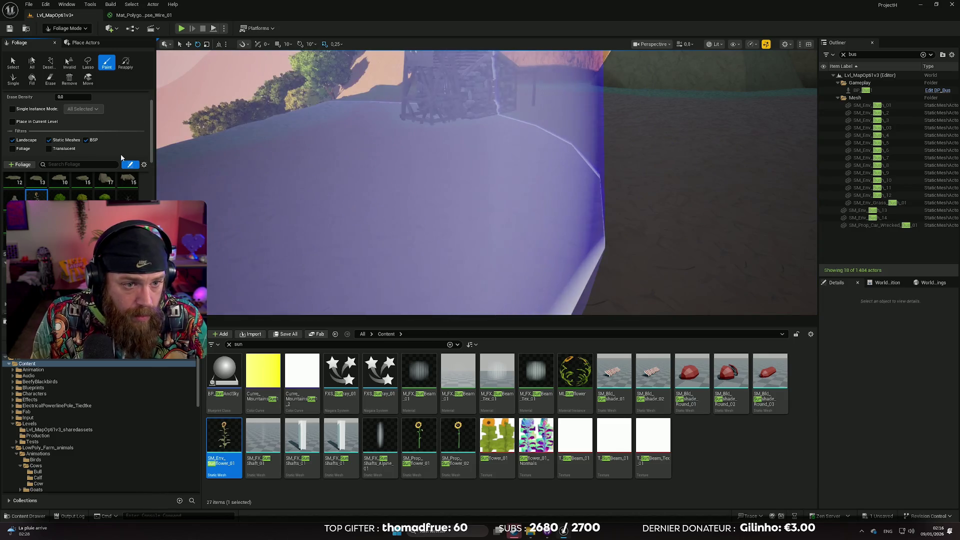
{"action": "scroll", "coordinate": [79, 148], "scroll_direction": "up", "scroll_amount": 2}
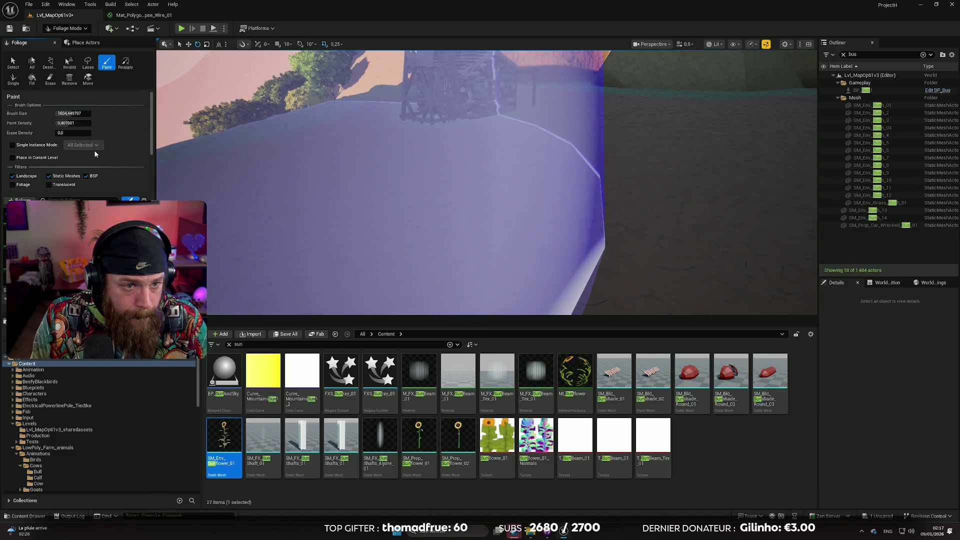
Step: Shrink the brush size to about 524.37 and paint sunflowers near the windmill
{"action": "mouse_move", "coordinate": [73, 113]}
{"action": "left_mouse_down"}
{"action": "mouse_move", "coordinate": [60, 116]}
{"action": "mouse_move", "coordinate": [117, 129]}
{"action": "left_mouse_up"}
{"action": "mouse_move", "coordinate": [435, 208]}
{"action": "left_mouse_down"}
{"action": "mouse_move", "coordinate": [430, 235]}
{"action": "mouse_move", "coordinate": [365, 172]}
{"action": "mouse_move", "coordinate": [450, 200]}
{"action": "left_mouse_up"}
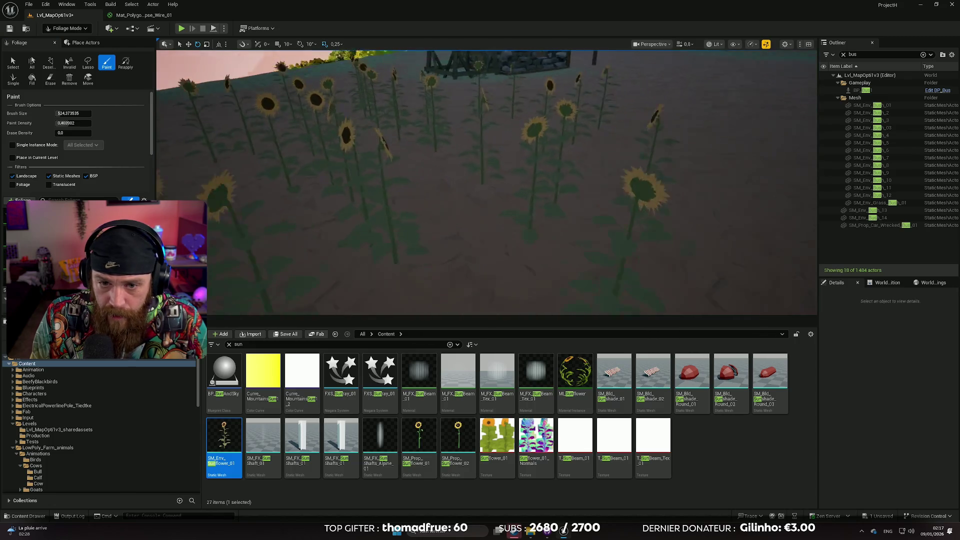
{"action": "key", "text": "s"}
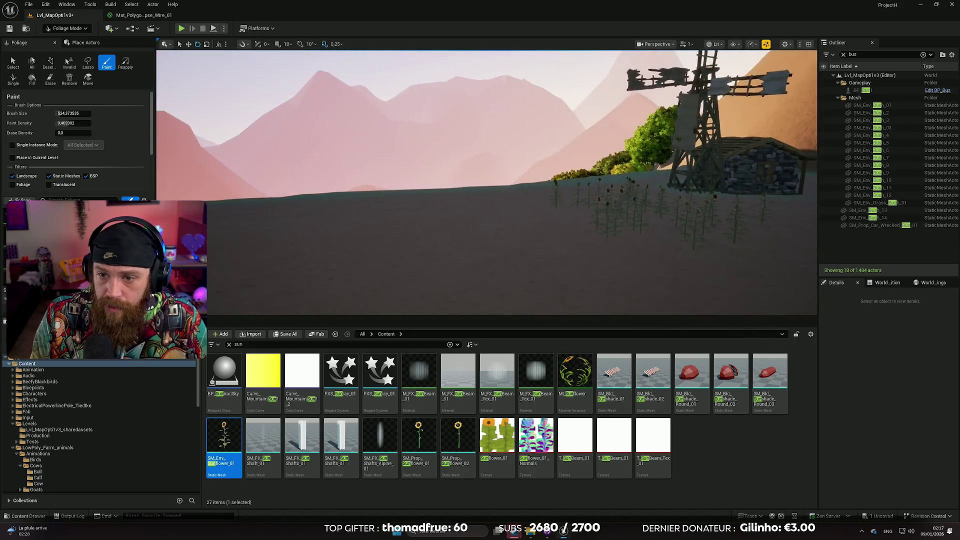
{"action": "scroll", "coordinate": [486, 183], "scroll_direction": "up", "scroll_amount": 2}
Step: Fly over the painted sunflower field to inspect it, then undo the stroke
{"action": "key", "text": "w"}
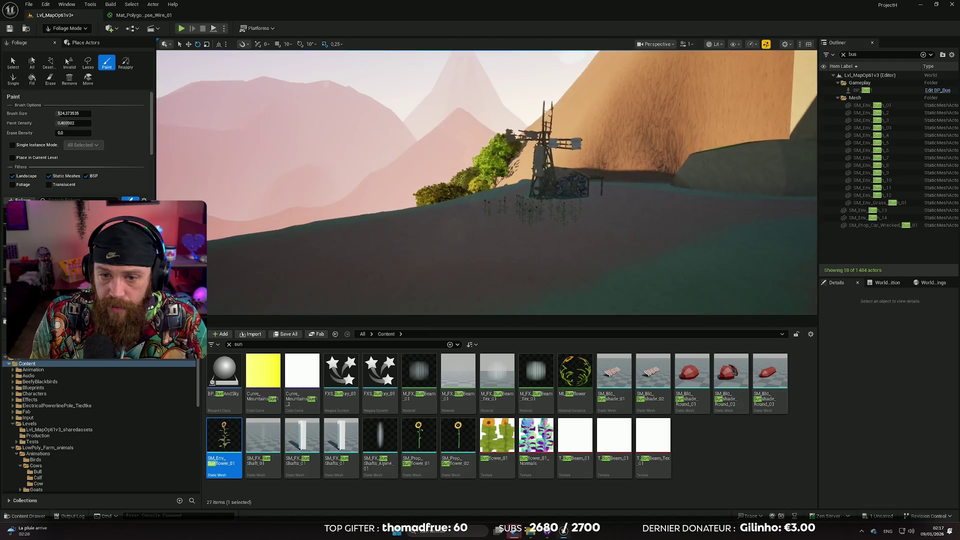
{"action": "key", "text": "w"}
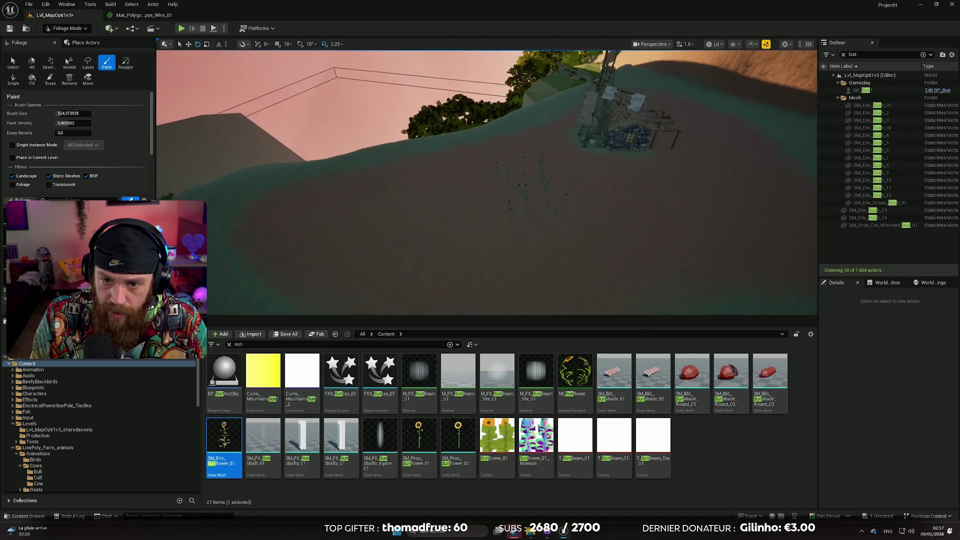
{"action": "key", "text": "d"}
{"action": "left_click_drag", "start_coordinate": [400, 200], "coordinate": [400, 180]}
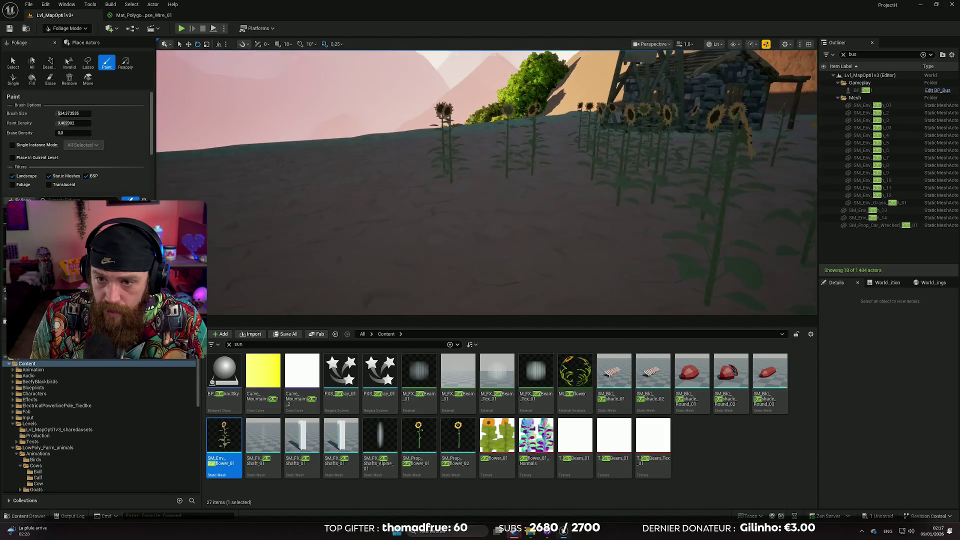
{"action": "key", "text": "s"}
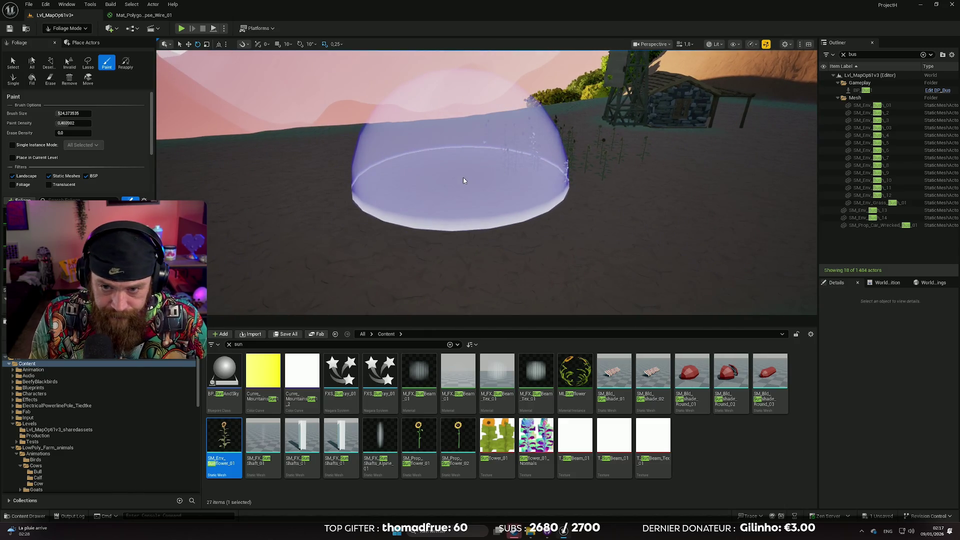
{"action": "key", "text": "ctrl+z"}
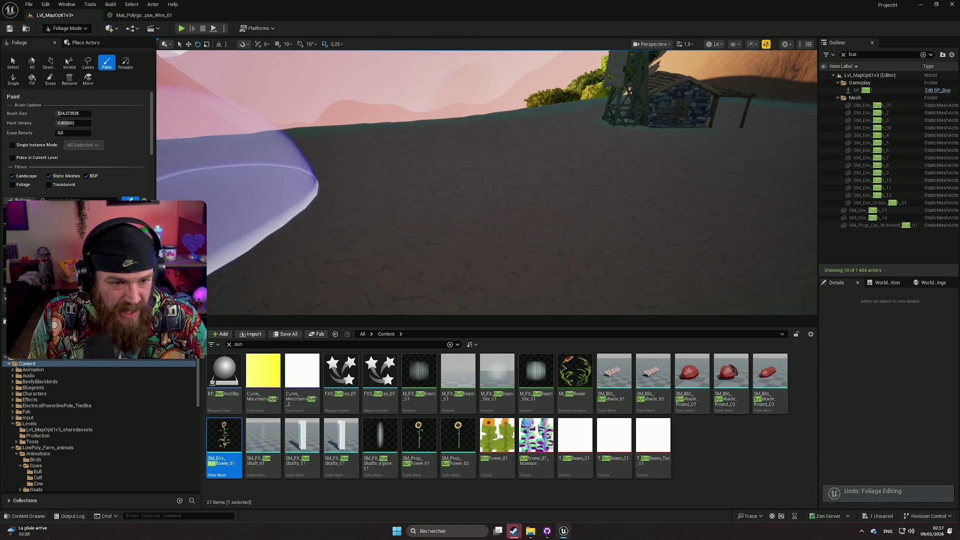
{"action": "scroll", "coordinate": [118, 170], "scroll_direction": "down", "scroll_amount": 4}
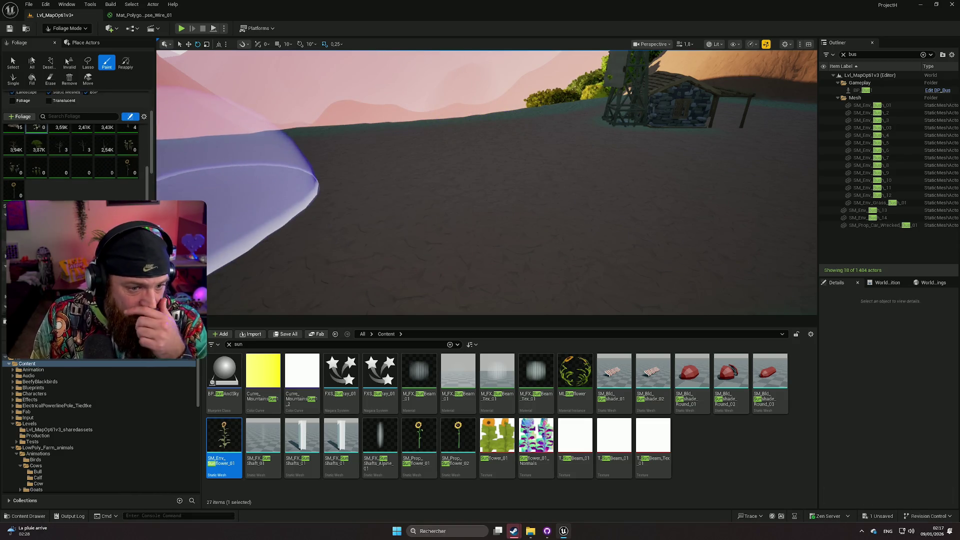
{"action": "scroll", "coordinate": [75, 150], "scroll_direction": "down", "scroll_amount": 5}
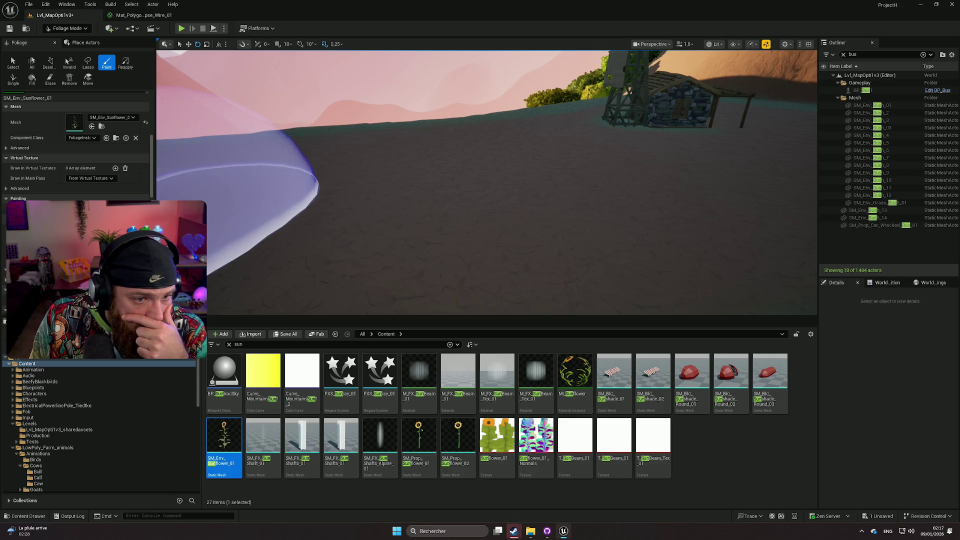
{"action": "scroll", "coordinate": [75, 150], "scroll_direction": "down", "scroll_amount": 1}
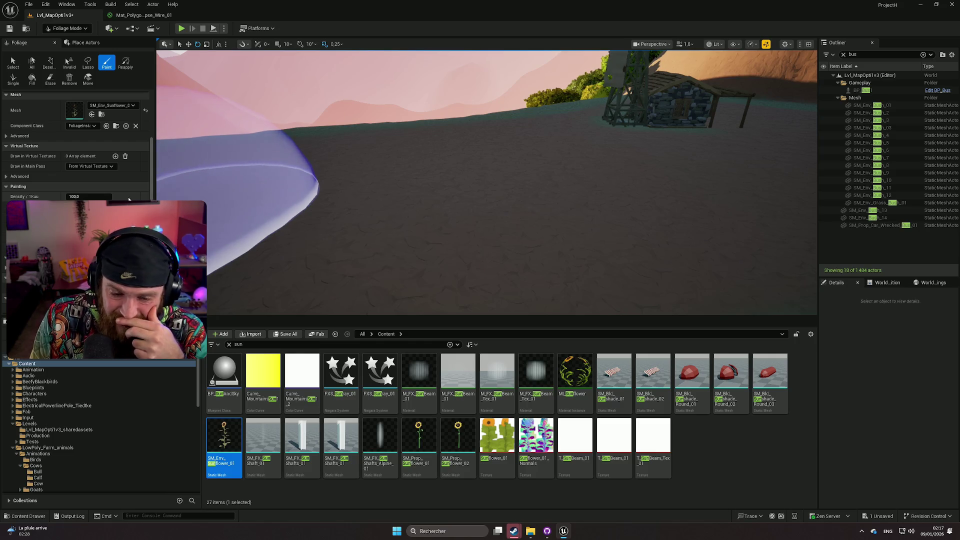
{"action": "scroll", "coordinate": [125, 191], "scroll_direction": "up", "scroll_amount": 5}
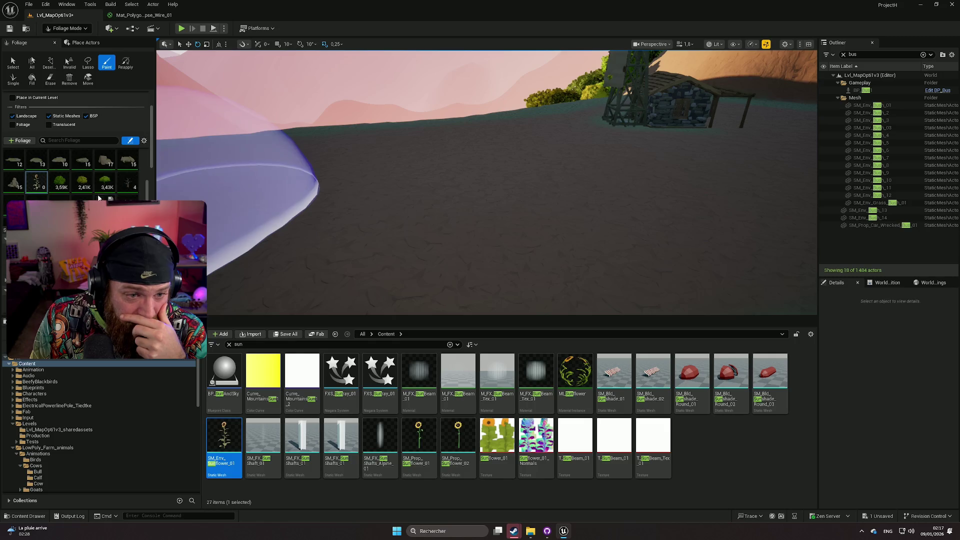
{"action": "scroll", "coordinate": [57, 192], "scroll_direction": "down", "scroll_amount": 5}
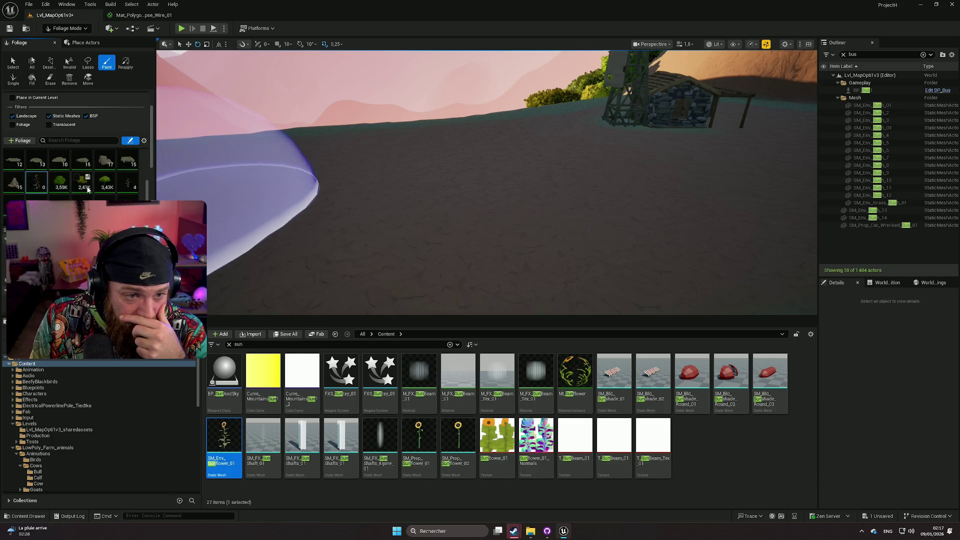
{"action": "scroll", "coordinate": [100, 190], "scroll_direction": "down", "scroll_amount": 2}
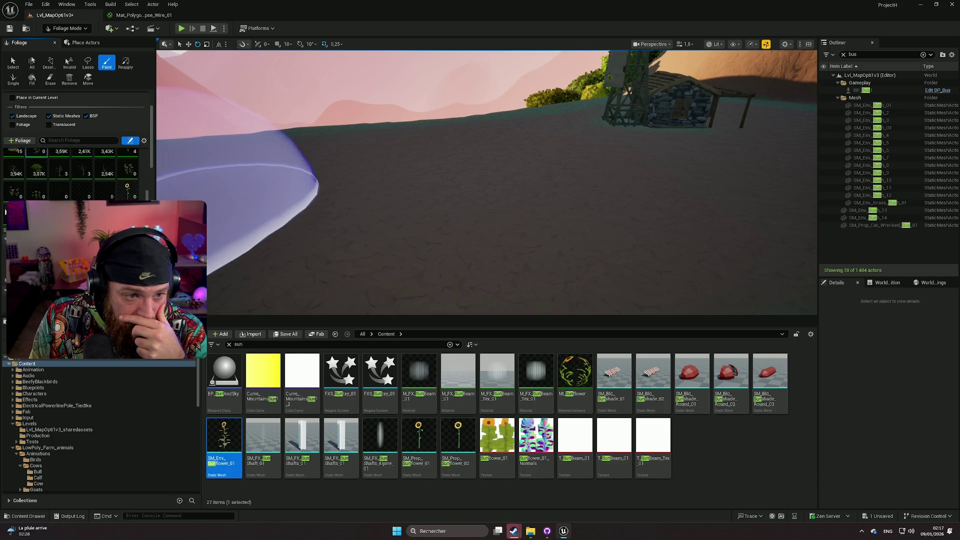
{"action": "mouse_move", "coordinate": [235, 180]}
{"action": "left_mouse_down"}
{"action": "mouse_move", "coordinate": [428, 204]}
{"action": "mouse_move", "coordinate": [557, 236]}
{"action": "mouse_move", "coordinate": [664, 215]}
{"action": "left_mouse_up"}
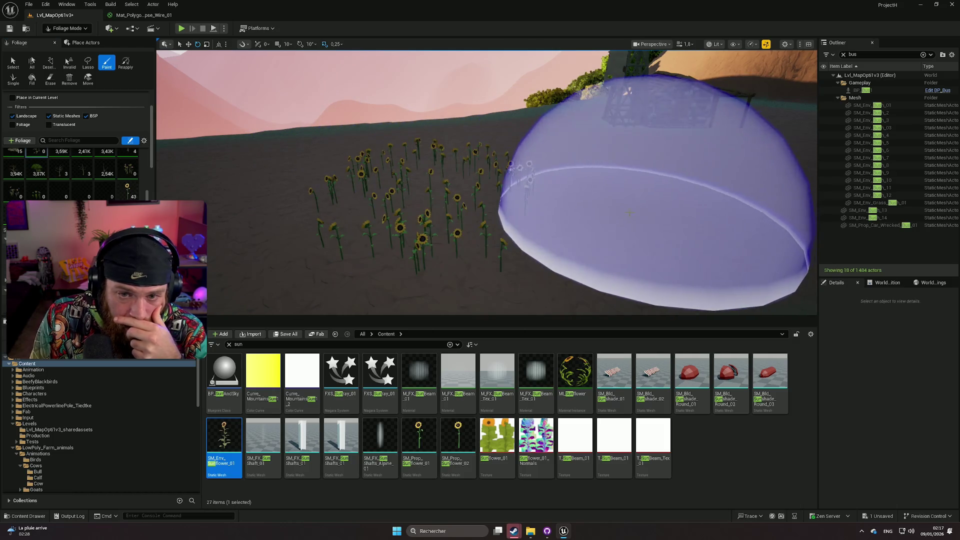
{"action": "key", "text": "w"}
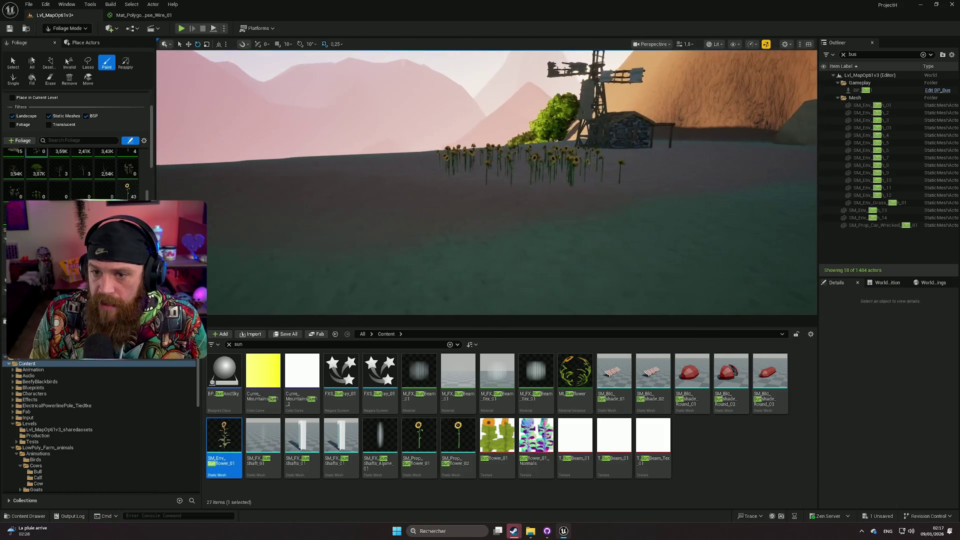
{"action": "key", "text": "w"}
{"action": "key", "text": "s"}
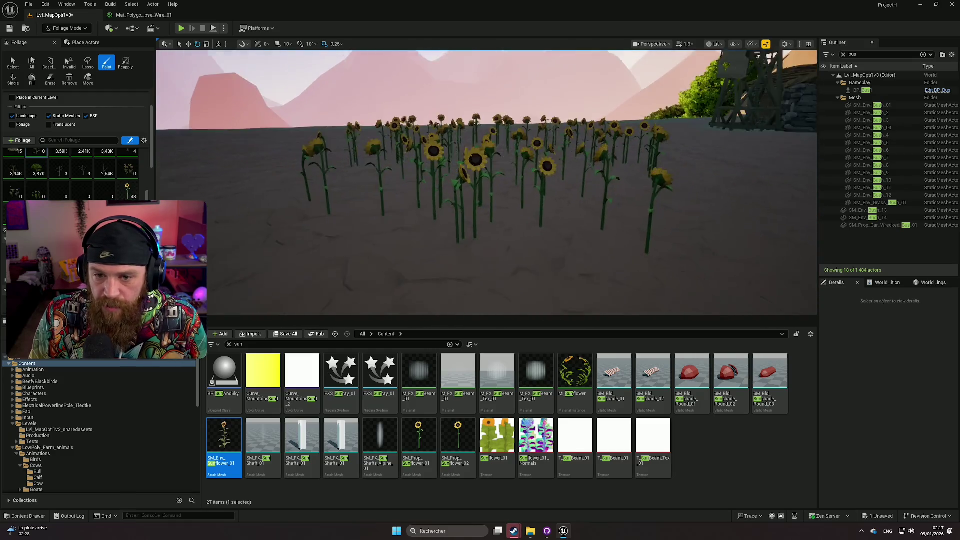
{"action": "key", "text": "w"}
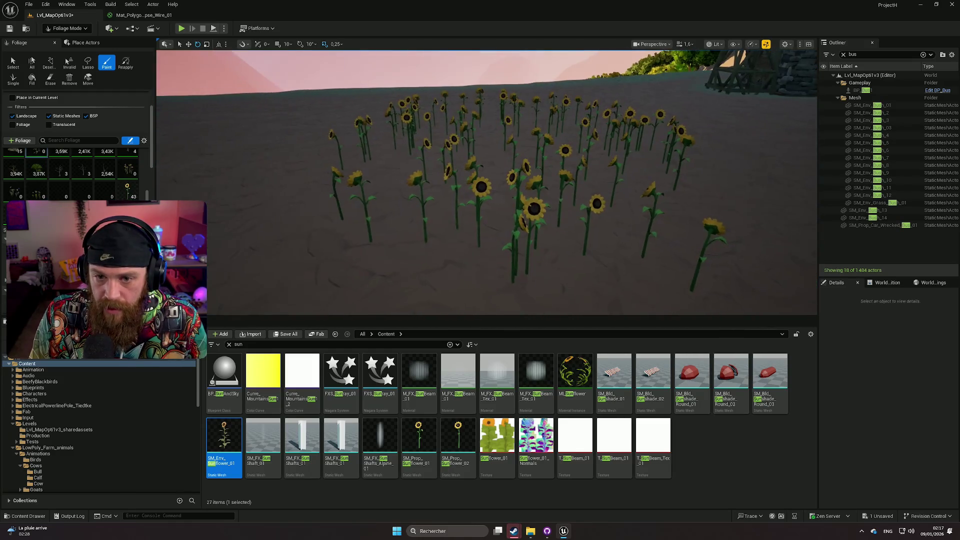
{"action": "key", "text": "s"}
{"action": "key", "text": "w"}
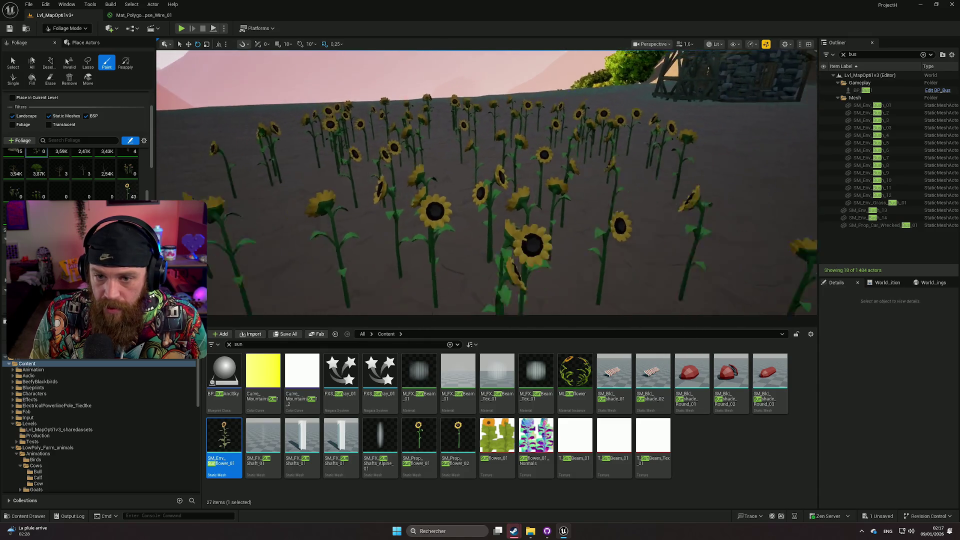
{"action": "key", "text": "s"}
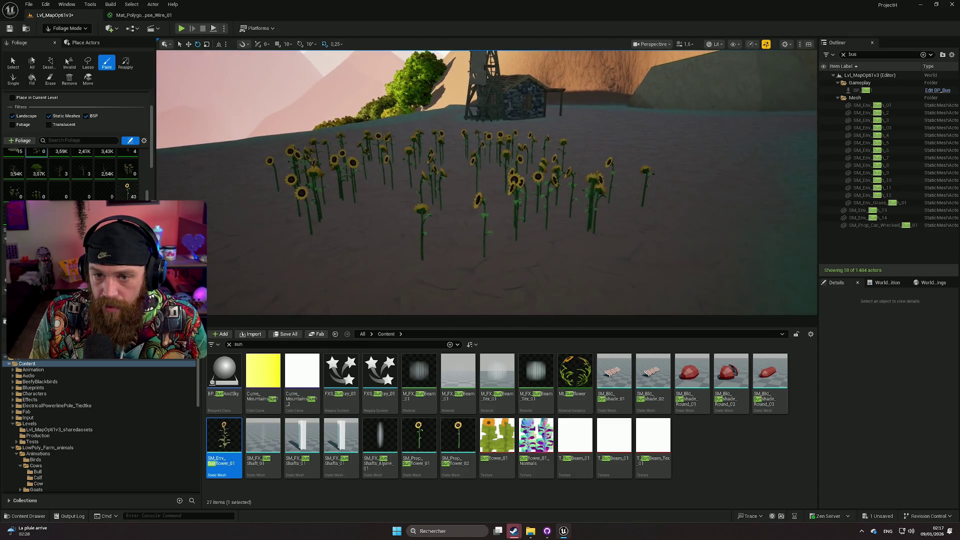
{"action": "key", "text": "a"}
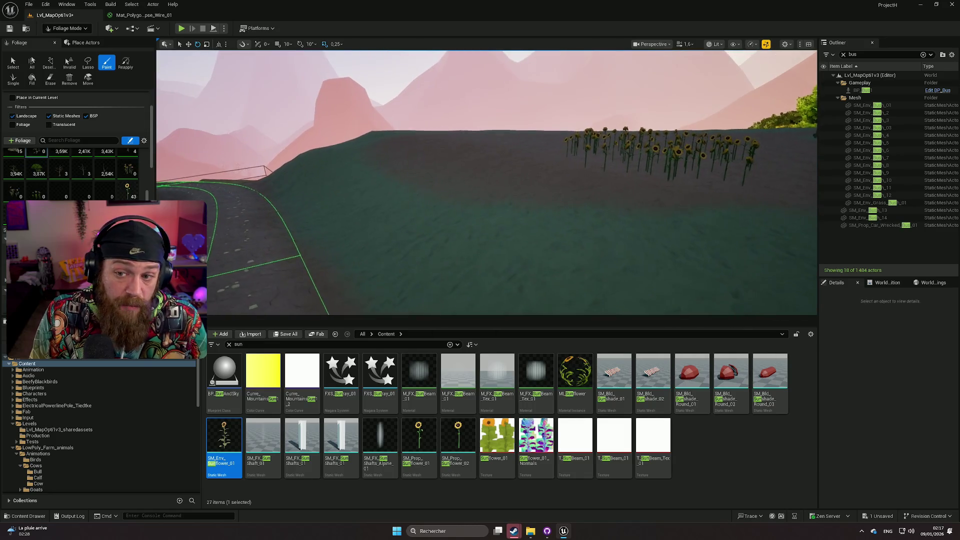
{"action": "key", "text": "d"}
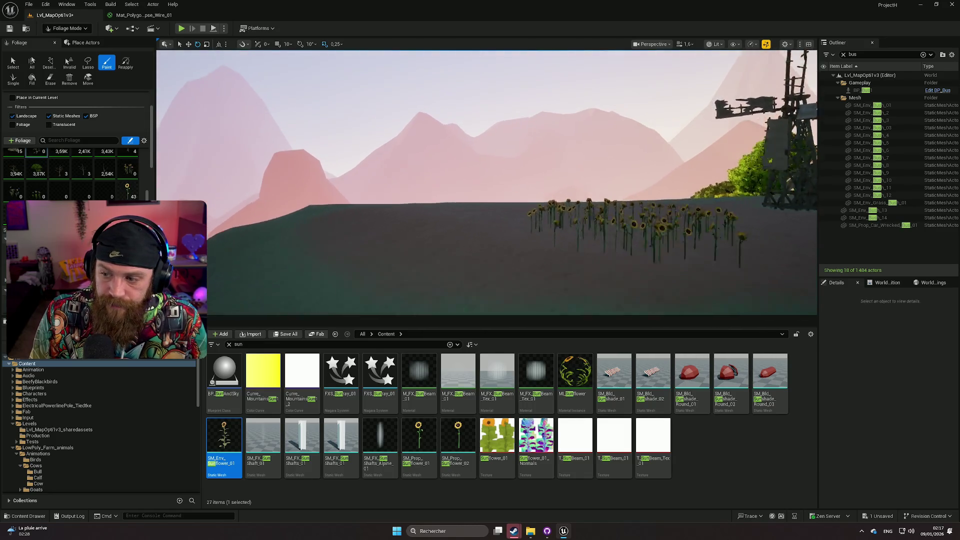
{"action": "key", "text": "w"}
{"action": "key", "text": "w"}
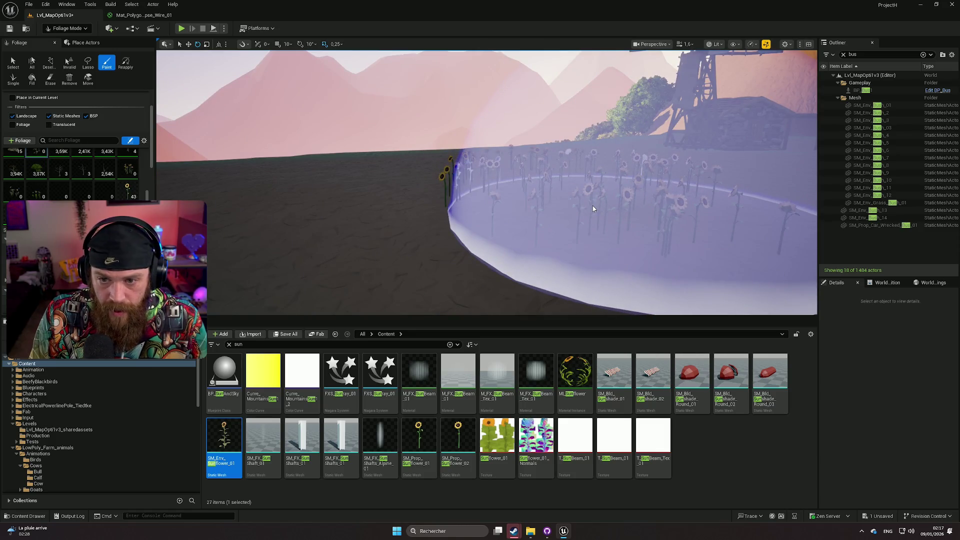
{"action": "key", "text": "ctrl+z"}
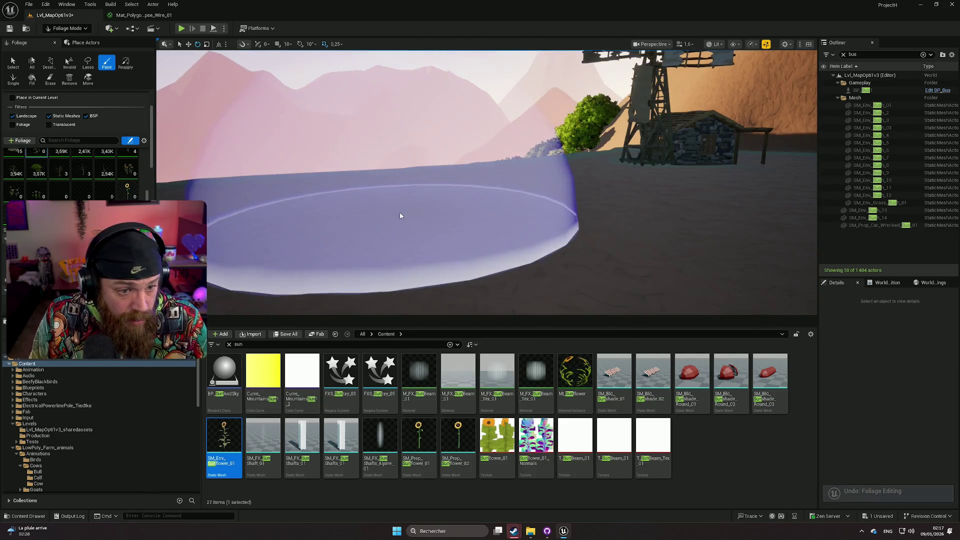
{"action": "left_click", "coordinate": [127, 190]}
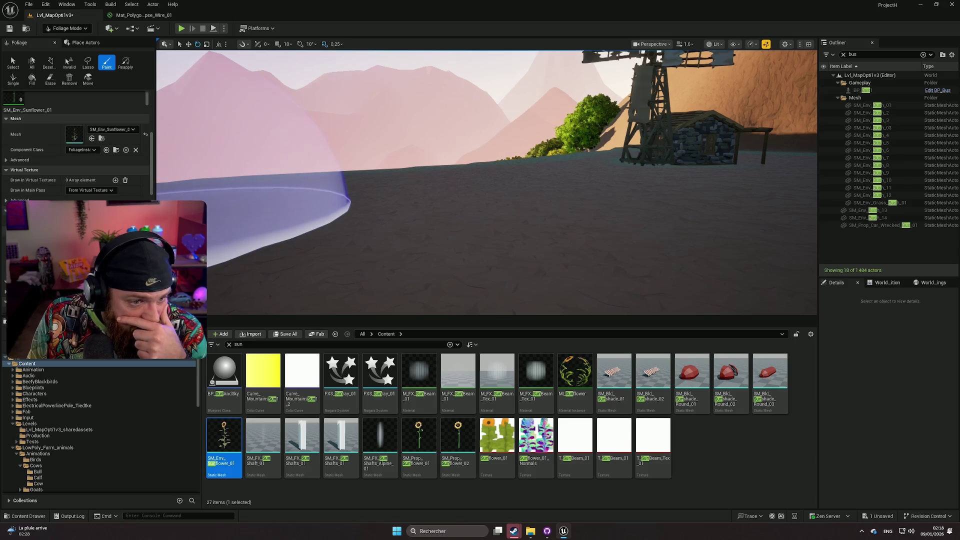
Step: Set the sunflower foliage's maximum Z offset to 0.2 and uncheck Random Yaw
{"action": "scroll", "coordinate": [75, 150], "scroll_direction": "down", "scroll_amount": 2}
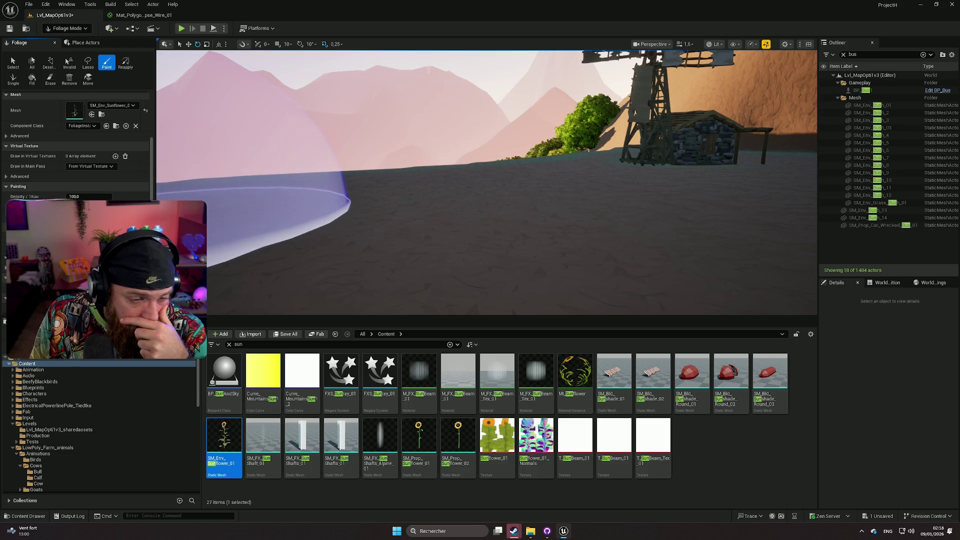
{"action": "scroll", "coordinate": [75, 150], "scroll_direction": "down", "scroll_amount": 4}
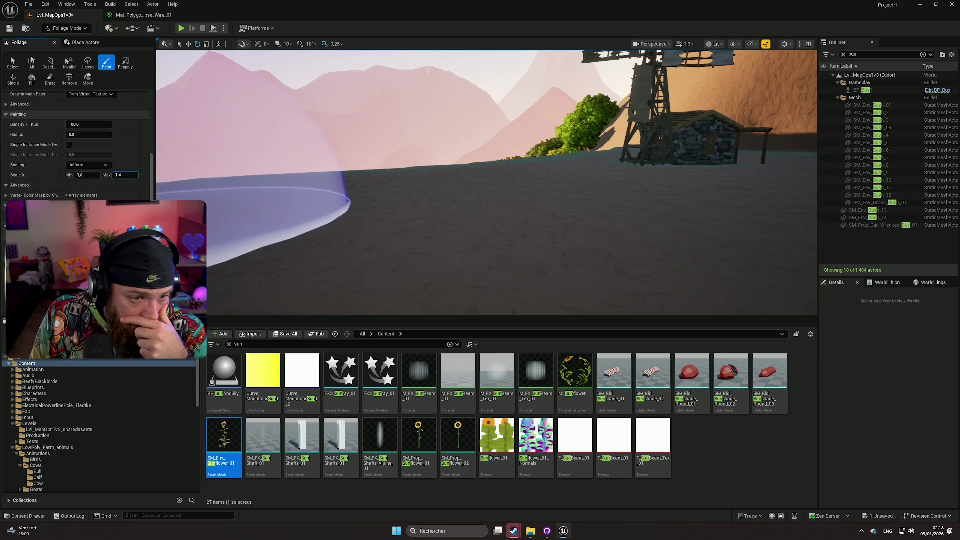
{"action": "scroll", "coordinate": [75, 145], "scroll_direction": "down", "scroll_amount": 1}
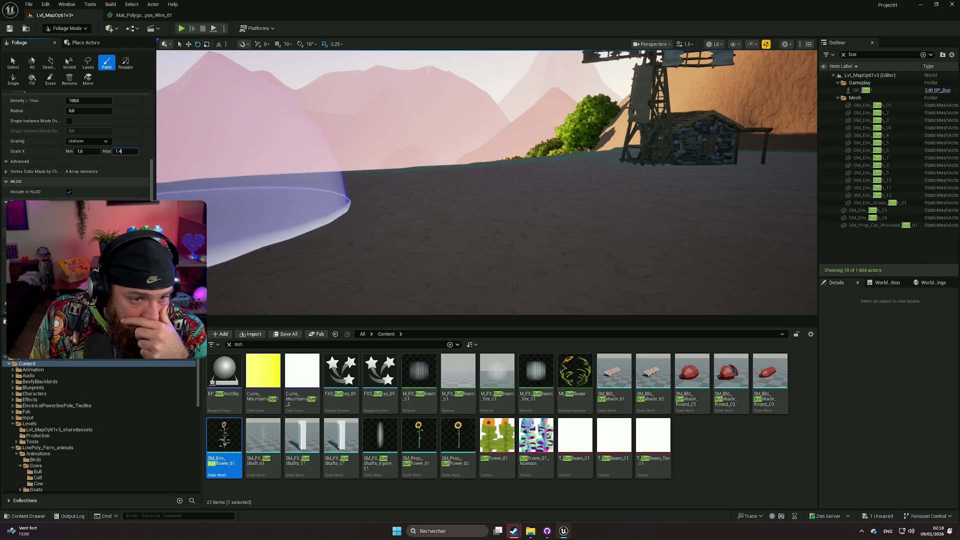
{"action": "scroll", "coordinate": [75, 145], "scroll_direction": "down", "scroll_amount": 1}
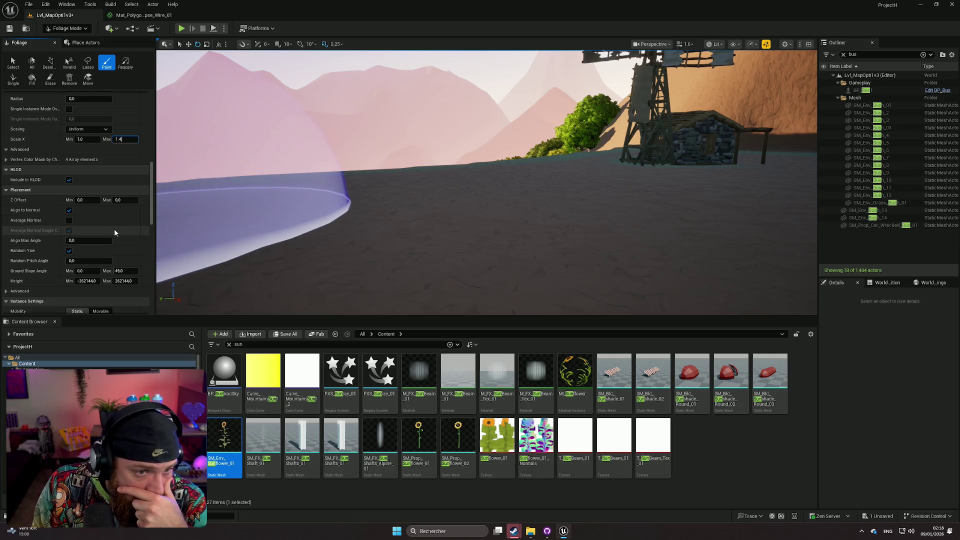
{"action": "left_click", "coordinate": [120, 200]}
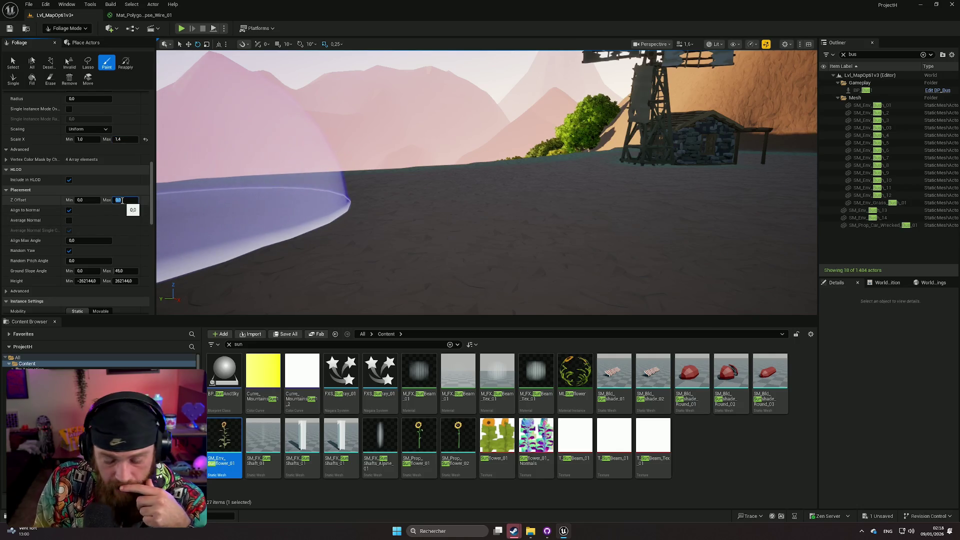
{"action": "type", "text": "0.5"}
{"action": "type", "text": "0.2"}
{"action": "key", "text": "Return"}
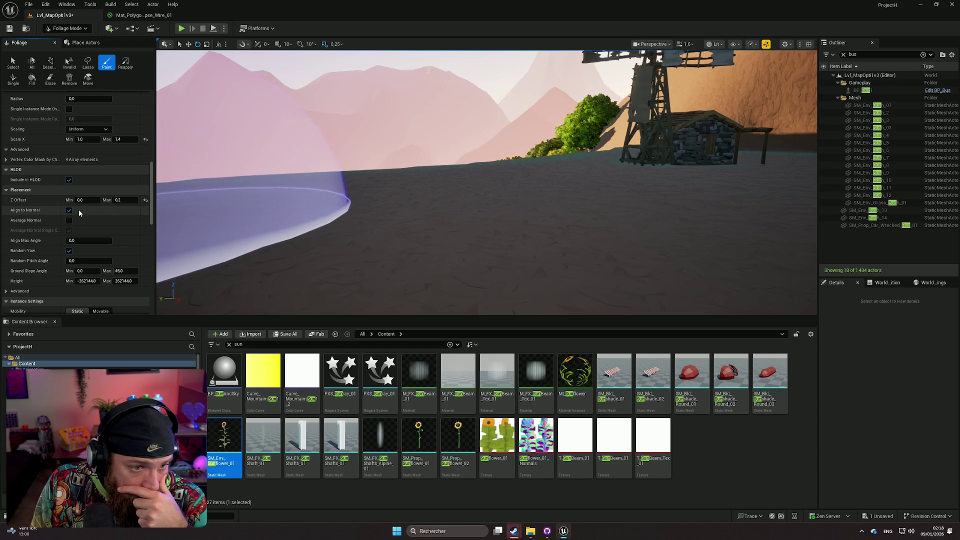
{"action": "left_click", "coordinate": [69, 251]}
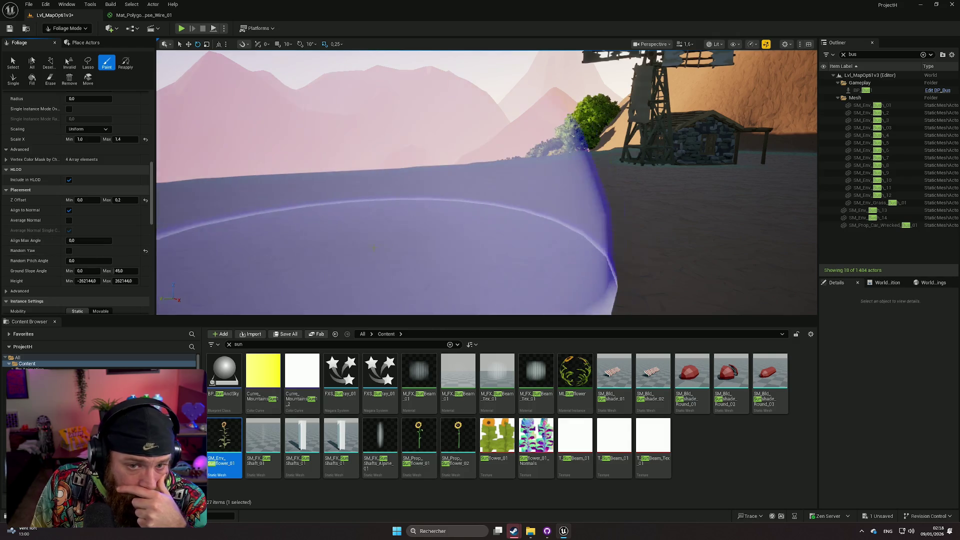
Step: Paint a sunflower patch near the windmill, fly in to inspect, then undo it
{"action": "left_click_drag", "start_coordinate": [427, 208], "coordinate": [600, 197]}
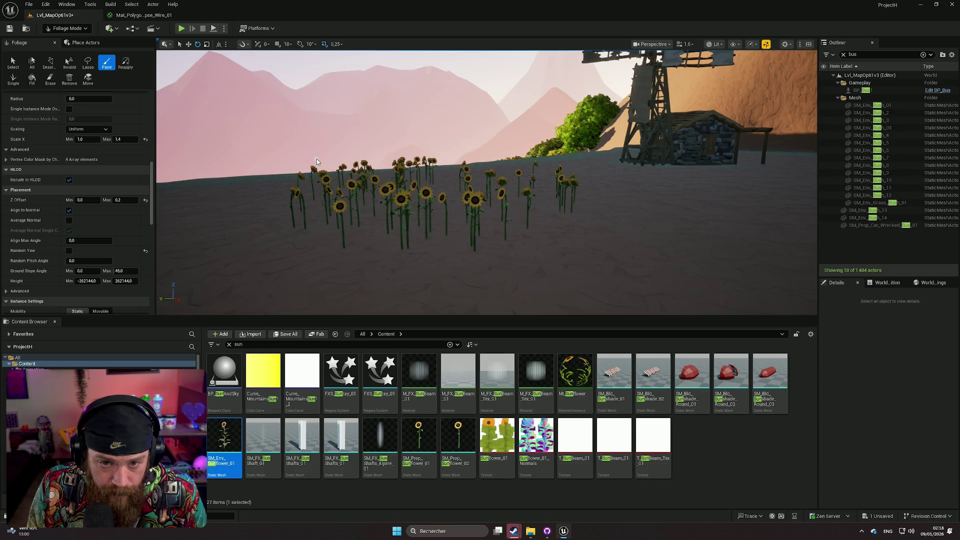
{"action": "key", "text": "w"}
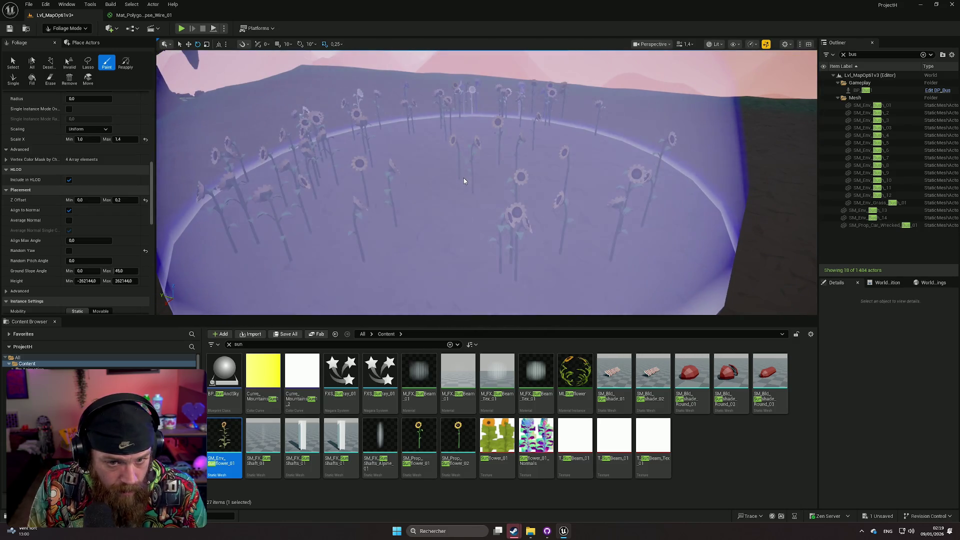
{"action": "key", "text": "ctrl+z"}
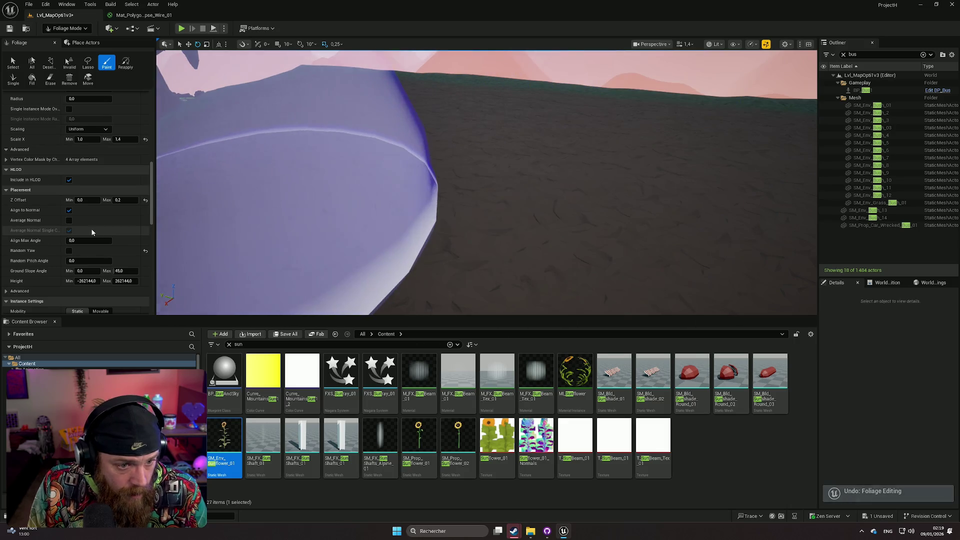
Step: Turn Random Yaw back on for the sunflowers and undo the next painted stroke
{"action": "scroll", "coordinate": [78, 238], "scroll_direction": "down", "scroll_amount": 1}
{"action": "left_click", "coordinate": [69, 239]}
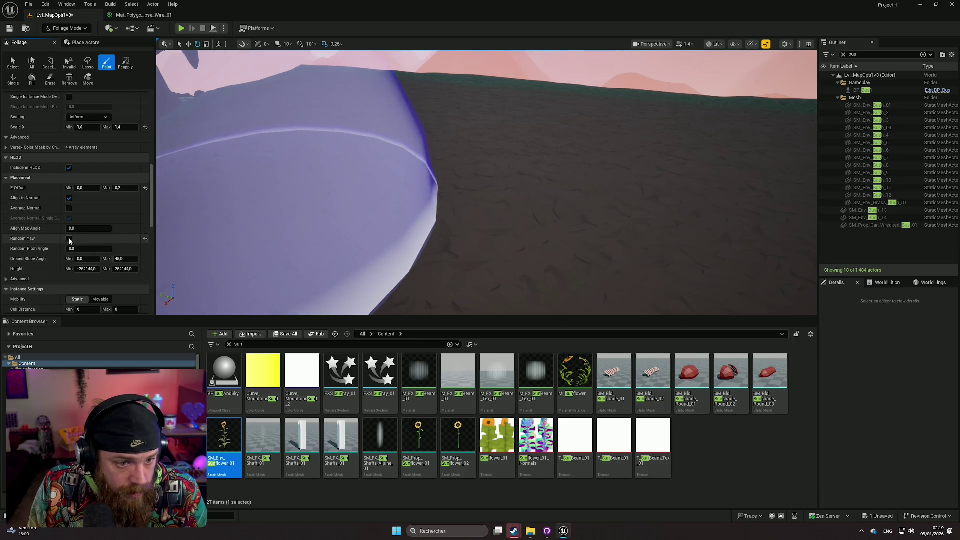
{"action": "left_click", "coordinate": [419, 148]}
{"action": "scroll", "coordinate": [371, 143], "scroll_direction": "down", "scroll_amount": 10}
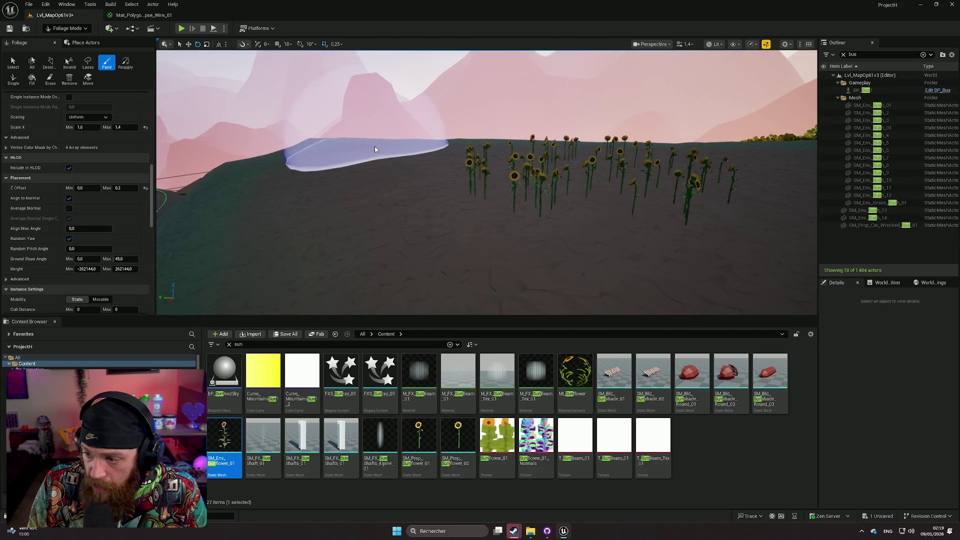
{"action": "key", "text": "ctrl+z"}
{"action": "key", "text": "w"}
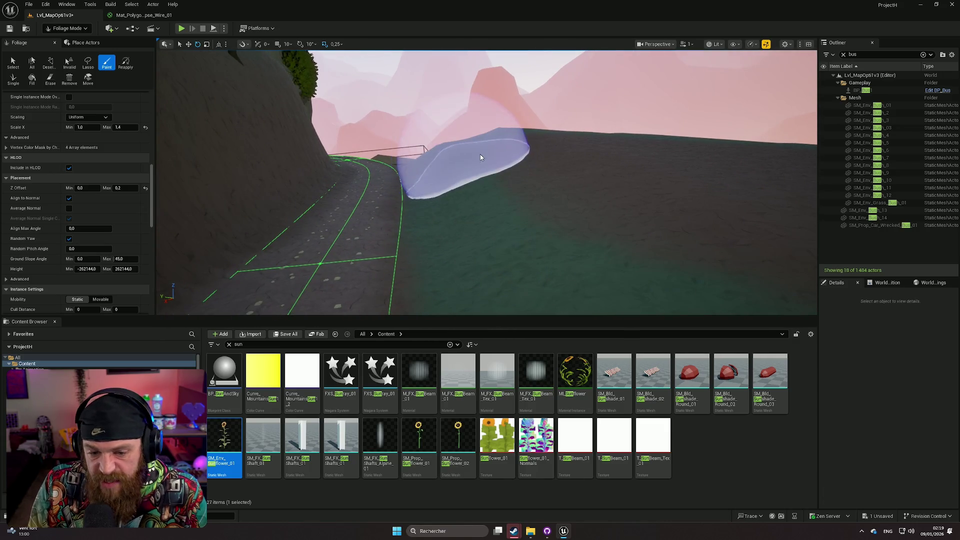
Step: Expand the Advanced placement options and look through the sunflower foliage settings
{"action": "key", "text": "w"}
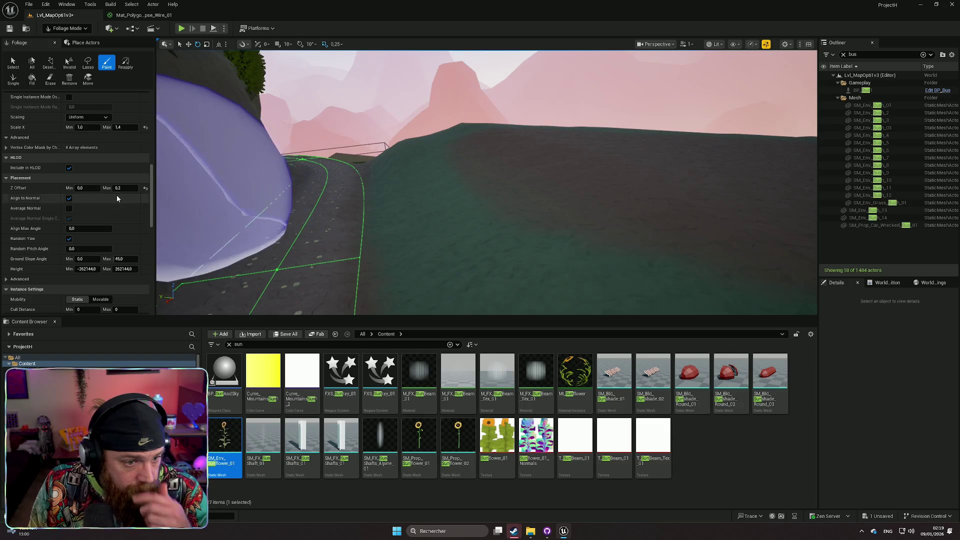
{"action": "scroll", "coordinate": [106, 211], "scroll_direction": "down", "scroll_amount": 1}
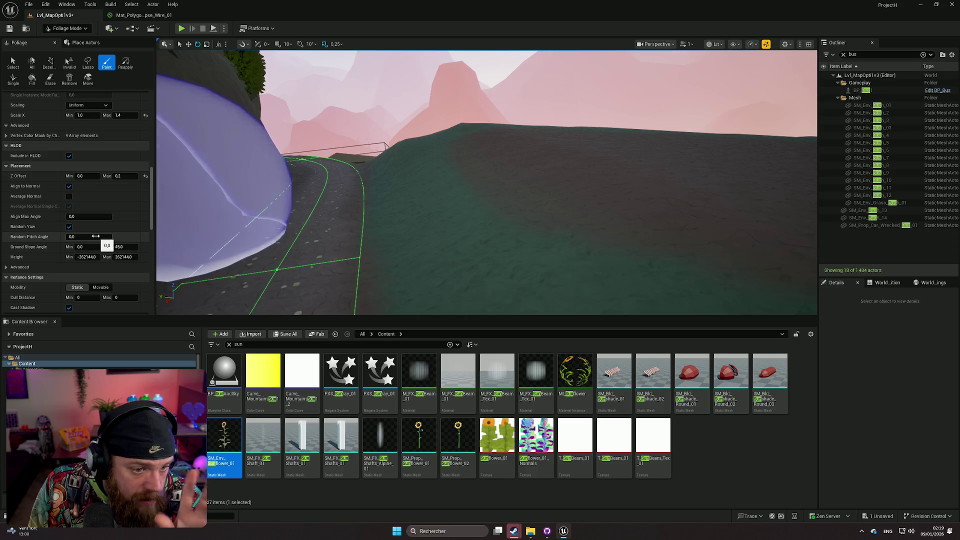
{"action": "scroll", "coordinate": [75, 235], "scroll_direction": "down", "scroll_amount": 1}
{"action": "left_click", "coordinate": [10, 243]}
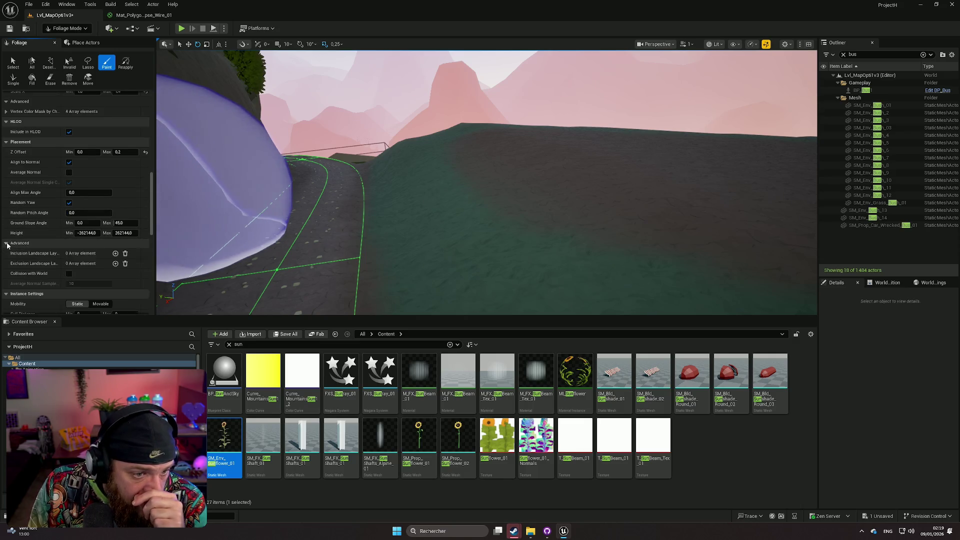
{"action": "scroll", "coordinate": [54, 224], "scroll_direction": "down", "scroll_amount": 1}
{"action": "scroll", "coordinate": [54, 224], "scroll_direction": "down", "scroll_amount": 2}
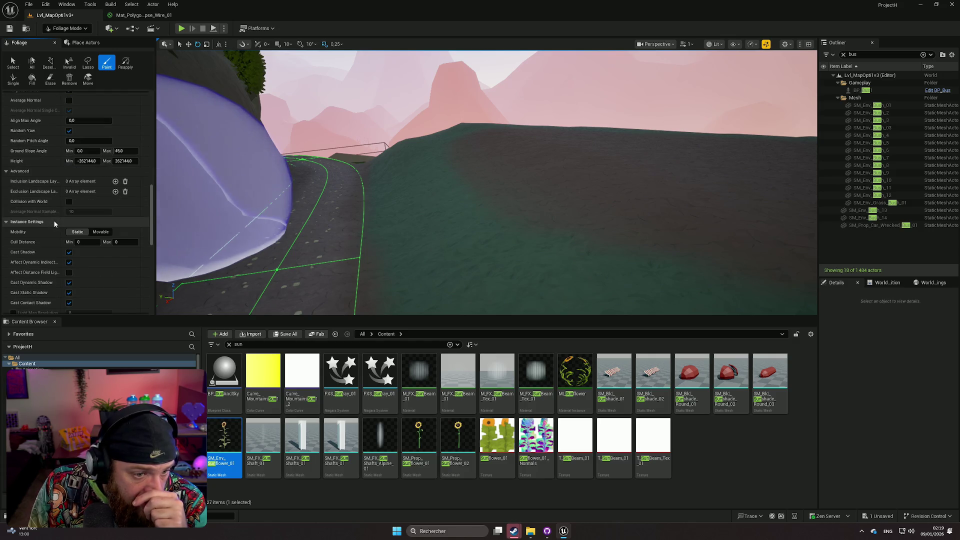
{"action": "scroll", "coordinate": [54, 224], "scroll_direction": "down", "scroll_amount": 3}
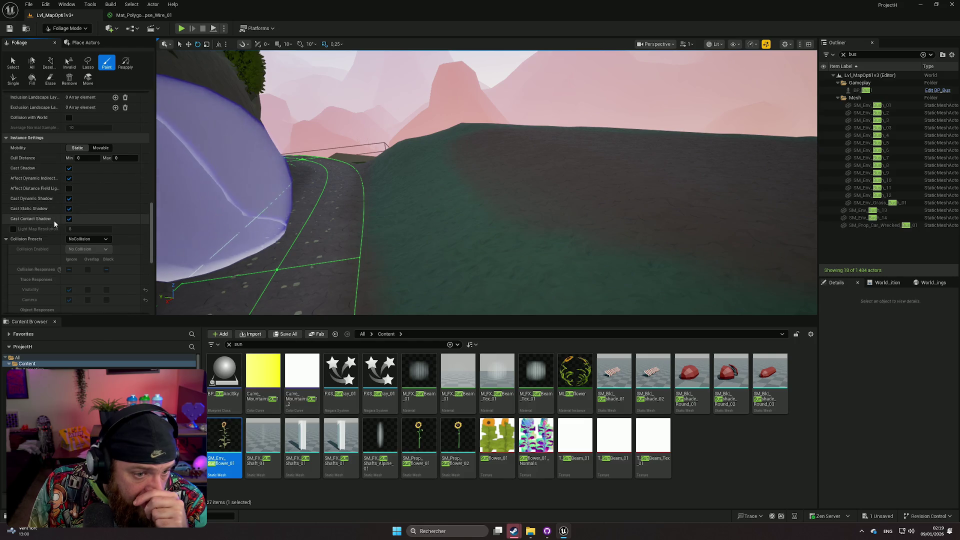
{"action": "scroll", "coordinate": [54, 223], "scroll_direction": "down", "scroll_amount": 10}
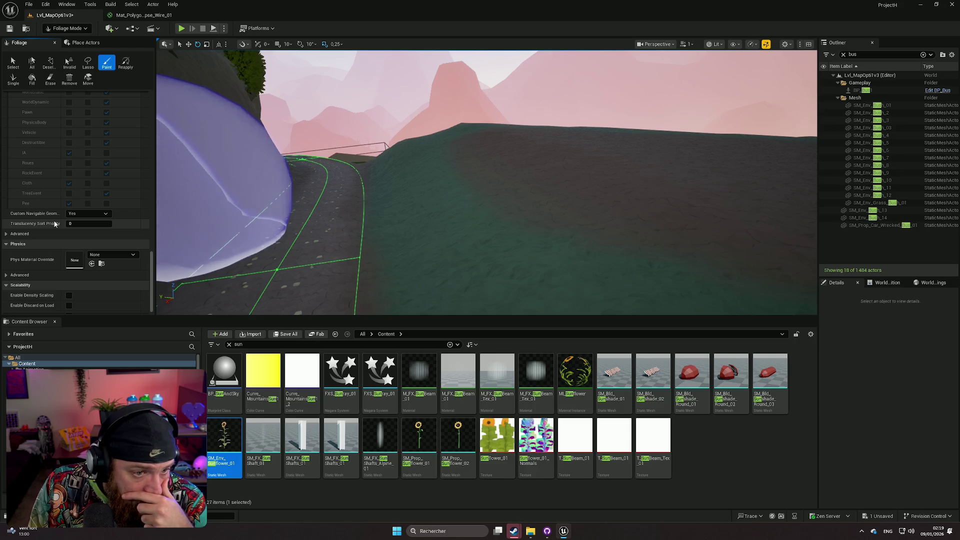
{"action": "scroll", "coordinate": [55, 223], "scroll_direction": "up", "scroll_amount": 10}
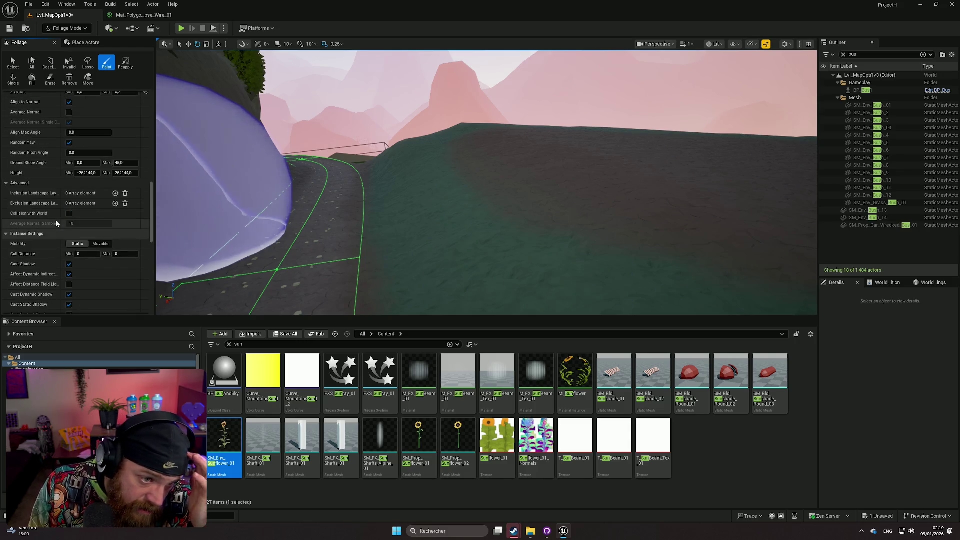
{"action": "scroll", "coordinate": [44, 205], "scroll_direction": "up", "scroll_amount": 1}
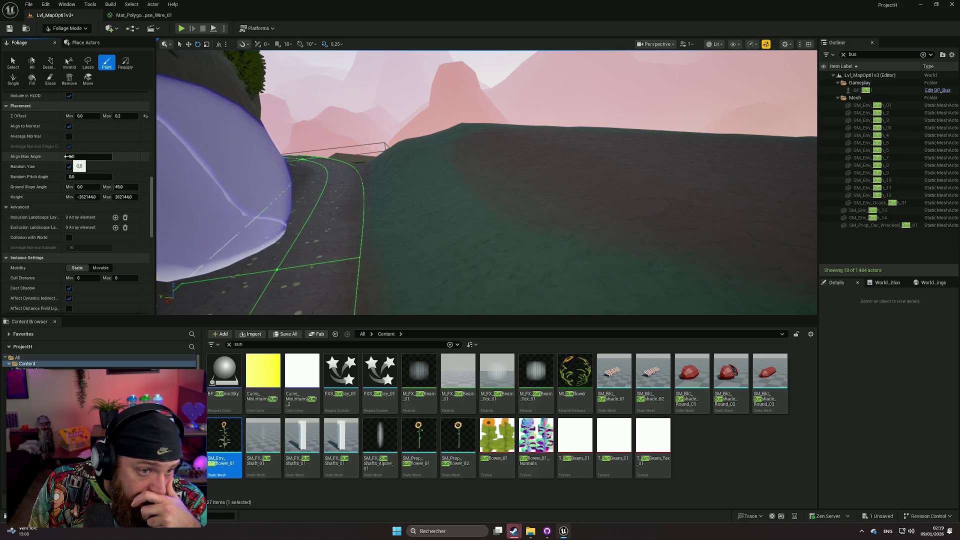
{"action": "scroll", "coordinate": [52, 158], "scroll_direction": "up", "scroll_amount": 1}
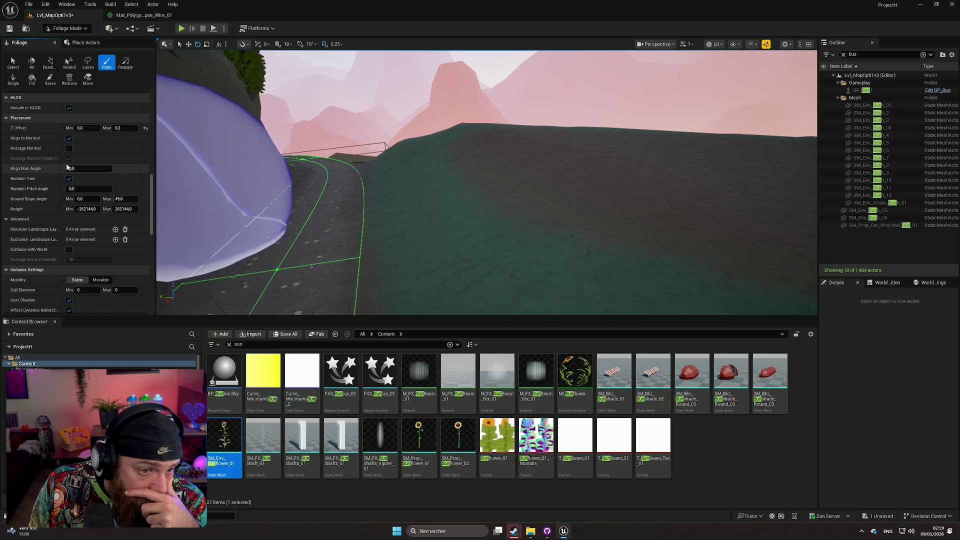
{"action": "scroll", "coordinate": [60, 170], "scroll_direction": "up", "scroll_amount": 6}
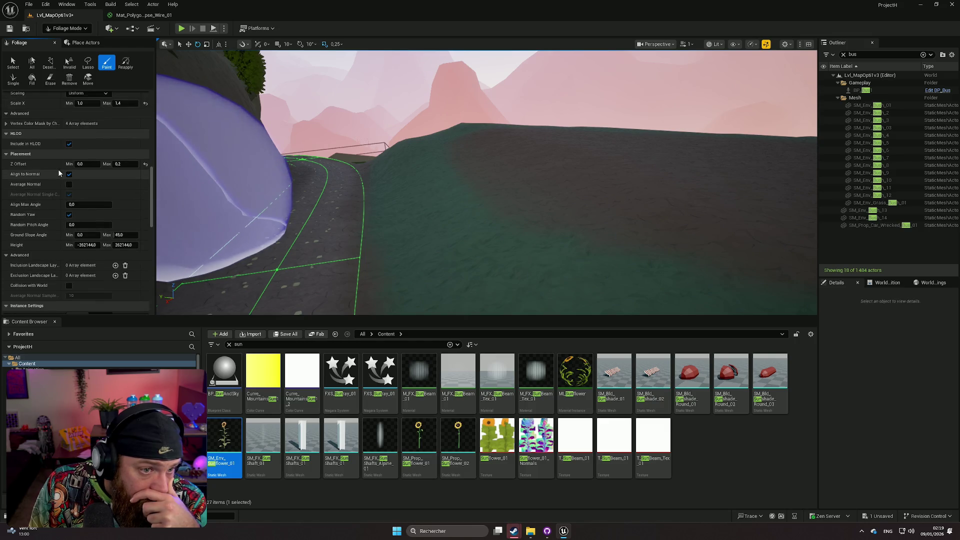
{"action": "scroll", "coordinate": [58, 171], "scroll_direction": "up", "scroll_amount": 2}
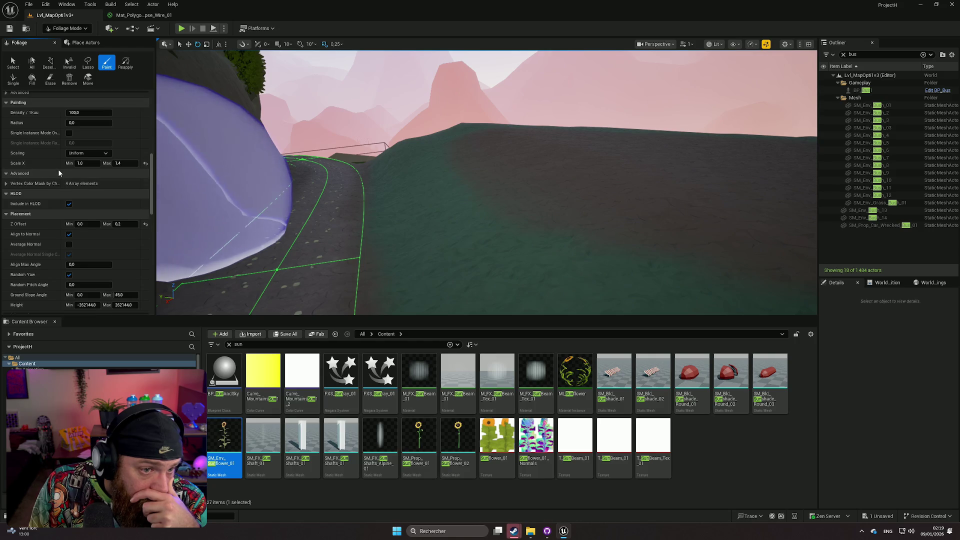
{"action": "scroll", "coordinate": [59, 173], "scroll_direction": "up", "scroll_amount": 1}
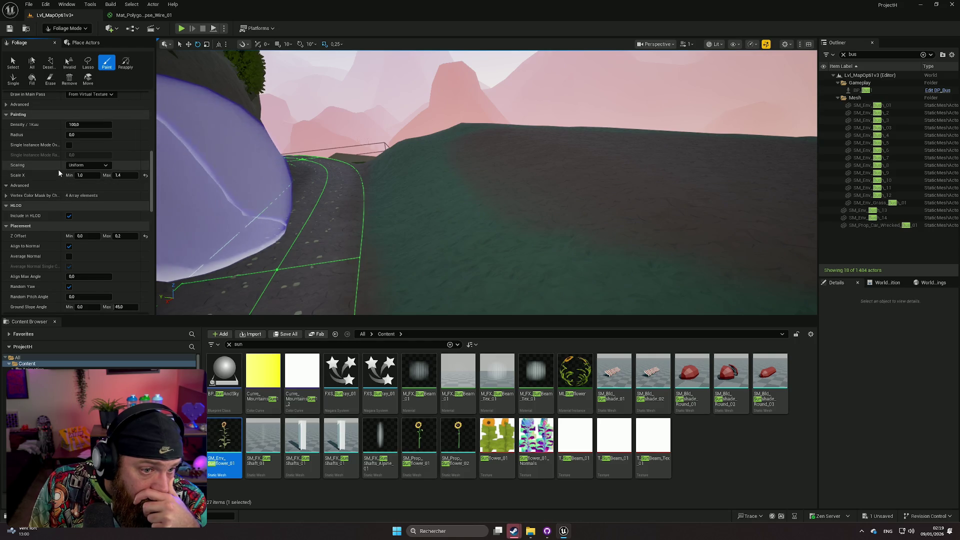
Step: Uncheck Random Yaw and turn the view toward the house and windmill
{"action": "scroll", "coordinate": [71, 222], "scroll_direction": "down", "scroll_amount": 2}
{"action": "scroll", "coordinate": [72, 222], "scroll_direction": "down", "scroll_amount": 13}
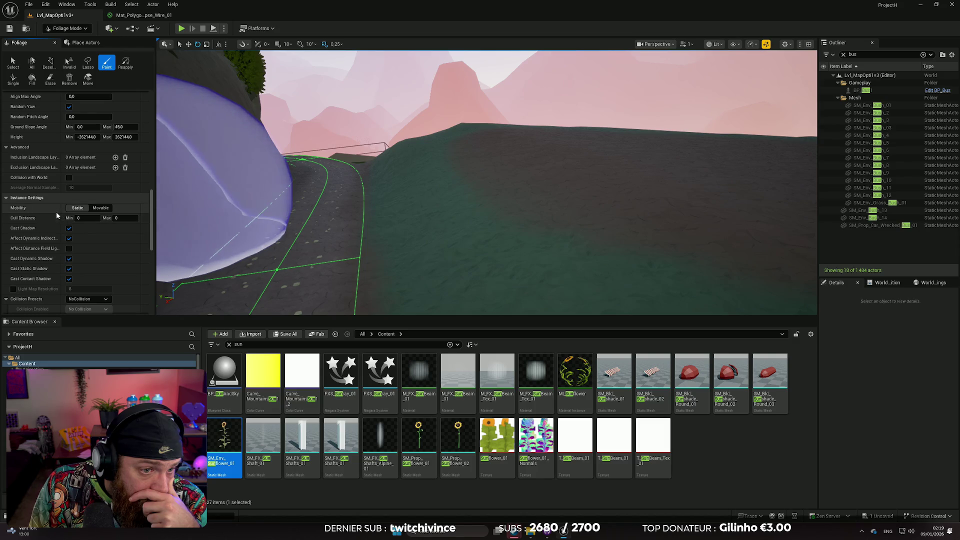
{"action": "scroll", "coordinate": [56, 213], "scroll_direction": "down", "scroll_amount": 6}
{"action": "scroll", "coordinate": [56, 215], "scroll_direction": "up", "scroll_amount": 11}
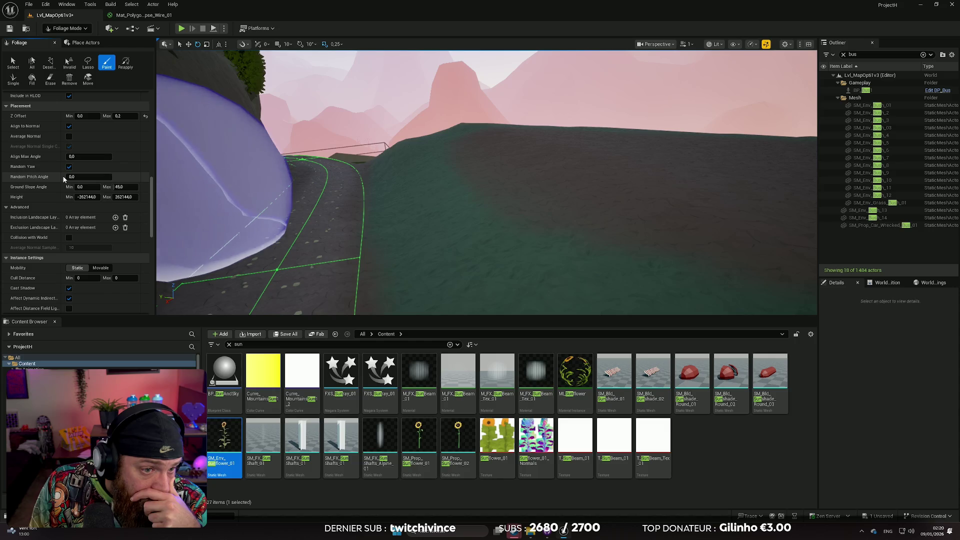
{"action": "scroll", "coordinate": [64, 178], "scroll_direction": "up", "scroll_amount": 1}
{"action": "left_click", "coordinate": [69, 179]}
{"action": "mouse_move", "coordinate": [350, 180]}
{"action": "left_mouse_down"}
{"action": "mouse_move", "coordinate": [409, 159]}
{"action": "mouse_move", "coordinate": [339, 164]}
{"action": "left_mouse_up"}
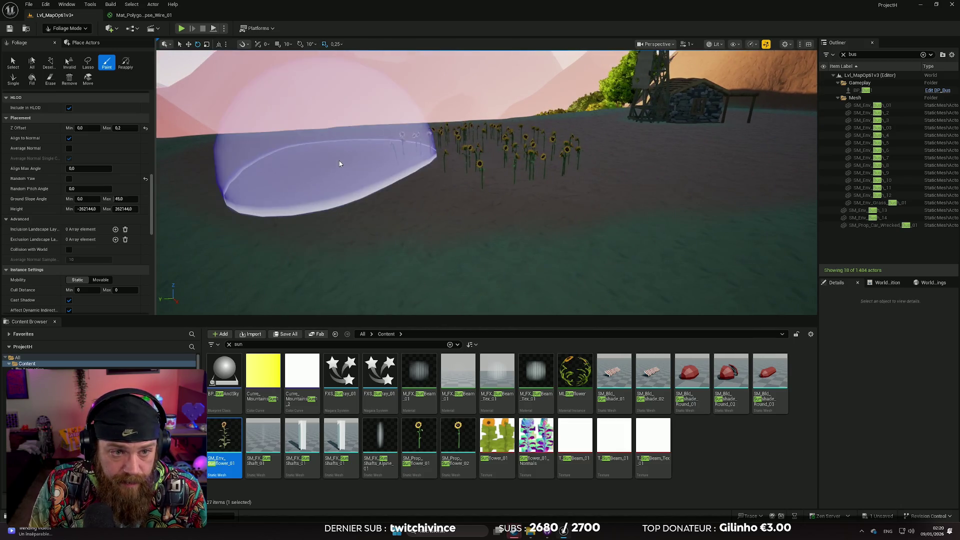
Step: Undo the painted sunflowers and select SM_Prop_Sunflower_01 in the foliage palette
{"action": "scroll", "coordinate": [148, 172], "scroll_direction": "up", "scroll_amount": 10}
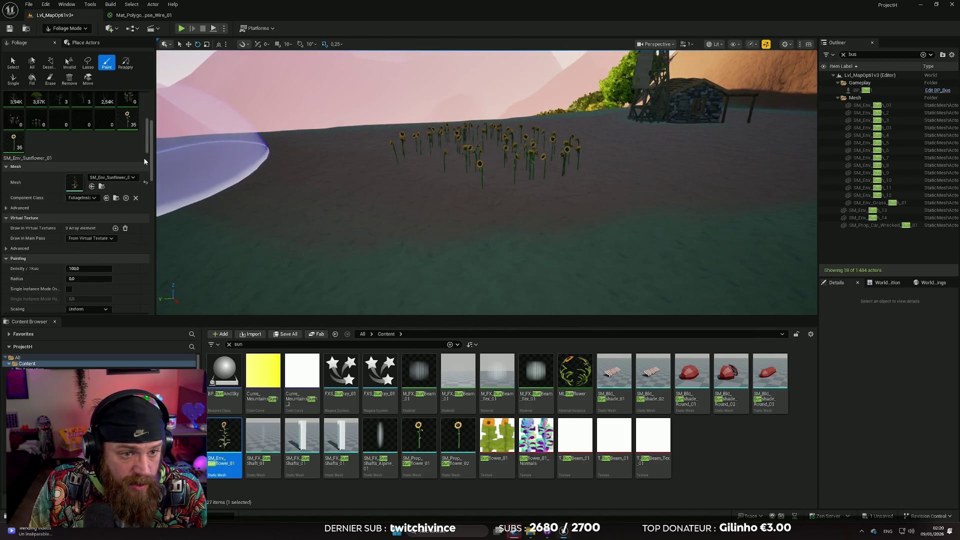
{"action": "scroll", "coordinate": [140, 163], "scroll_direction": "up", "scroll_amount": 2}
{"action": "scroll", "coordinate": [129, 166], "scroll_direction": "down", "scroll_amount": 2}
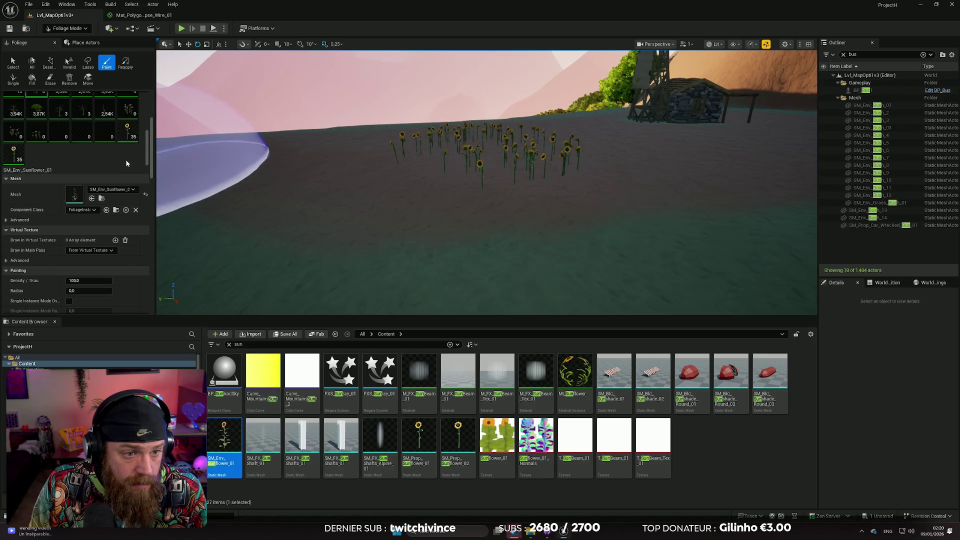
{"action": "scroll", "coordinate": [126, 159], "scroll_direction": "down", "scroll_amount": 5}
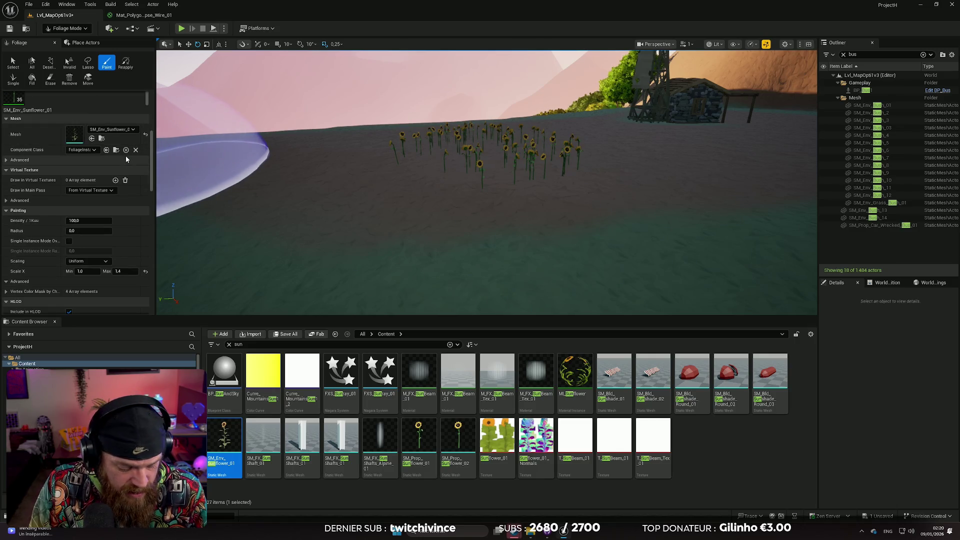
{"action": "key", "text": "ctrl+z"}
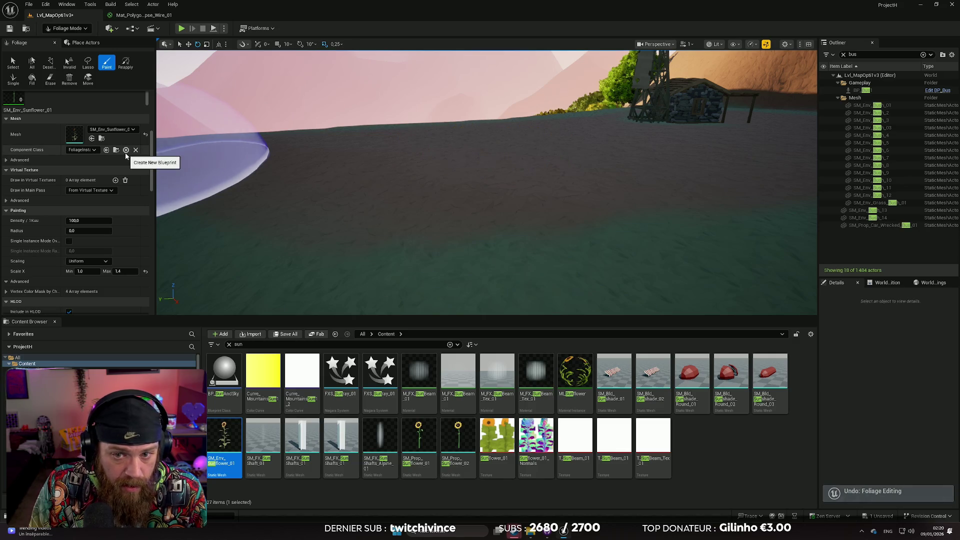
{"action": "scroll", "coordinate": [122, 168], "scroll_direction": "up", "scroll_amount": 6}
{"action": "left_click", "coordinate": [125, 161]}
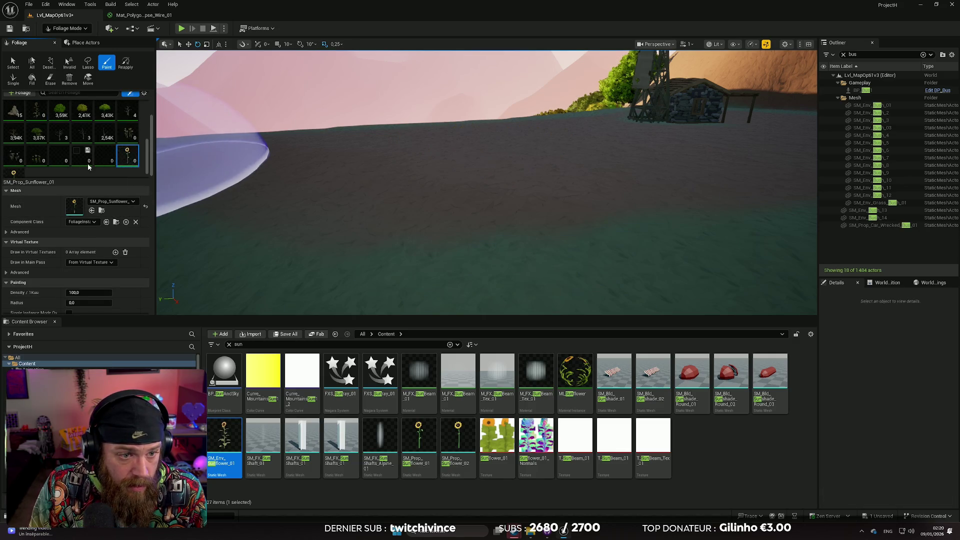
Step: Set its Scale X Max to 1.4, test-paint a sunflower cluster, and undo it
{"action": "scroll", "coordinate": [88, 166], "scroll_direction": "down", "scroll_amount": 1}
{"action": "scroll", "coordinate": [91, 180], "scroll_direction": "down", "scroll_amount": 5}
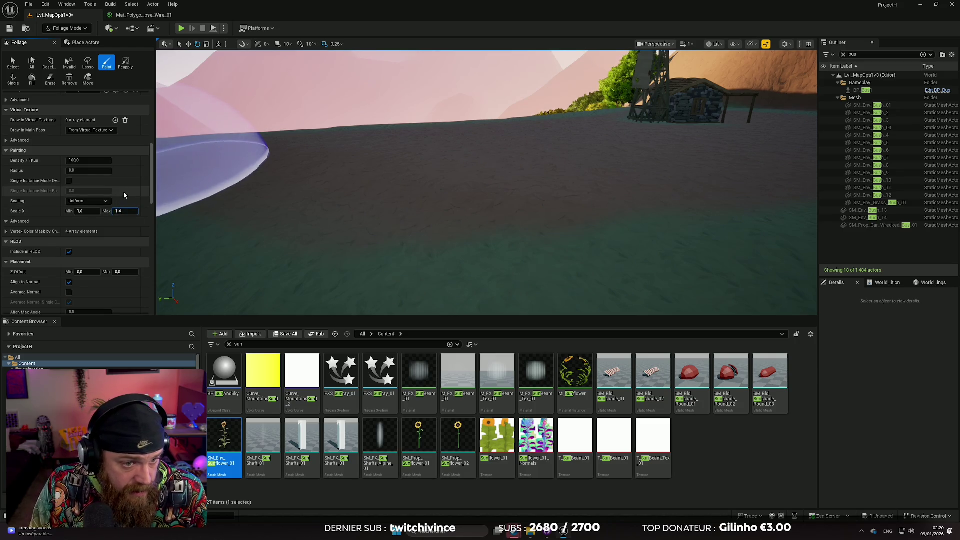
{"action": "scroll", "coordinate": [124, 192], "scroll_direction": "down", "scroll_amount": 2}
{"action": "left_click", "coordinate": [118, 224]}
{"action": "type", "text": "0.2"}
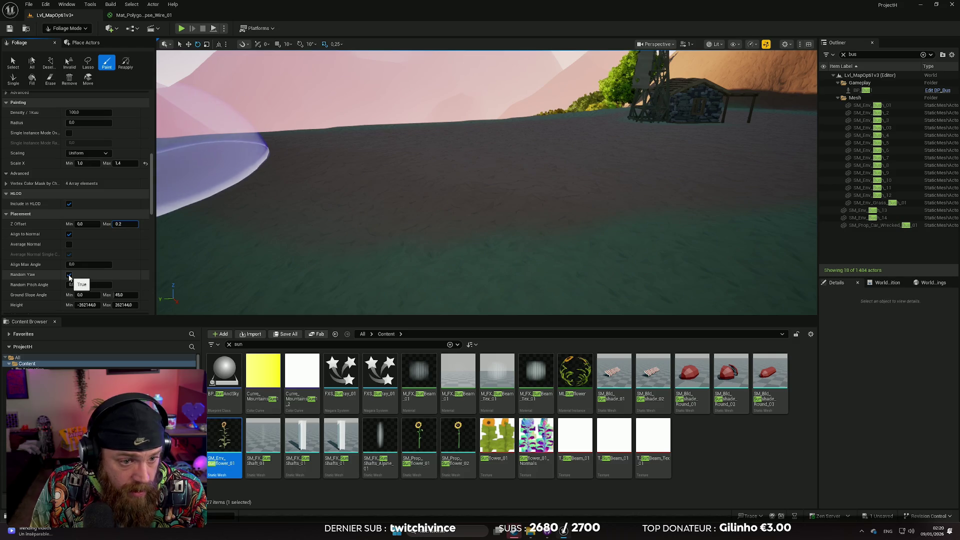
{"action": "mouse_move", "coordinate": [400, 177]}
{"action": "left_mouse_down"}
{"action": "mouse_move", "coordinate": [540, 166]}
{"action": "mouse_move", "coordinate": [433, 170]}
{"action": "mouse_move", "coordinate": [442, 170]}
{"action": "left_mouse_up"}
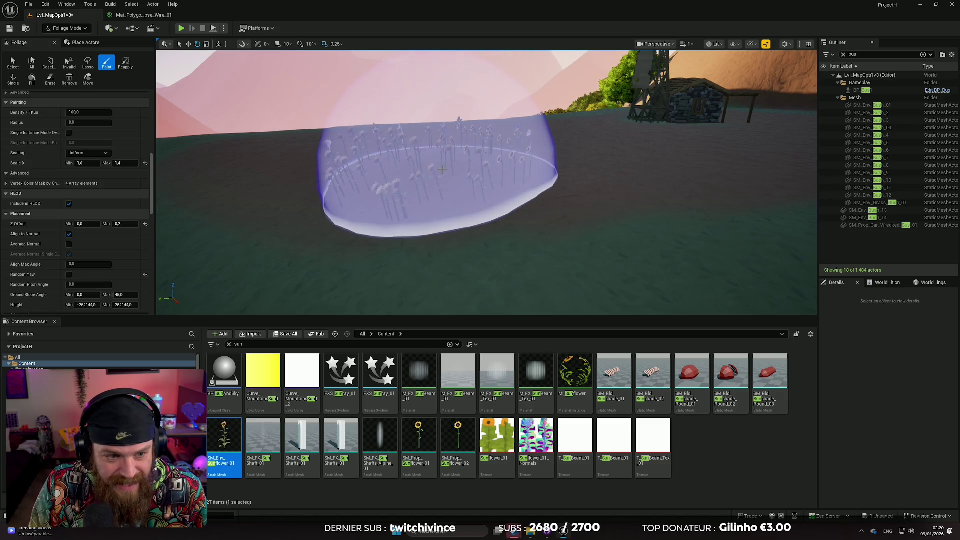
{"action": "key", "text": "ctrl+z"}
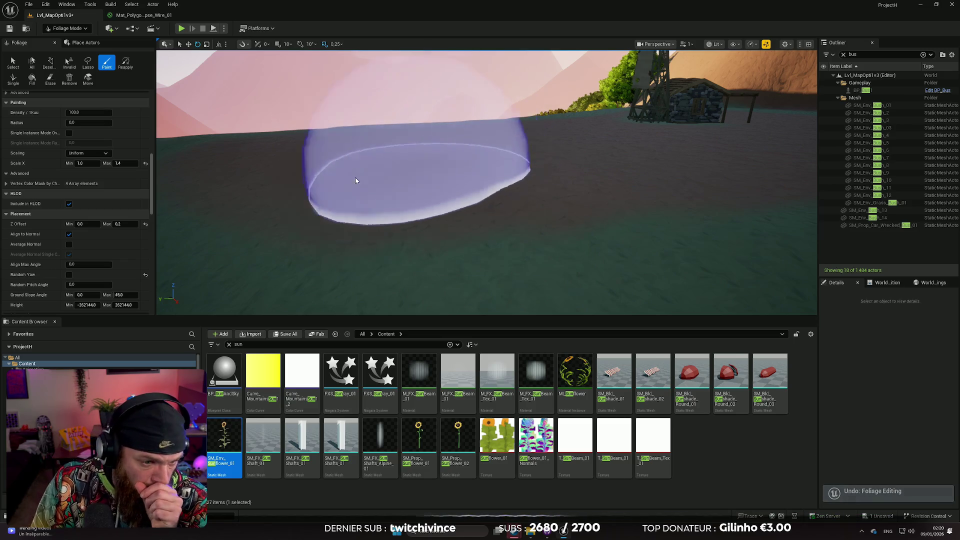
{"action": "scroll", "coordinate": [113, 245], "scroll_direction": "down", "scroll_amount": 3}
{"action": "type", "text": "45"}
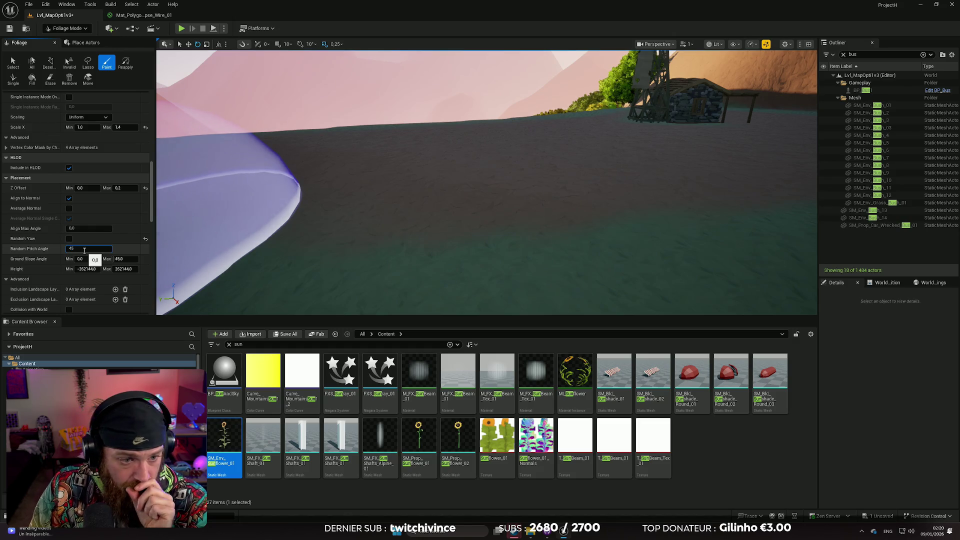
{"action": "key", "text": "Return"}
{"action": "left_click", "coordinate": [452, 176]}
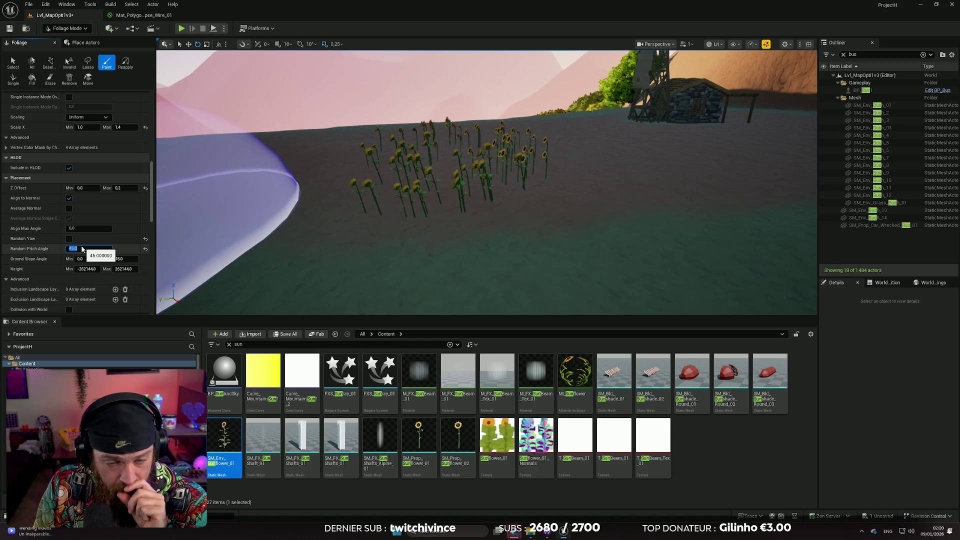
{"action": "key", "text": "Return"}
{"action": "mouse_move", "coordinate": [171, 215]}
{"action": "left_mouse_down"}
{"action": "mouse_move", "coordinate": [300, 203]}
{"action": "mouse_move", "coordinate": [495, 155]}
{"action": "mouse_move", "coordinate": [505, 143]}
{"action": "left_mouse_up"}
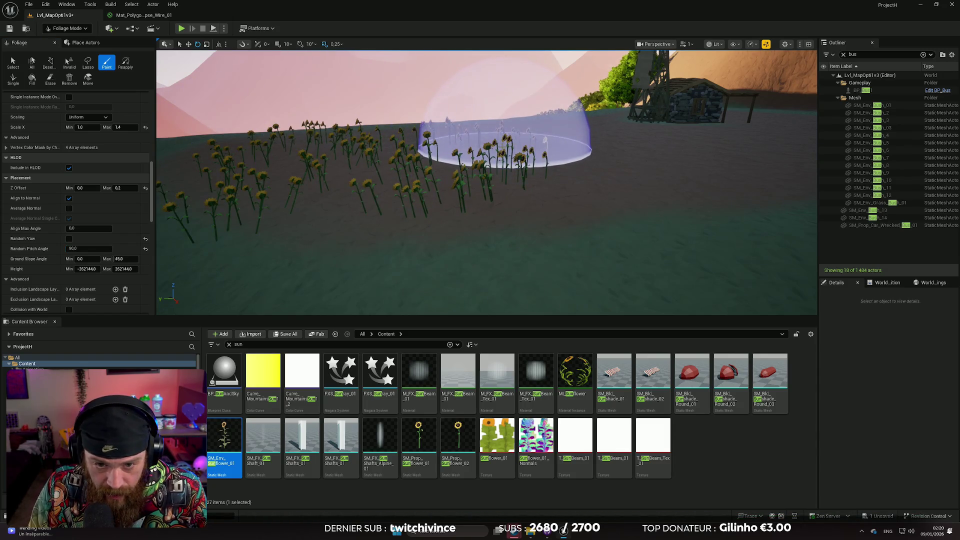
{"action": "key", "text": "ctrl+z"}
{"action": "key", "text": "ctrl+z"}
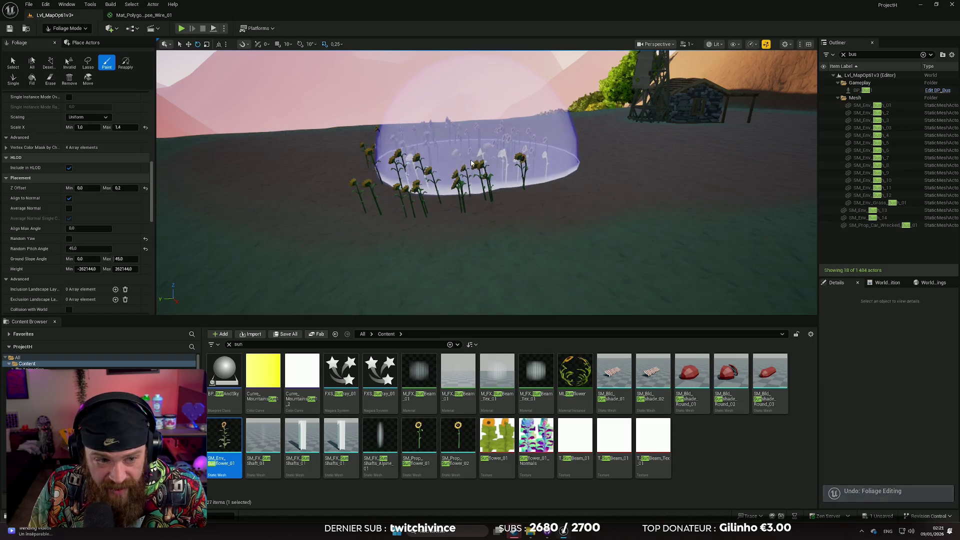
{"action": "key", "text": "ctrl+z"}
{"action": "key", "text": "ctrl+z"}
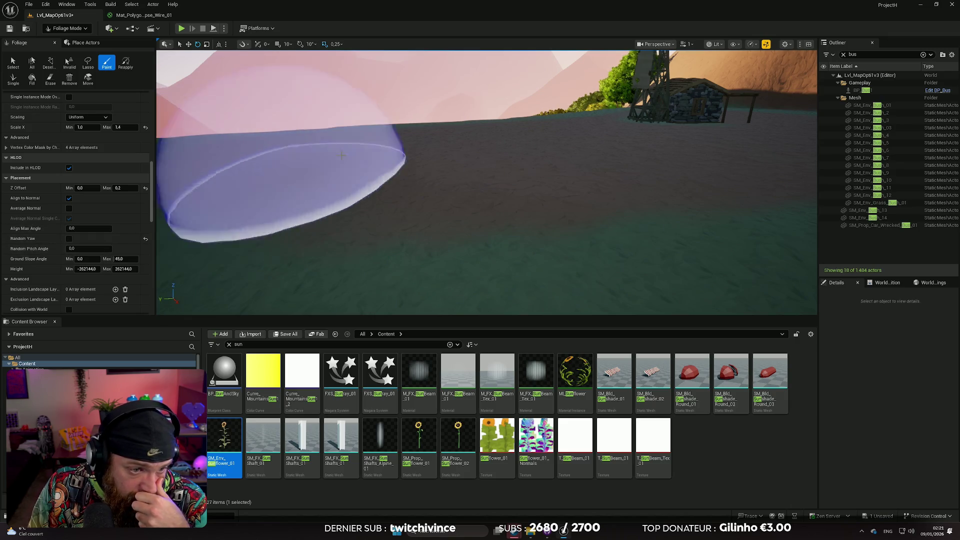
{"action": "scroll", "coordinate": [457, 167], "scroll_direction": "down", "scroll_amount": 5}
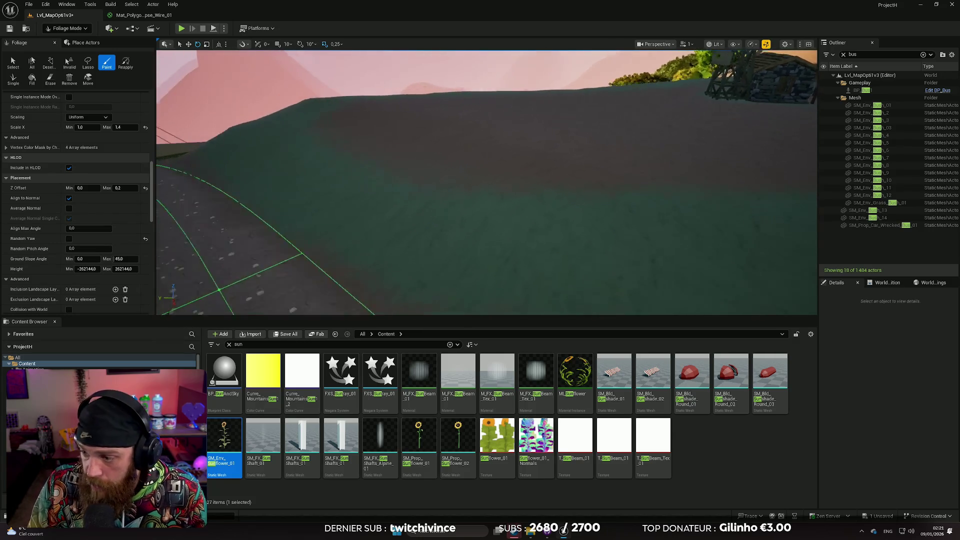
Step: Test-paint a sweep of sunflowers across the ground, fly through it, then undo
{"action": "scroll", "coordinate": [458, 182], "scroll_direction": "up", "scroll_amount": 5}
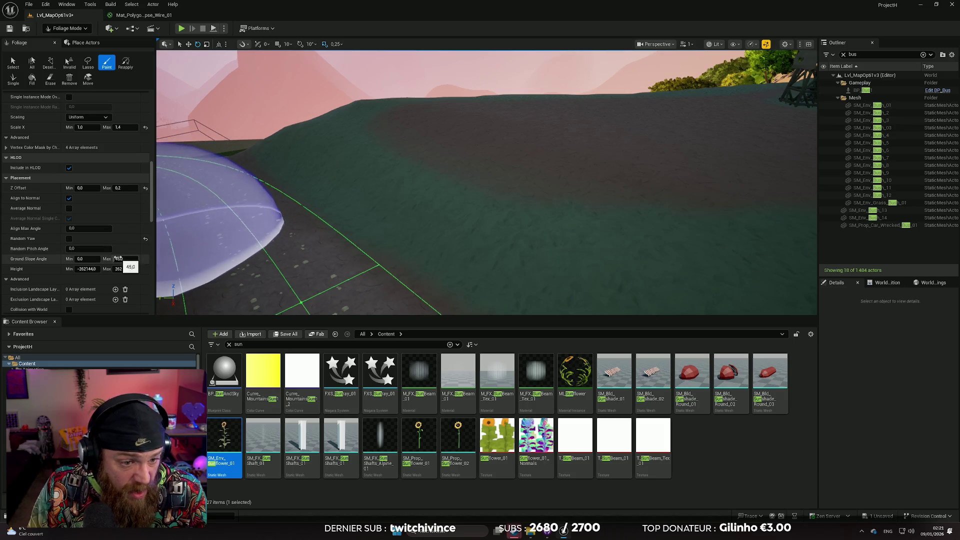
{"action": "scroll", "coordinate": [353, 193], "scroll_direction": "up", "scroll_amount": 5}
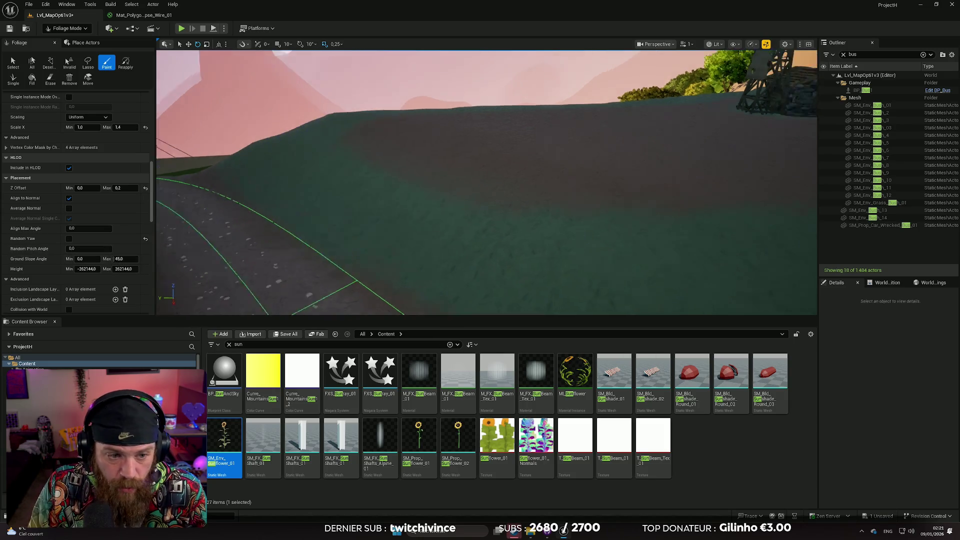
{"action": "mouse_move", "coordinate": [486, 183]}
{"action": "left_mouse_down"}
{"action": "mouse_move", "coordinate": [480, 220]}
{"action": "mouse_move", "coordinate": [468, 214]}
{"action": "left_mouse_up"}
{"action": "mouse_move", "coordinate": [514, 163]}
{"action": "left_mouse_down"}
{"action": "mouse_move", "coordinate": [493, 155]}
{"action": "mouse_move", "coordinate": [323, 182]}
{"action": "mouse_move", "coordinate": [311, 161]}
{"action": "mouse_move", "coordinate": [401, 107]}
{"action": "mouse_move", "coordinate": [501, 139]}
{"action": "mouse_move", "coordinate": [571, 139]}
{"action": "mouse_move", "coordinate": [496, 117]}
{"action": "mouse_move", "coordinate": [451, 118]}
{"action": "mouse_move", "coordinate": [257, 193]}
{"action": "left_mouse_up"}
{"action": "key", "text": "w"}
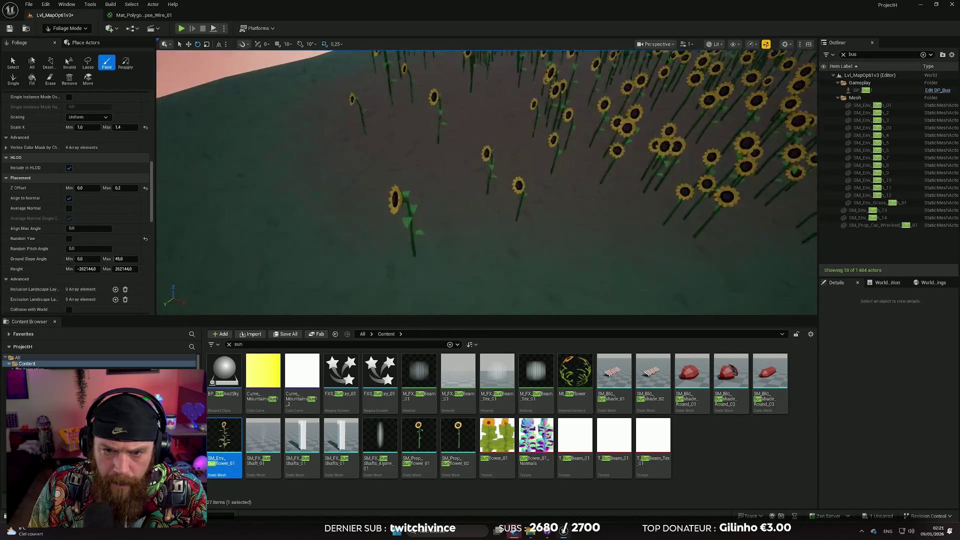
{"action": "key", "text": "s"}
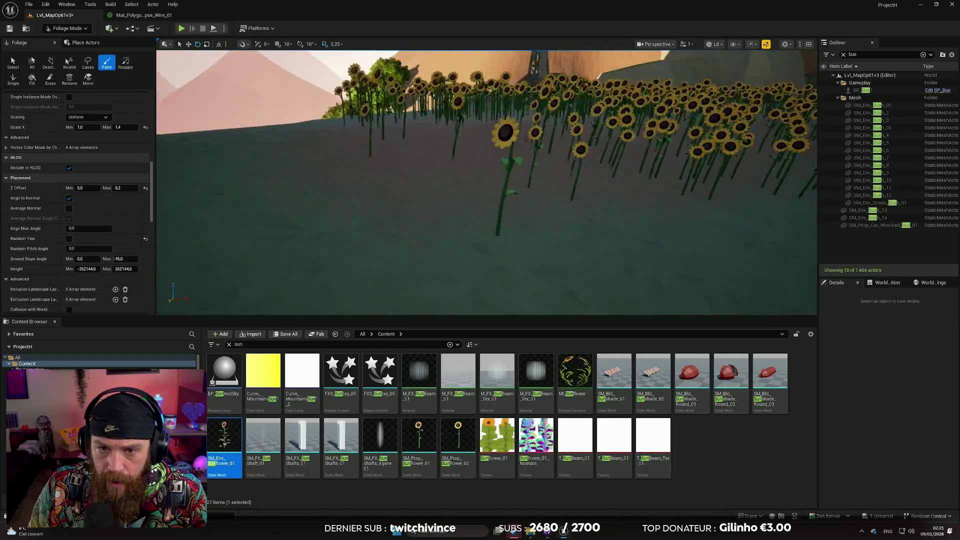
{"action": "key", "text": "s"}
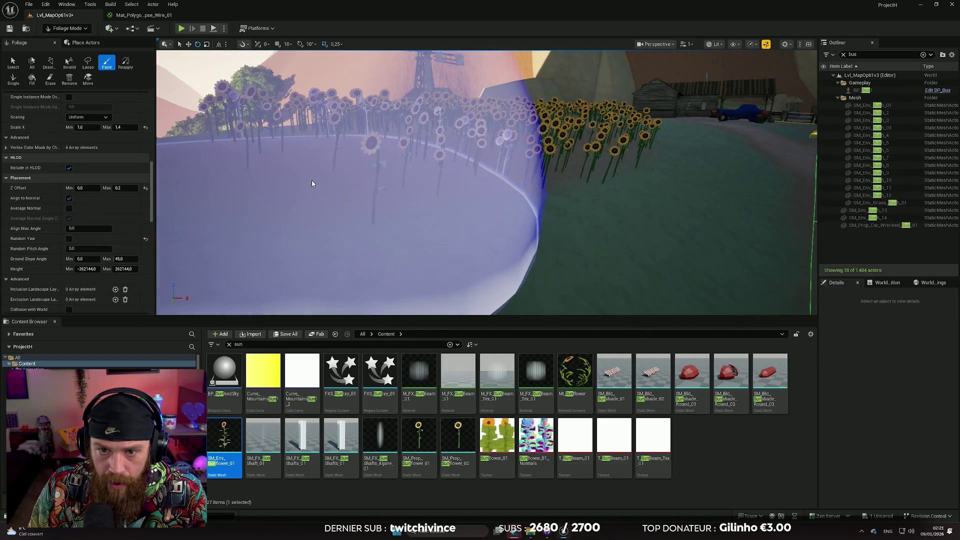
{"action": "key", "text": "ctrl+z"}
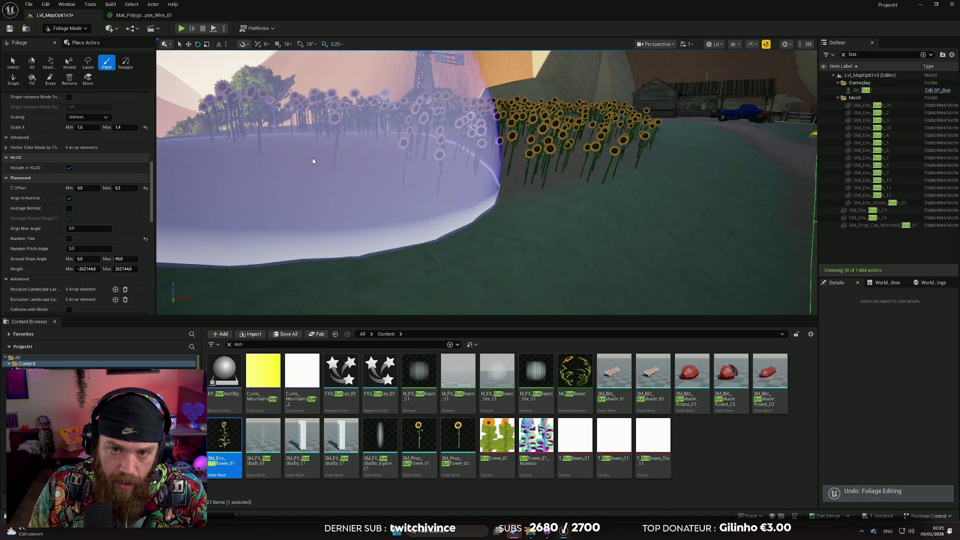
Step: Raise Ground Slope Angle Max to 73.72 and test-paint sunflowers, undoing each try
{"action": "key", "text": "w"}
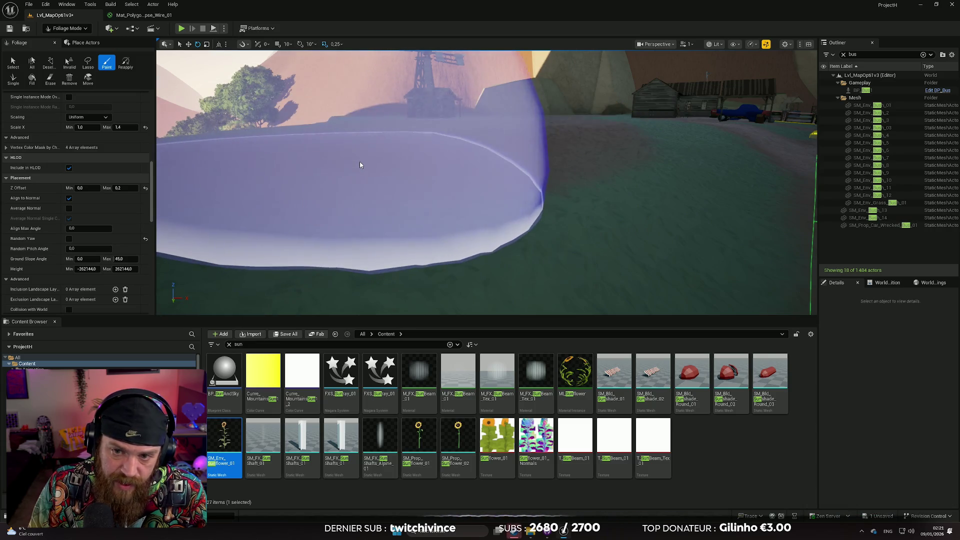
{"action": "key", "text": "w"}
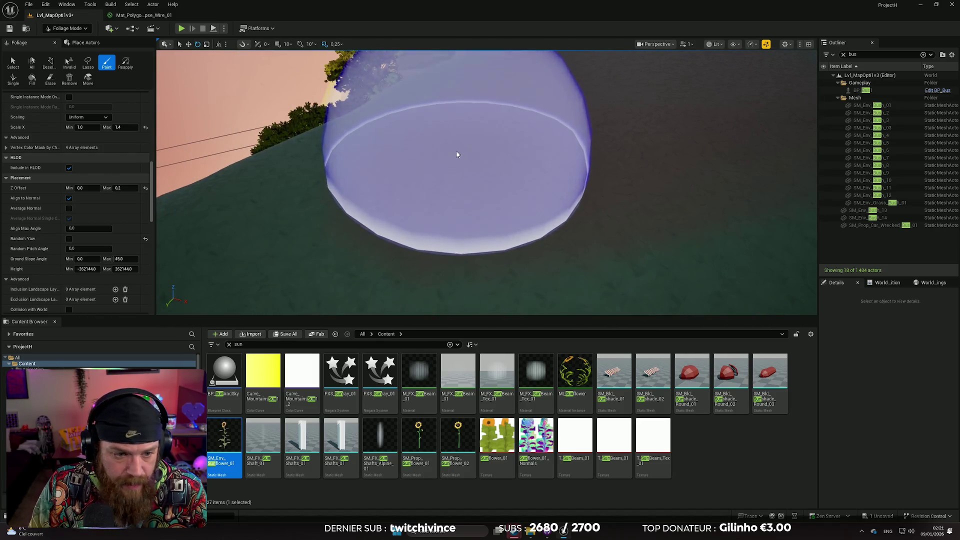
{"action": "left_click_drag", "start_coordinate": [117, 260], "coordinate": [131, 259]}
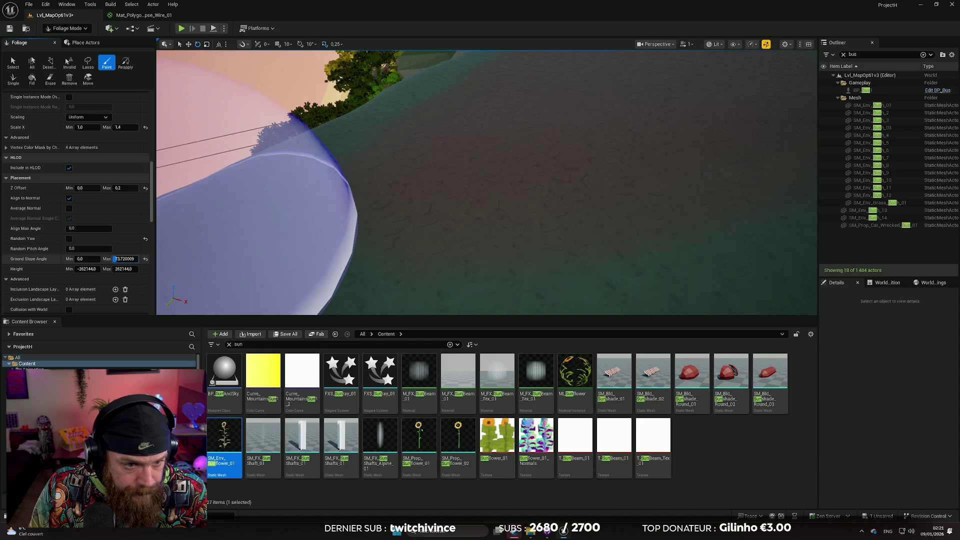
{"action": "left_click_drag", "start_coordinate": [458, 149], "coordinate": [608, 145]}
{"action": "key", "text": "ctrl+z"}
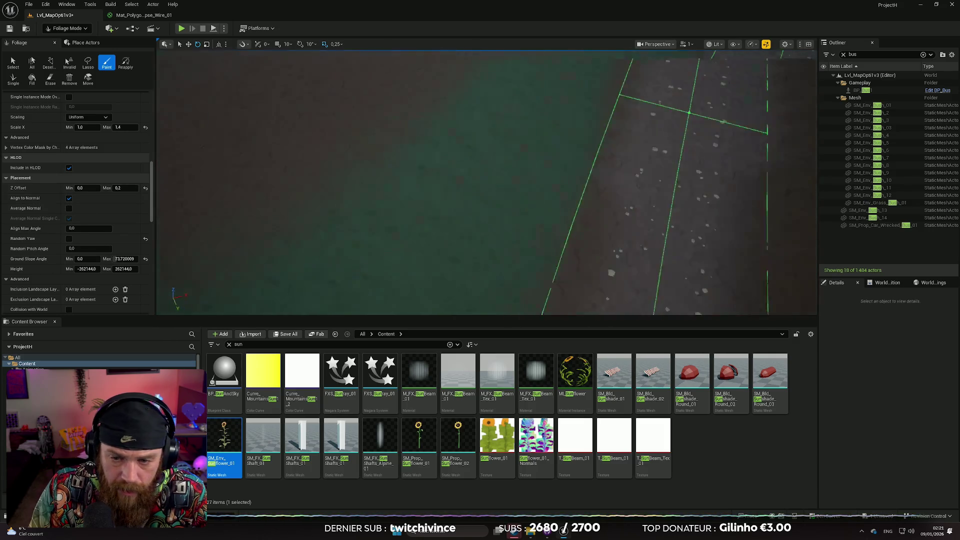
{"action": "left_click", "coordinate": [415, 140]}
{"action": "key", "text": "s"}
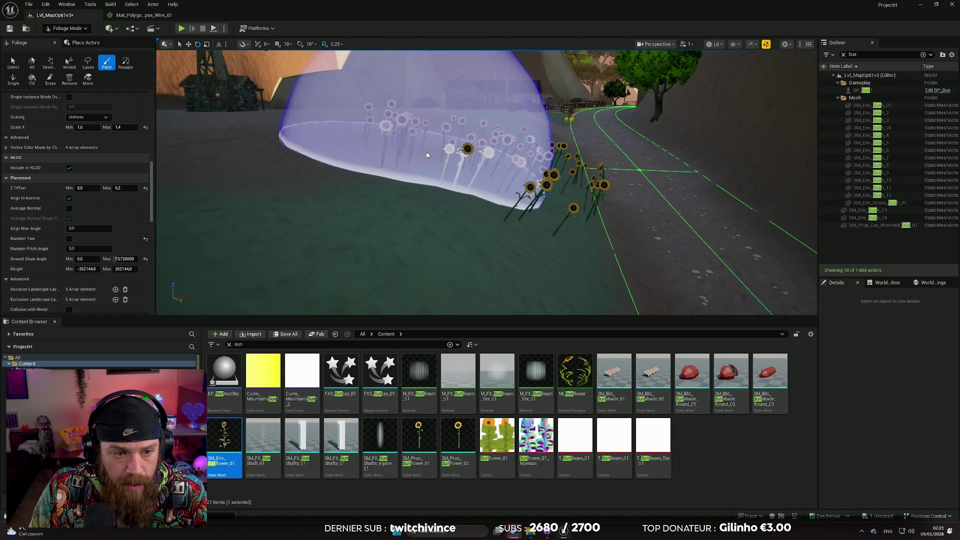
{"action": "key", "text": "ctrl+z"}
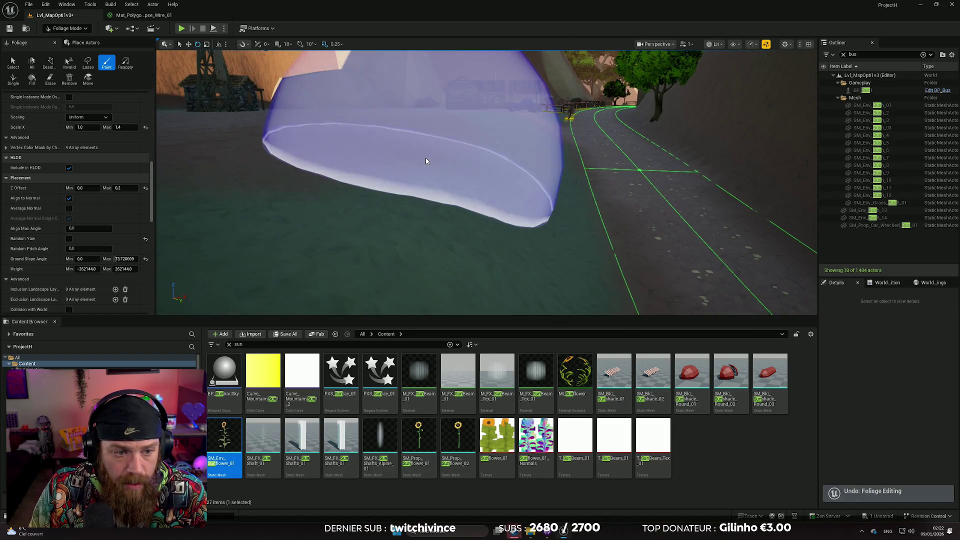
{"action": "key", "text": "s"}
{"action": "key", "text": "s"}
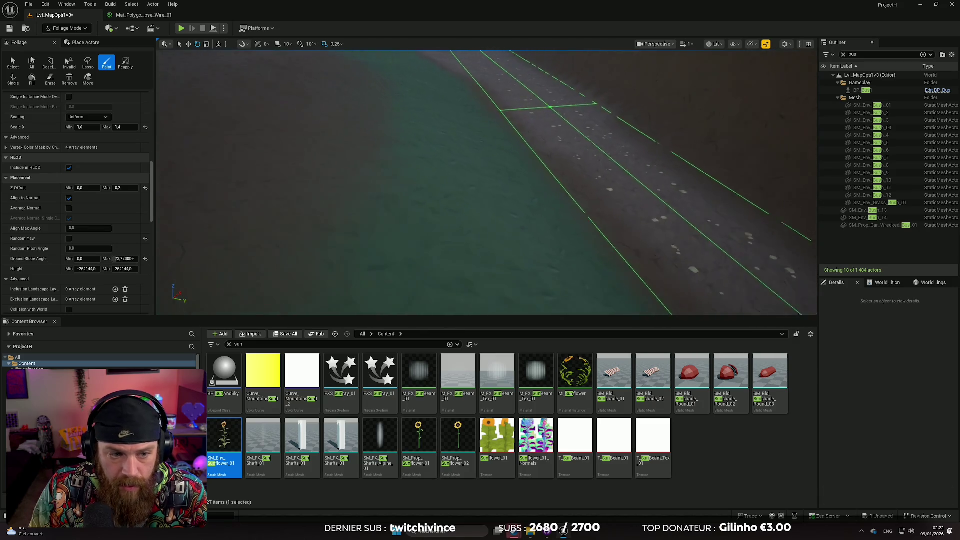
{"action": "key", "text": "a"}
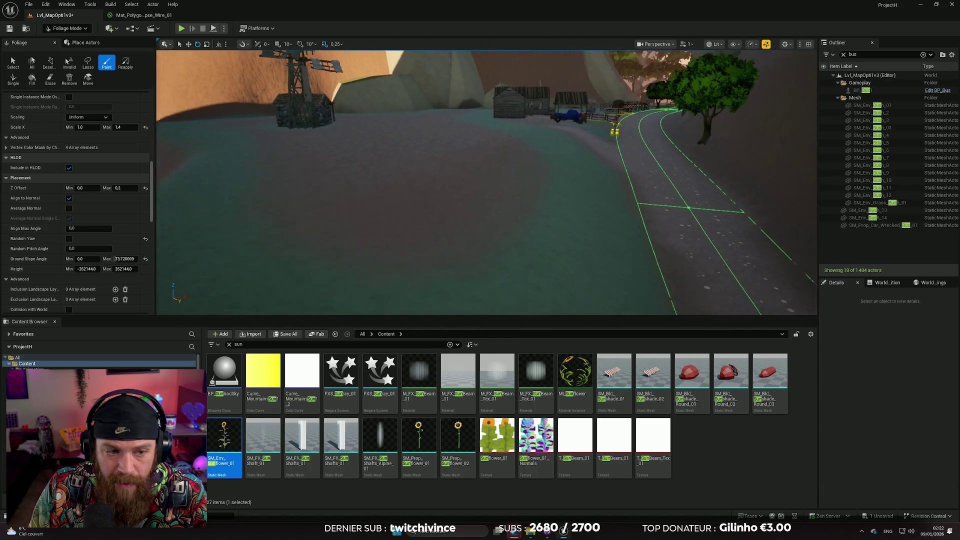
{"action": "key", "text": "a"}
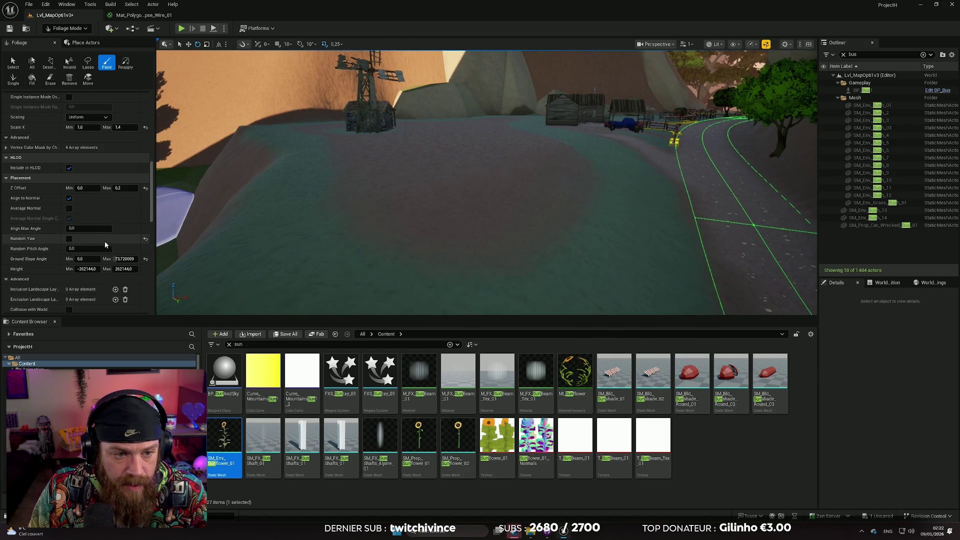
Step: Uncheck Align to Normal, paint sunflowers across the hillside slope, inspect, and undo them
{"action": "left_click", "coordinate": [69, 198]}
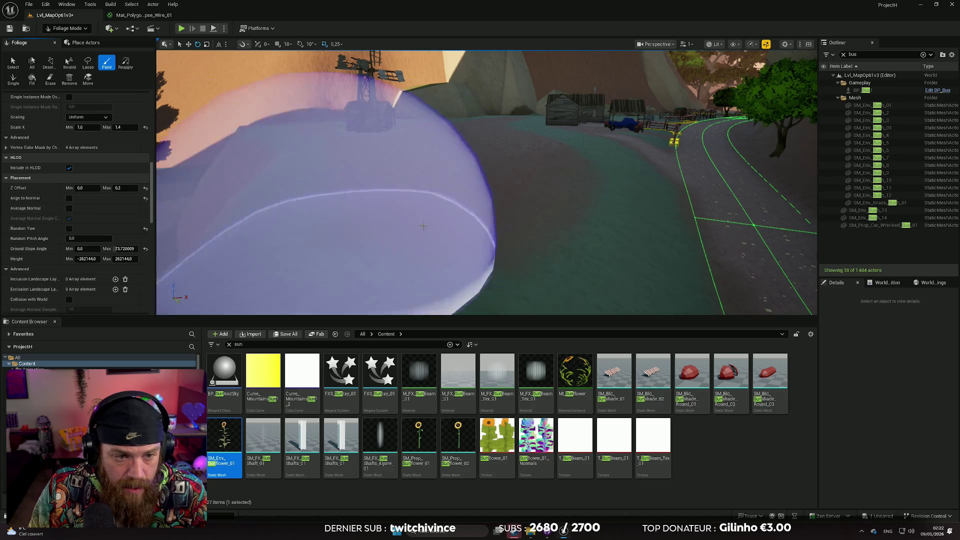
{"action": "left_click_drag", "start_coordinate": [536, 204], "coordinate": [515, 215]}
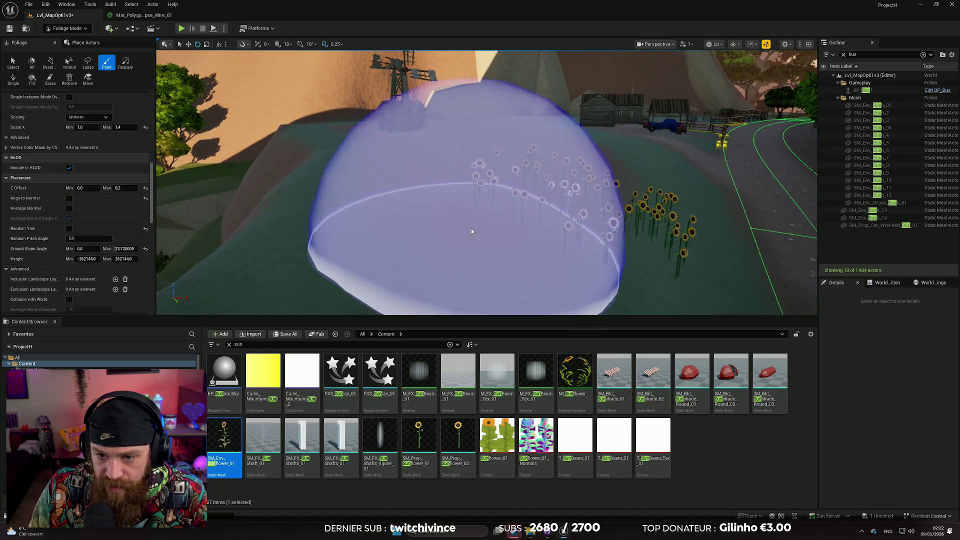
{"action": "key", "text": "ctrl+z"}
{"action": "right_click", "coordinate": [460, 233]}
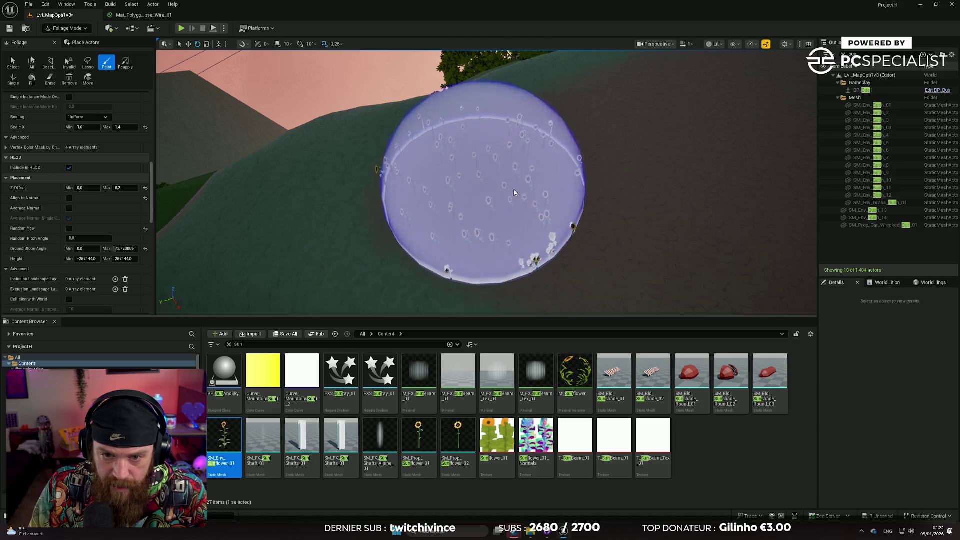
{"action": "right_click", "coordinate": [515, 193]}
{"action": "mouse_move", "coordinate": [466, 190]}
{"action": "left_mouse_down"}
{"action": "mouse_move", "coordinate": [525, 204]}
{"action": "mouse_move", "coordinate": [547, 193]}
{"action": "mouse_move", "coordinate": [477, 163]}
{"action": "left_mouse_up"}
{"action": "right_click", "coordinate": [476, 163]}
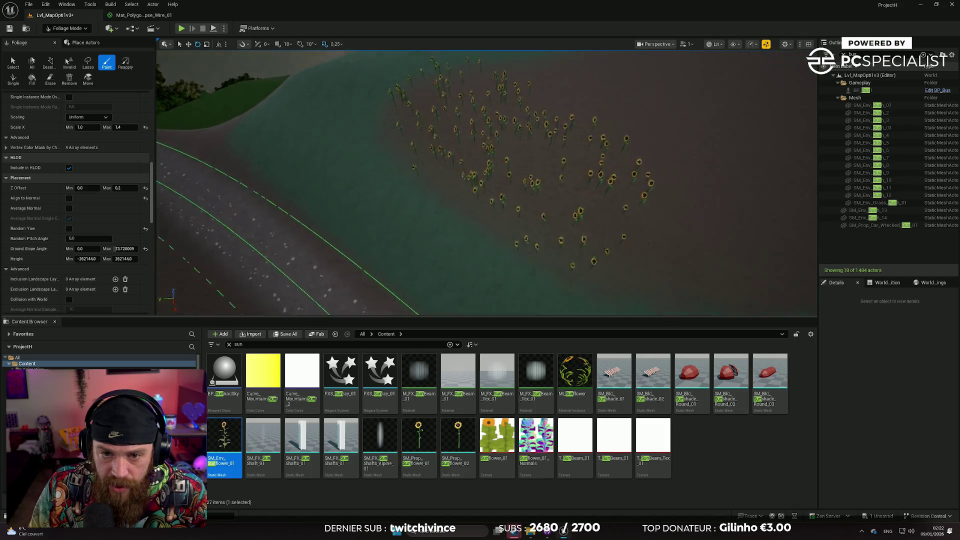
{"action": "key", "text": "w"}
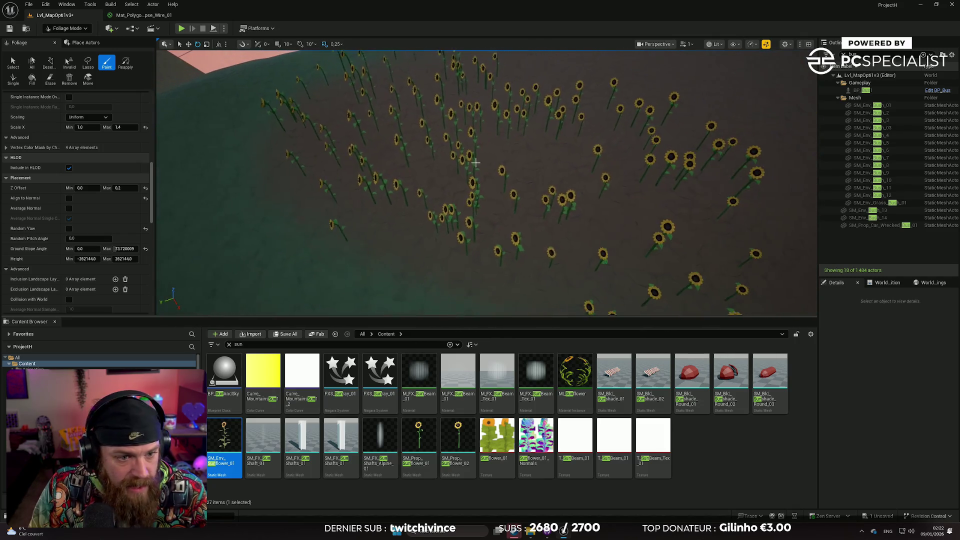
{"action": "right_click", "coordinate": [564, 197]}
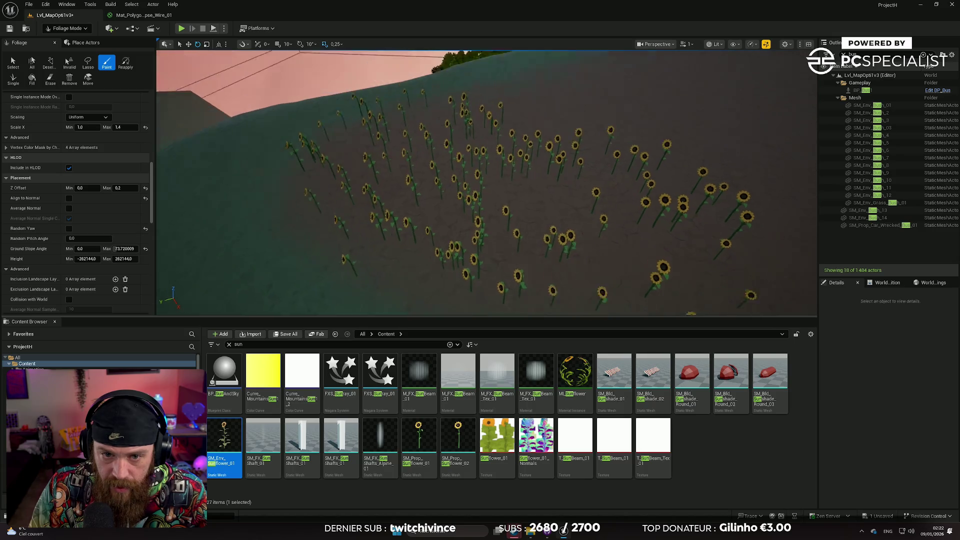
{"action": "right_click", "coordinate": [456, 165]}
{"action": "key", "text": "ctrl+z"}
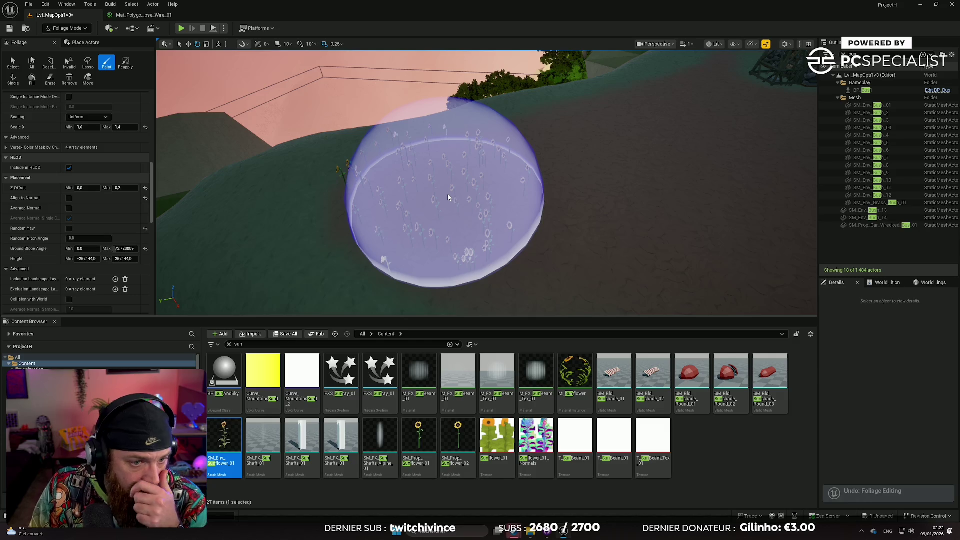
Step: Set Density / 1Kuu to 200 and paint a sunflower patch over the hillside
{"action": "scroll", "coordinate": [111, 206], "scroll_direction": "up", "scroll_amount": 3}
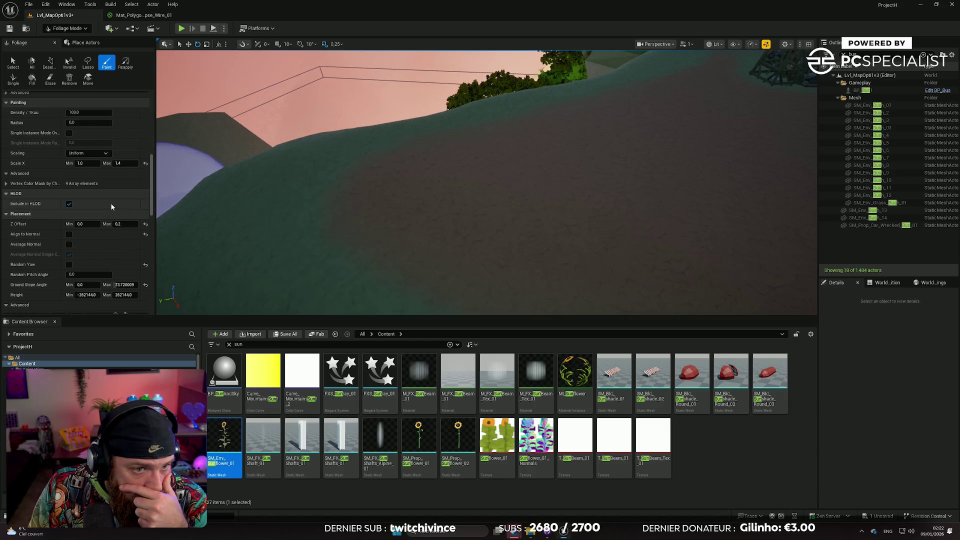
{"action": "scroll", "coordinate": [111, 206], "scroll_direction": "up", "scroll_amount": 1}
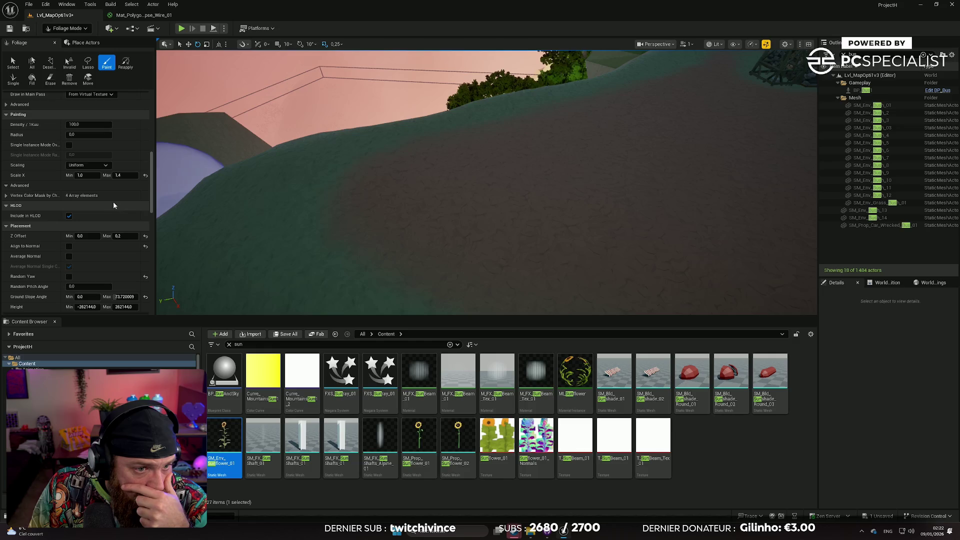
{"action": "mouse_move", "coordinate": [104, 200]}
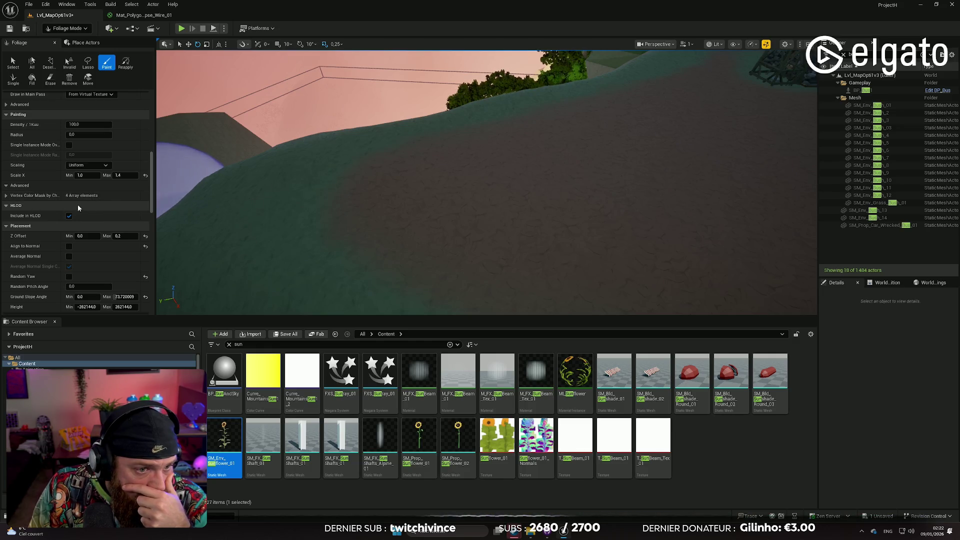
{"action": "scroll", "coordinate": [75, 206], "scroll_direction": "down", "scroll_amount": 1}
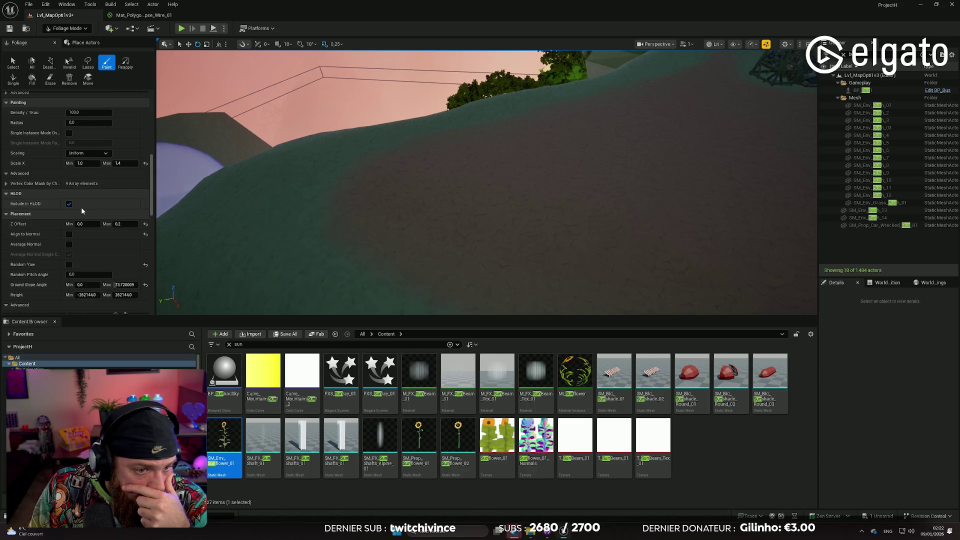
{"action": "scroll", "coordinate": [82, 207], "scroll_direction": "up", "scroll_amount": 4}
{"action": "type", "text": "200"}
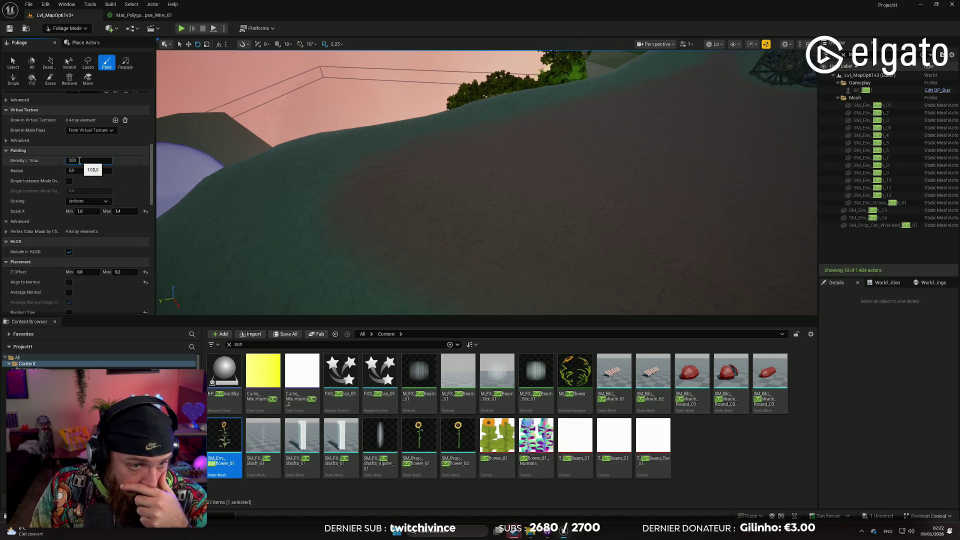
{"action": "key", "text": "Return"}
{"action": "mouse_move", "coordinate": [375, 204]}
{"action": "left_mouse_down"}
{"action": "mouse_move", "coordinate": [407, 204]}
{"action": "mouse_move", "coordinate": [396, 203]}
{"action": "left_mouse_up"}
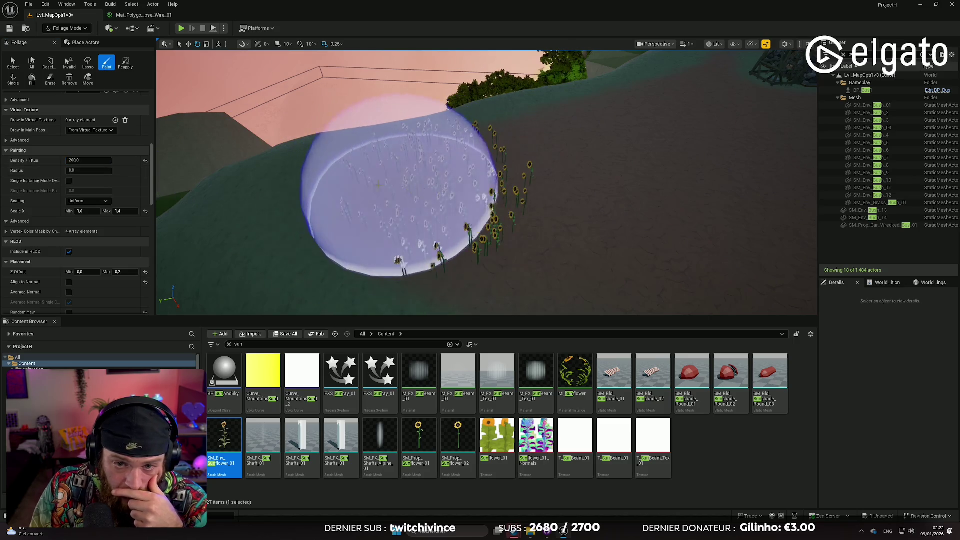
{"action": "key", "text": "w"}
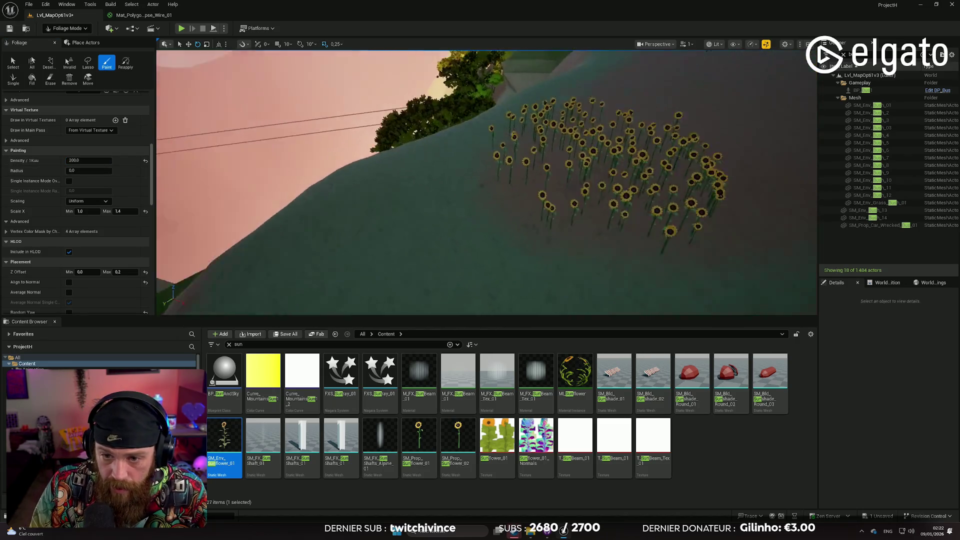
{"action": "key", "text": "s"}
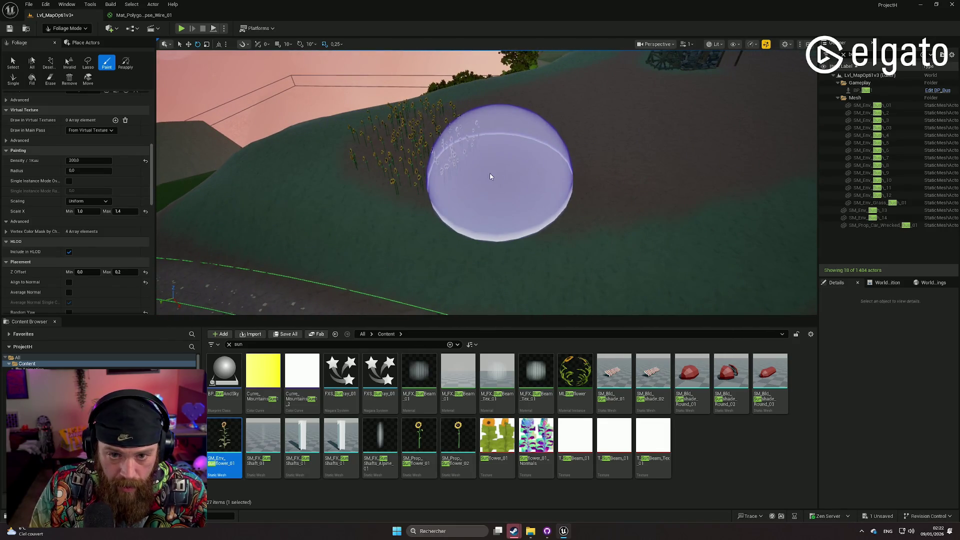
{"action": "key", "text": "ctrl+z"}
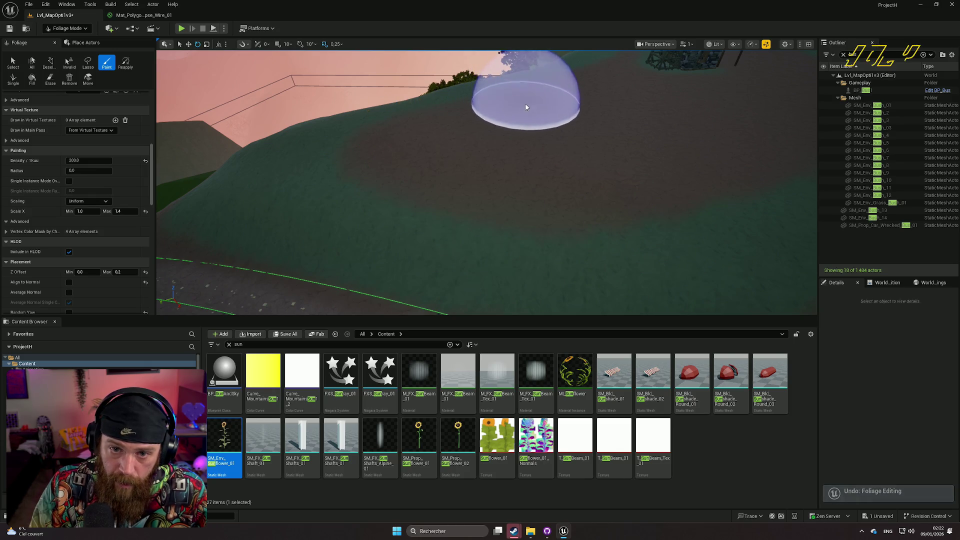
{"action": "mouse_move", "coordinate": [499, 114]}
{"action": "left_mouse_down"}
{"action": "mouse_move", "coordinate": [436, 118]}
{"action": "mouse_move", "coordinate": [435, 150]}
{"action": "mouse_move", "coordinate": [521, 165]}
{"action": "mouse_move", "coordinate": [571, 148]}
{"action": "left_mouse_up"}
{"action": "scroll", "coordinate": [570, 148], "scroll_direction": "up", "scroll_amount": 8}
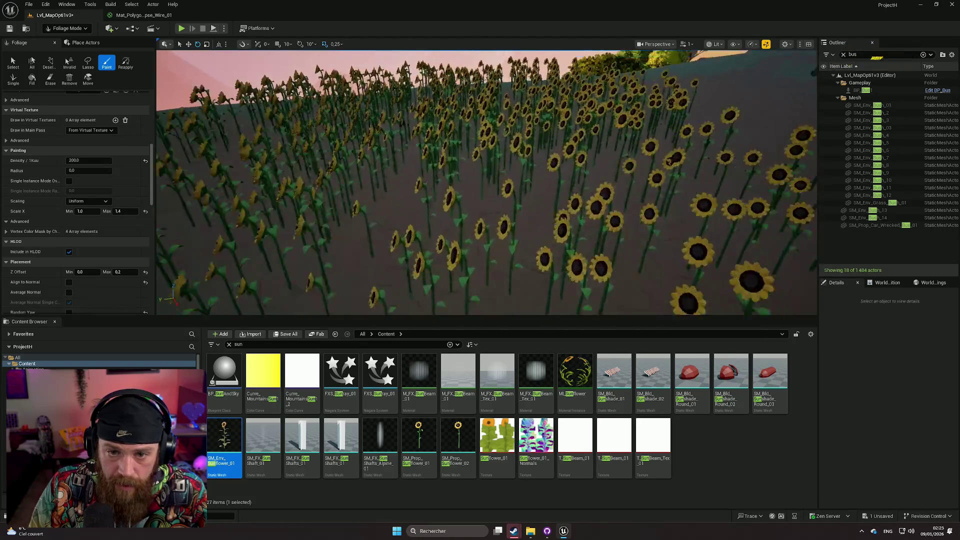
{"action": "key", "text": "w"}
{"action": "scroll", "coordinate": [488, 183], "scroll_direction": "down", "scroll_amount": 1}
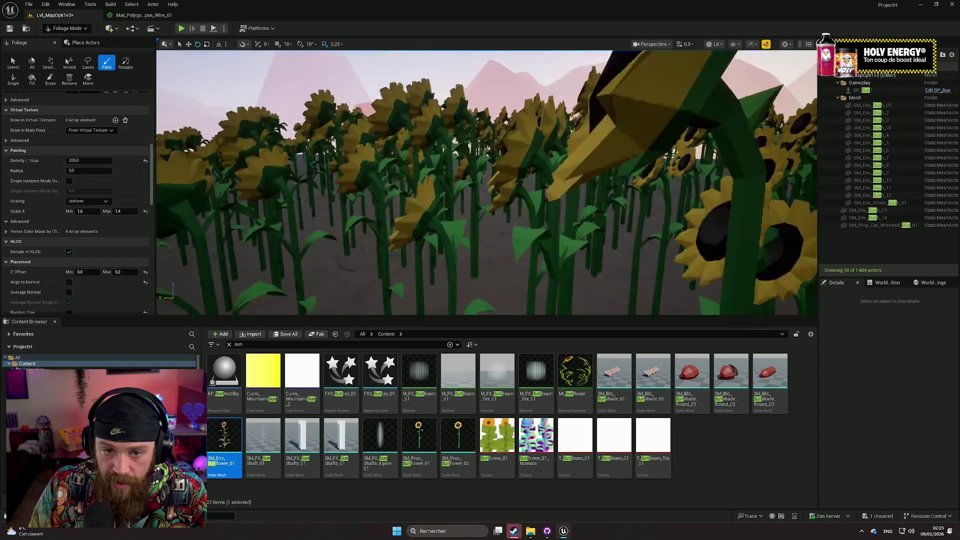
{"action": "key", "text": "e"}
{"action": "key", "text": "s"}
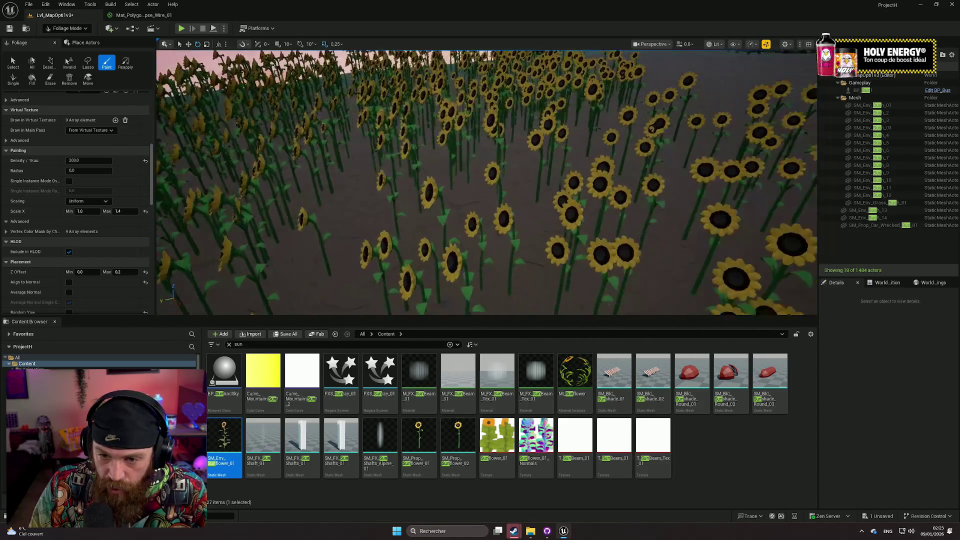
{"action": "key", "text": "e"}
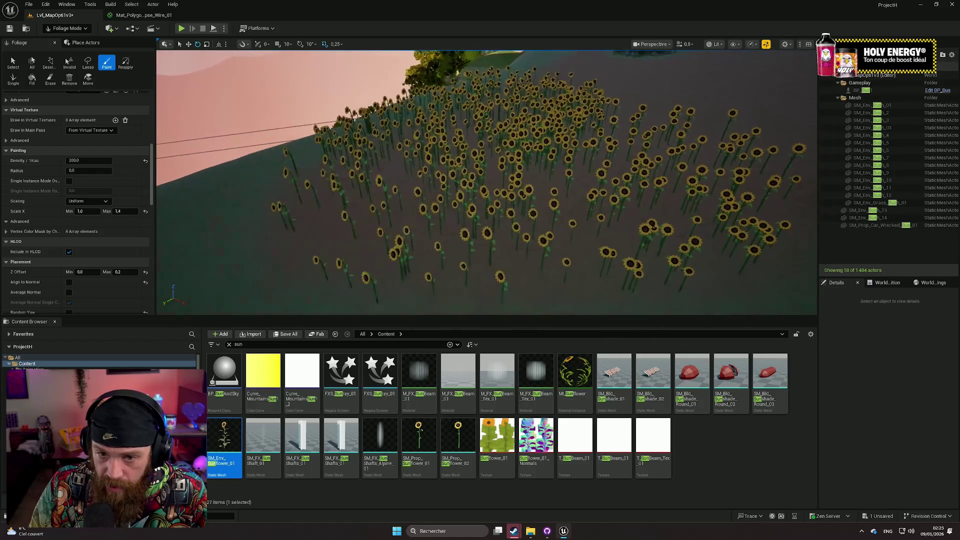
{"action": "scroll", "coordinate": [486, 181], "scroll_direction": "up", "scroll_amount": 2}
{"action": "key", "text": "s"}
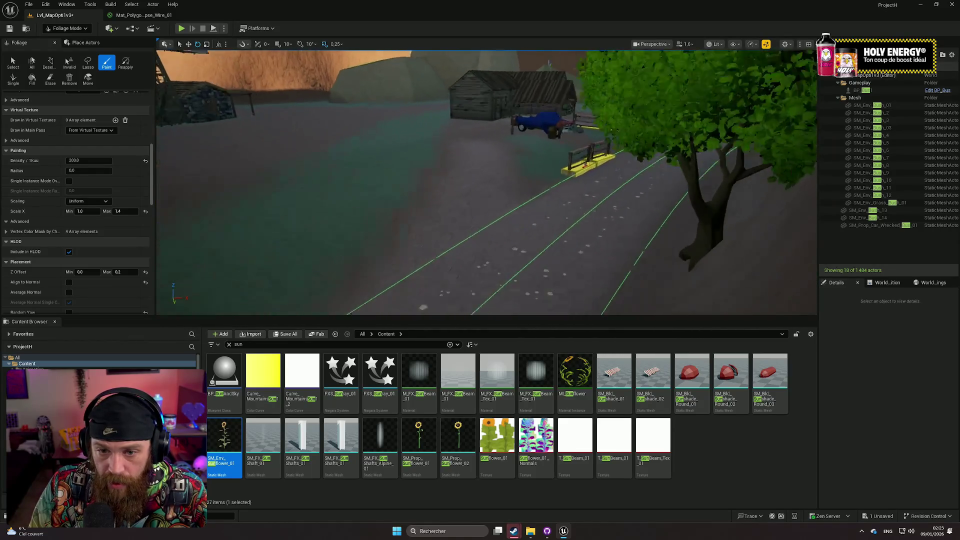
{"action": "key", "text": "w"}
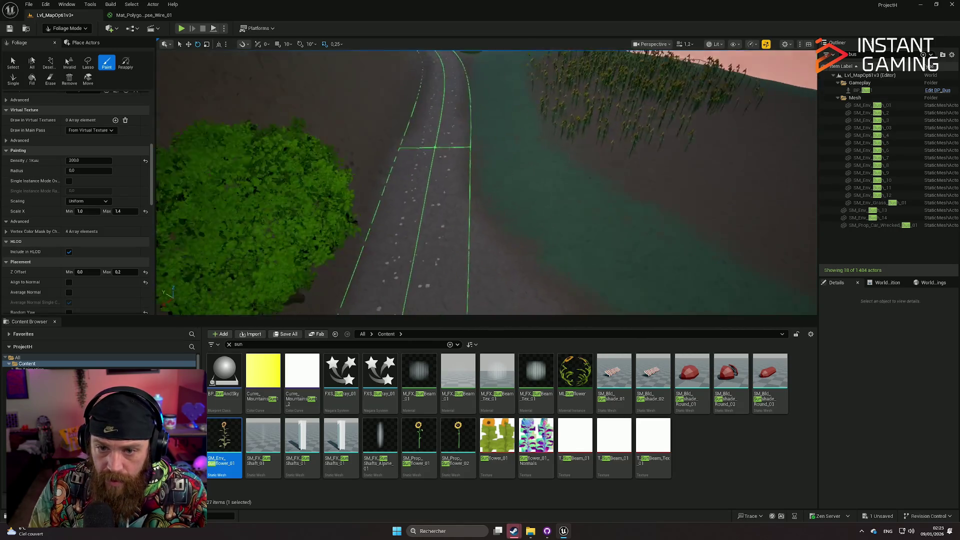
{"action": "scroll", "coordinate": [487, 183], "scroll_direction": "down", "scroll_amount": 2}
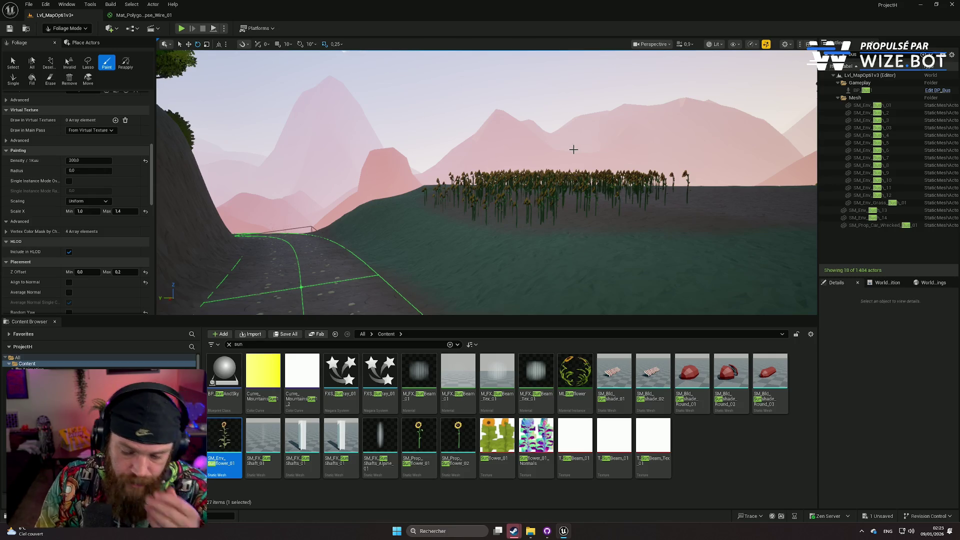
Step: Paint more sunflowers up the slope beside the windmill
{"action": "key", "text": "w"}
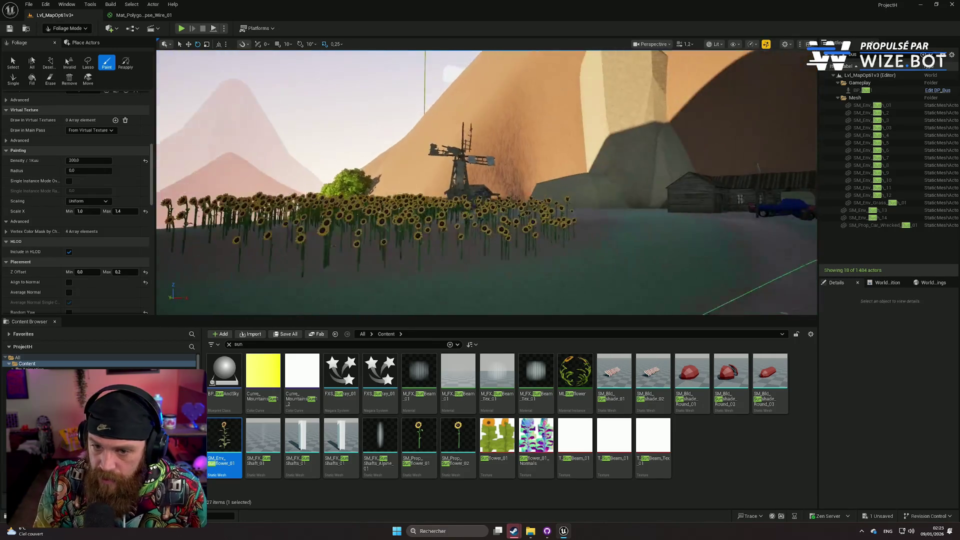
{"action": "scroll", "coordinate": [487, 183], "scroll_direction": "up", "scroll_amount": 2}
{"action": "key", "text": "w"}
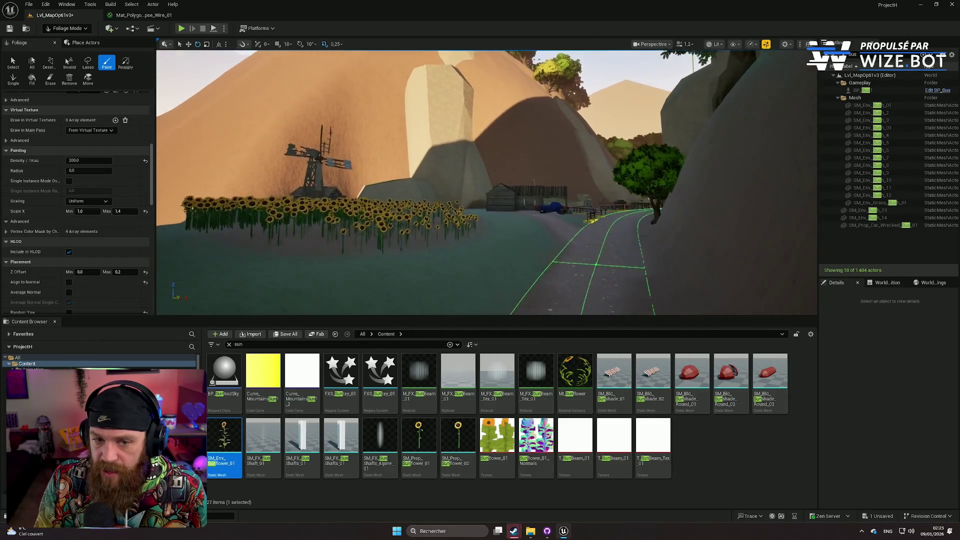
{"action": "scroll", "coordinate": [487, 182], "scroll_direction": "up", "scroll_amount": 2}
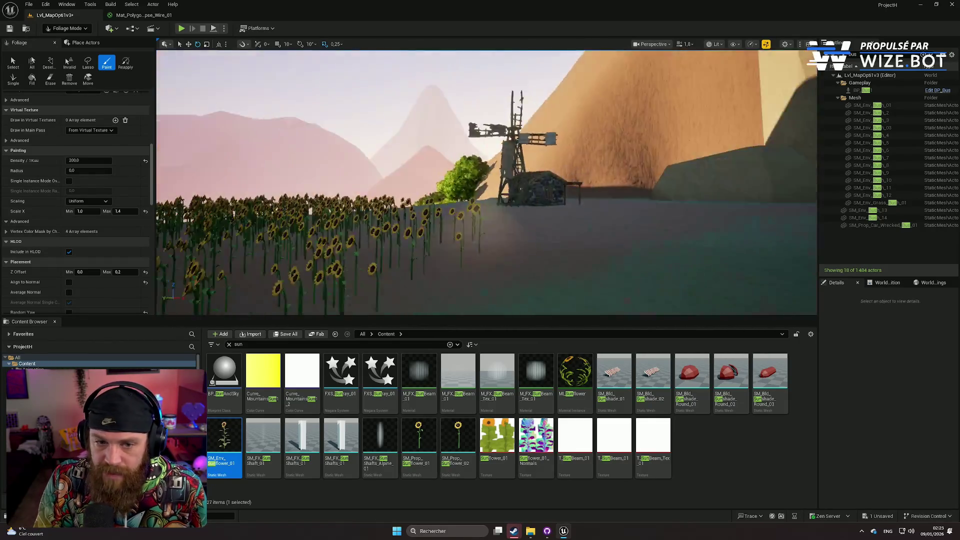
{"action": "key", "text": "w"}
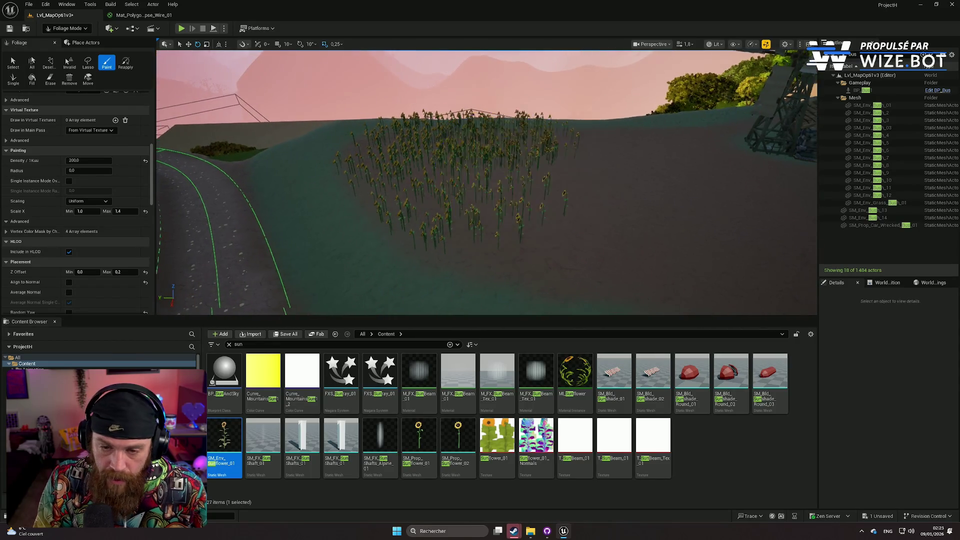
{"action": "key", "text": "d"}
{"action": "key", "text": "d"}
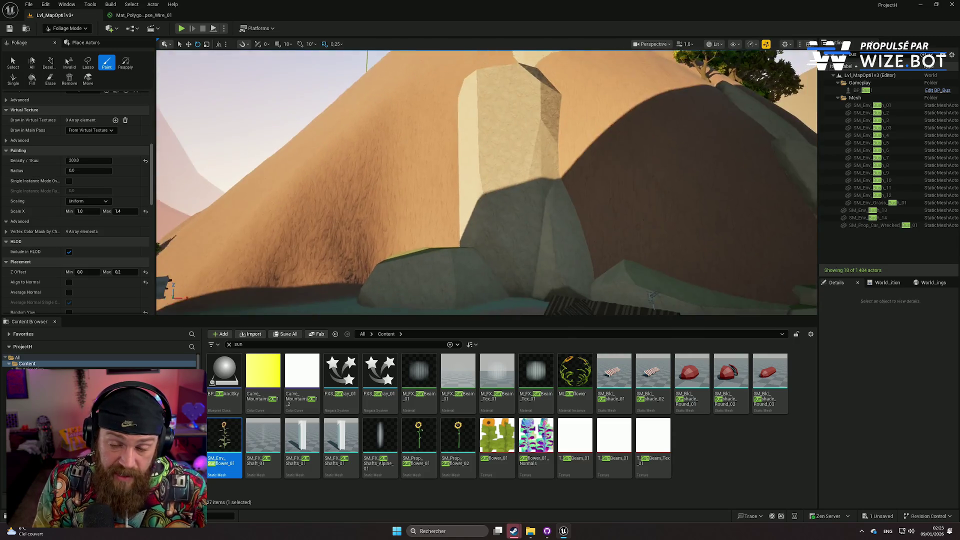
{"action": "key", "text": "w"}
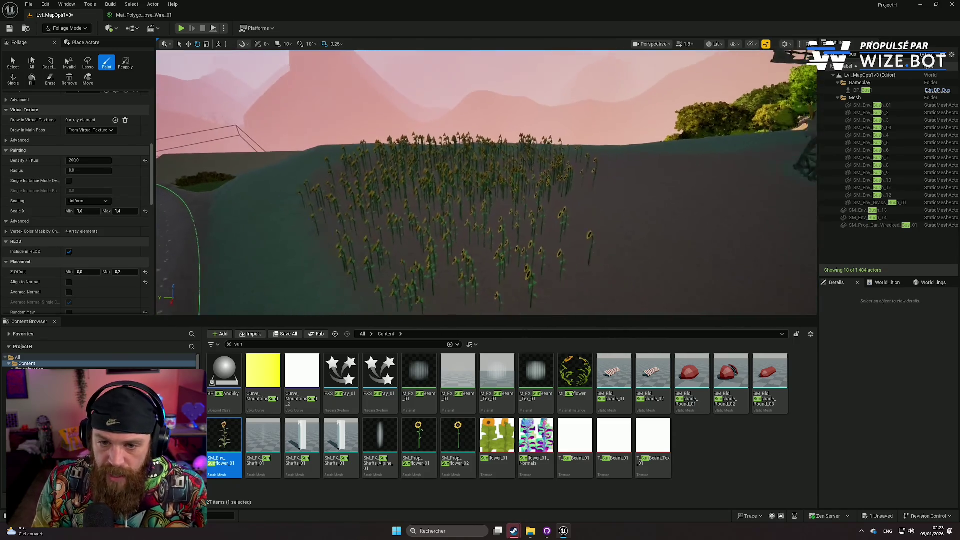
{"action": "key", "text": "s"}
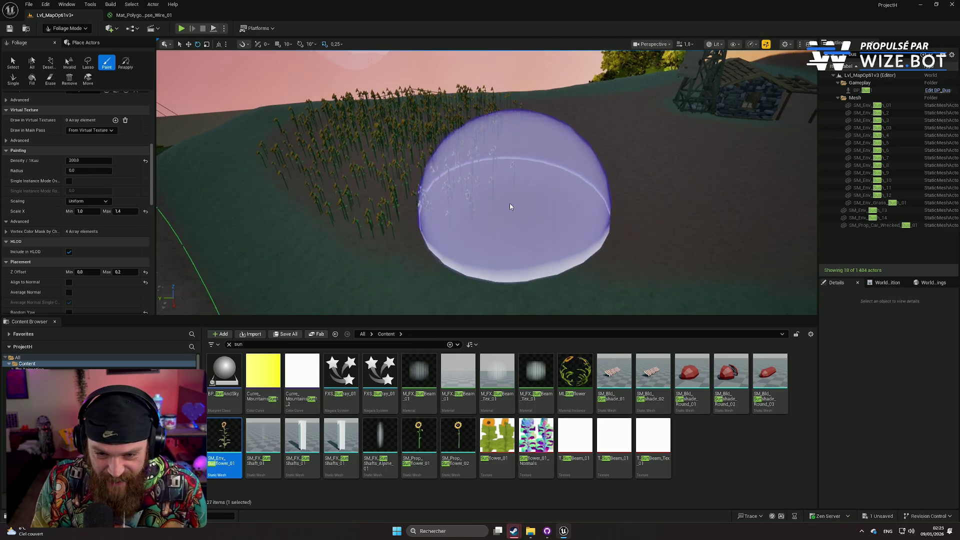
{"action": "left_click_drag", "start_coordinate": [524, 201], "coordinate": [510, 148]}
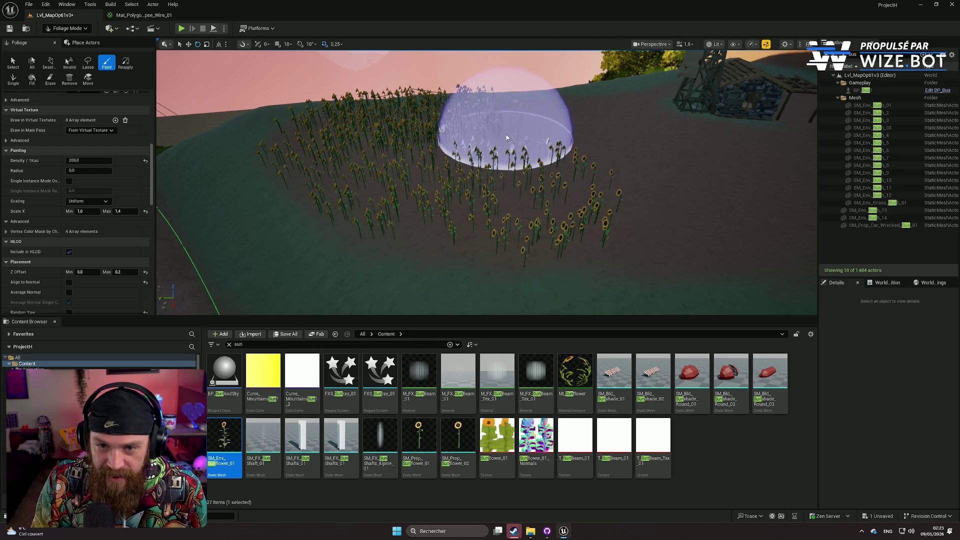
Step: Survey the enlarged sunflower patch from above and switch the foliage brush to Erase
{"action": "key", "text": "s"}
{"action": "key", "text": "w"}
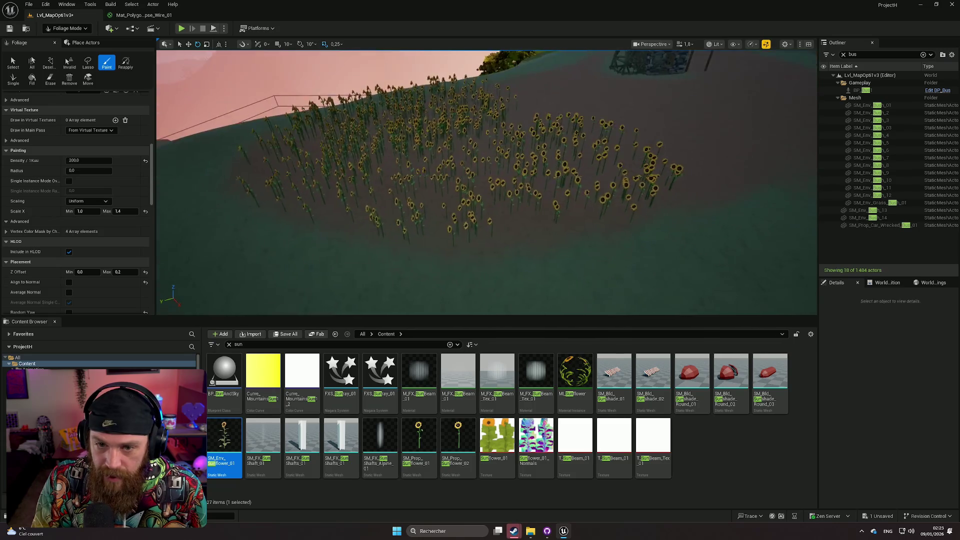
{"action": "key", "text": "w"}
{"action": "scroll", "coordinate": [500, 150], "scroll_direction": "up", "scroll_amount": 2}
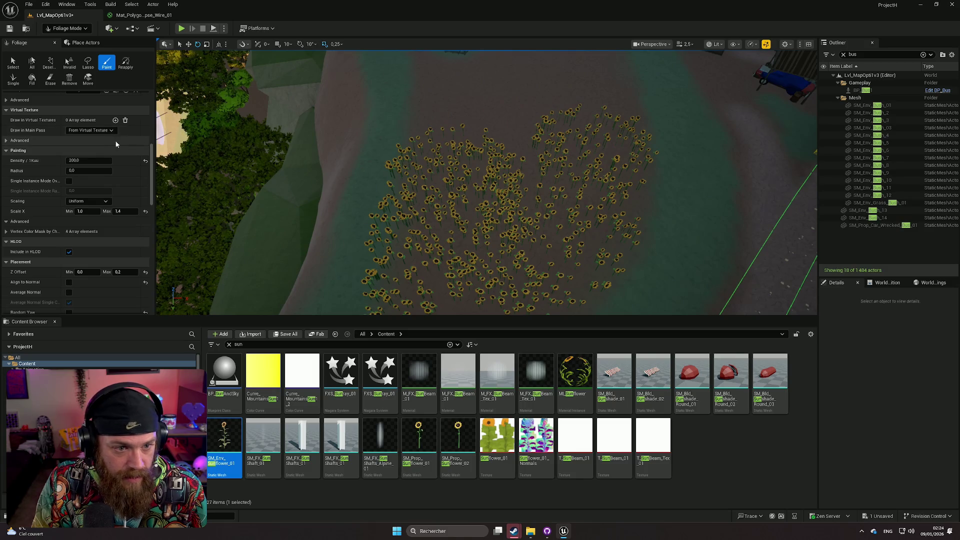
{"action": "mouse_move", "coordinate": [182, 170]}
{"action": "left_mouse_down"}
{"action": "mouse_move", "coordinate": [181, 140]}
{"action": "mouse_move", "coordinate": [182, 170]}
{"action": "mouse_move", "coordinate": [205, 141]}
{"action": "left_mouse_up"}
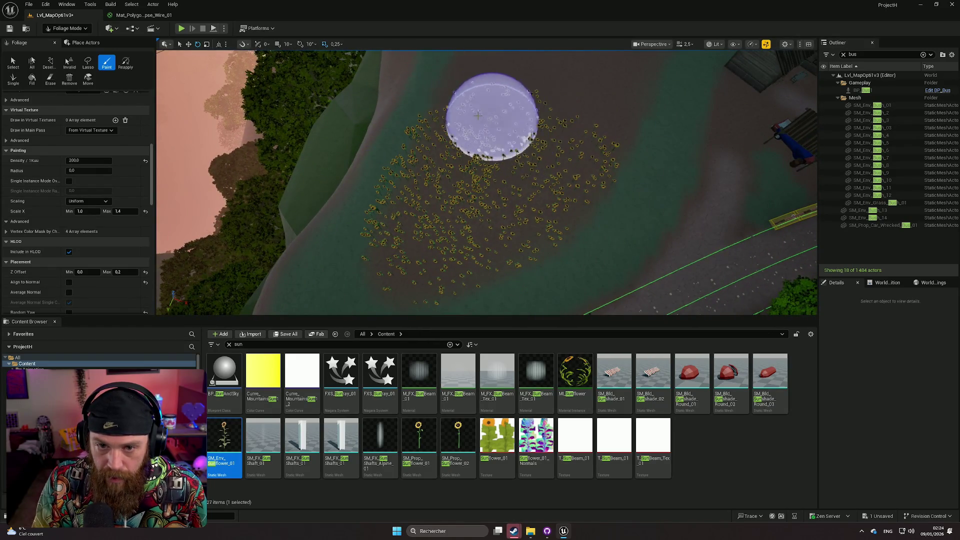
{"action": "left_click_drag", "start_coordinate": [454, 154], "coordinate": [472, 202]}
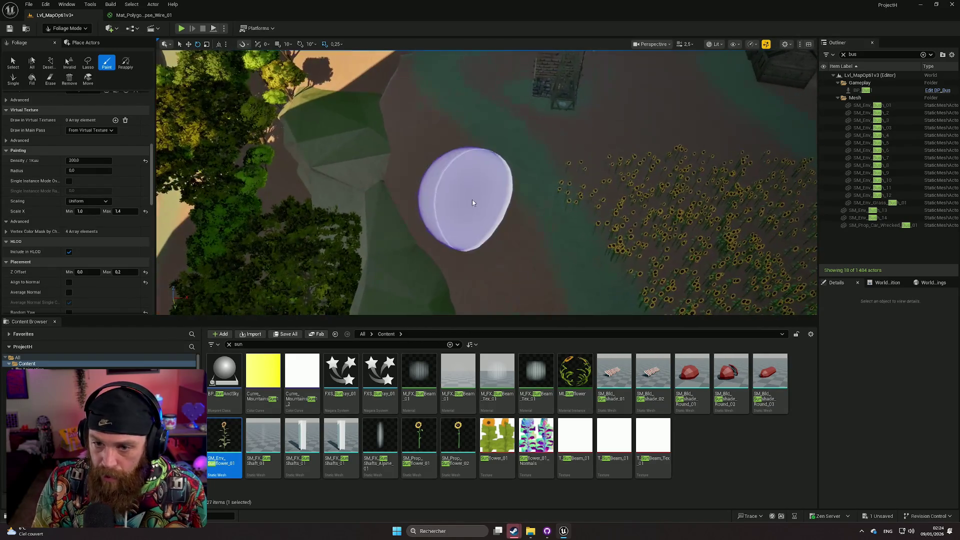
{"action": "key", "text": "shift"}
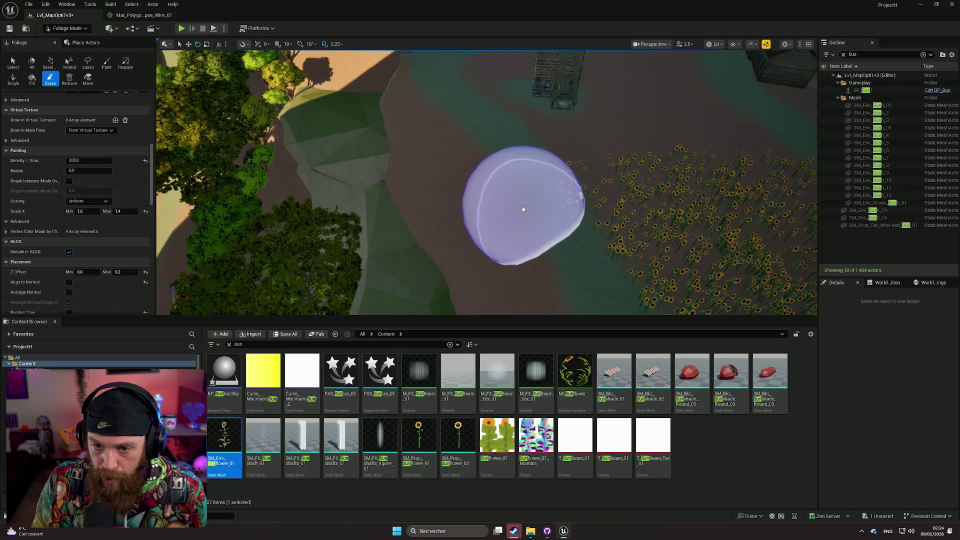
Step: Bring the viewport down to a low view along the road past the sunflower fields
{"action": "mouse_move", "coordinate": [523, 220]}
{"action": "left_mouse_down"}
{"action": "mouse_move", "coordinate": [475, 210]}
{"action": "mouse_move", "coordinate": [450, 170]}
{"action": "mouse_move", "coordinate": [390, 165]}
{"action": "mouse_move", "coordinate": [400, 160]}
{"action": "mouse_move", "coordinate": [395, 172]}
{"action": "mouse_move", "coordinate": [385, 167]}
{"action": "mouse_move", "coordinate": [510, 225]}
{"action": "left_mouse_up"}
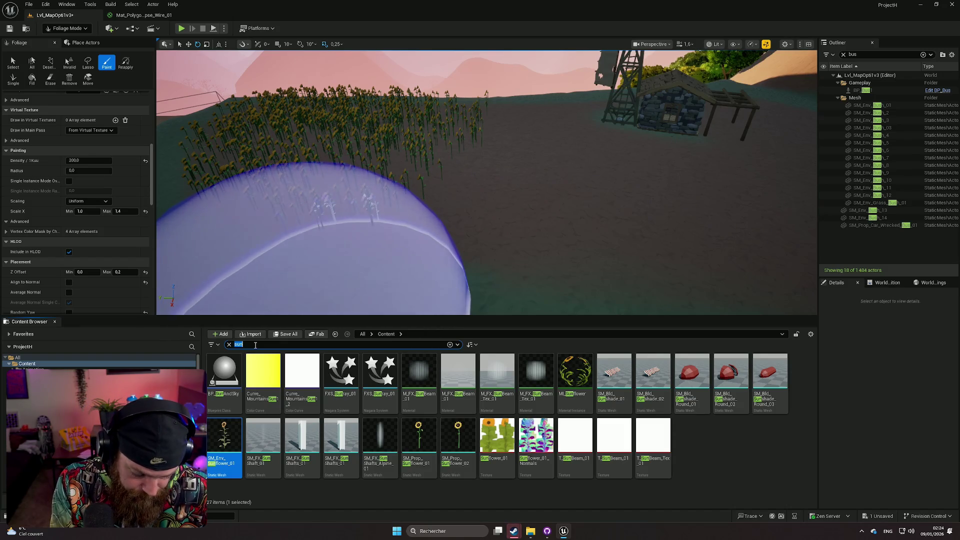
Step: Search 'whea', paint two wheat clumps on the bare ground, then return to Selection Mode
{"action": "type", "text": "w"}
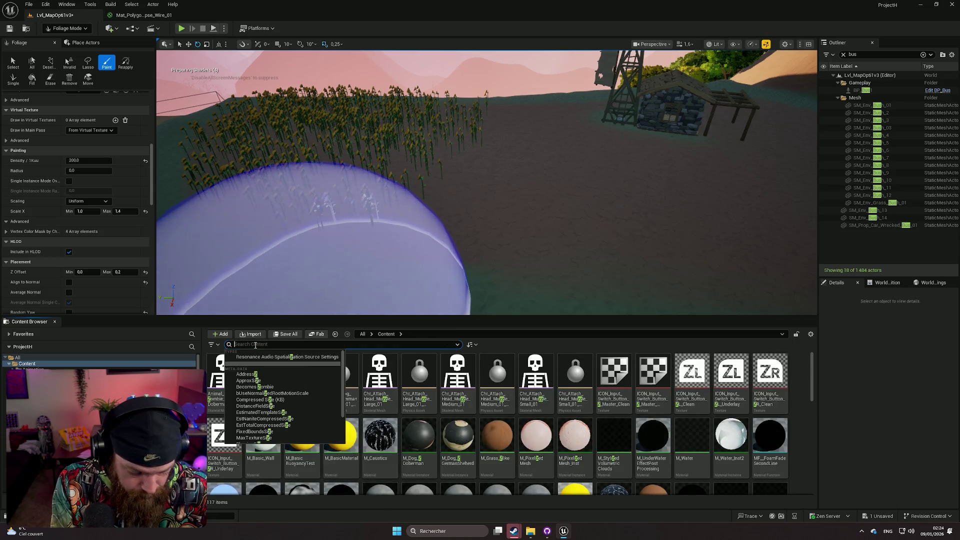
{"action": "type", "text": "he"}
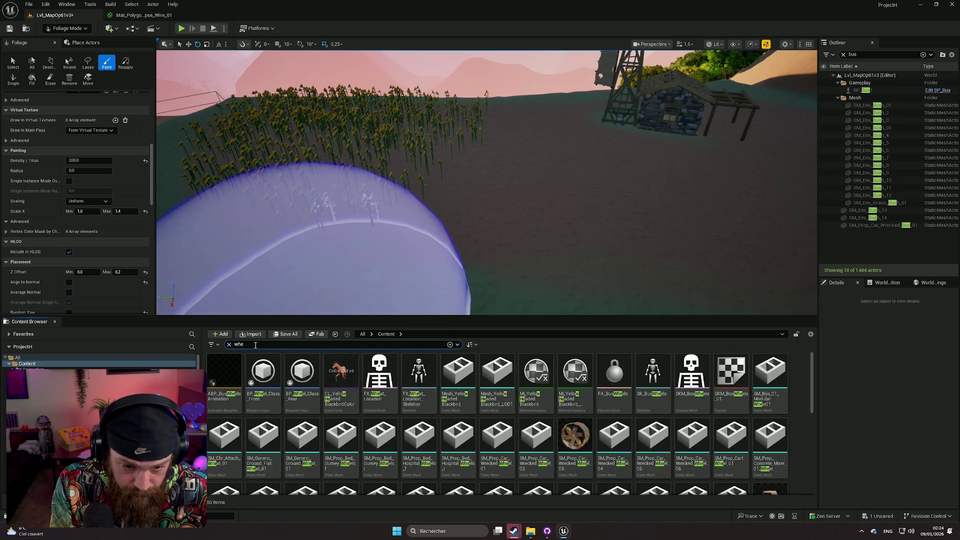
{"action": "type", "text": "a"}
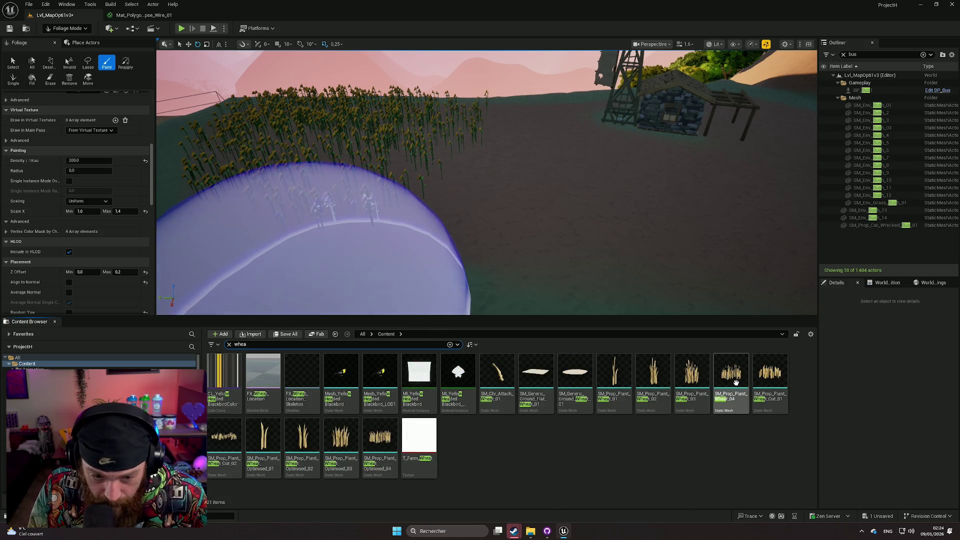
{"action": "scroll", "coordinate": [627, 299], "scroll_direction": "up", "scroll_amount": 6}
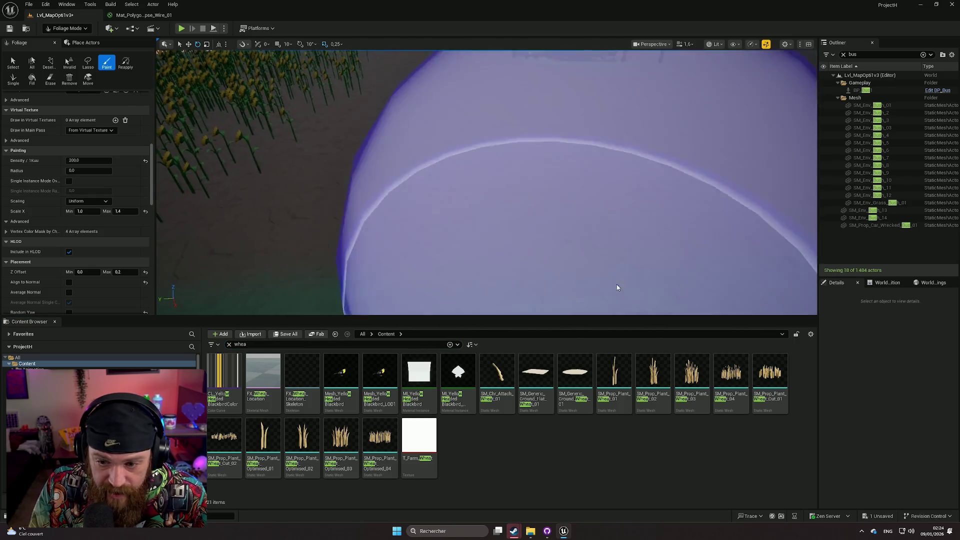
{"action": "left_click", "coordinate": [692, 374]}
{"action": "left_click", "coordinate": [587, 244]}
{"action": "scroll", "coordinate": [617, 250], "scroll_direction": "down", "scroll_amount": 3}
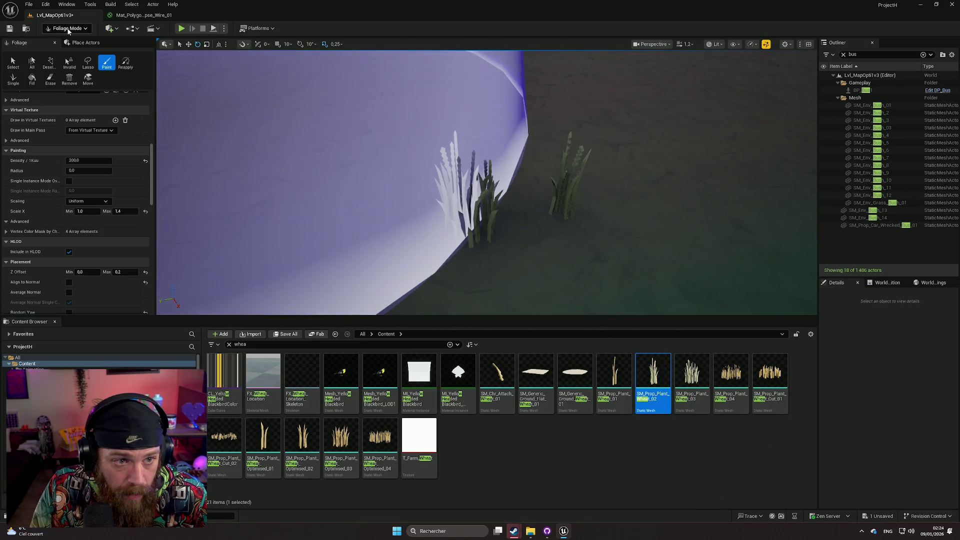
{"action": "left_click", "coordinate": [67, 28]}
{"action": "left_click", "coordinate": [65, 37]}
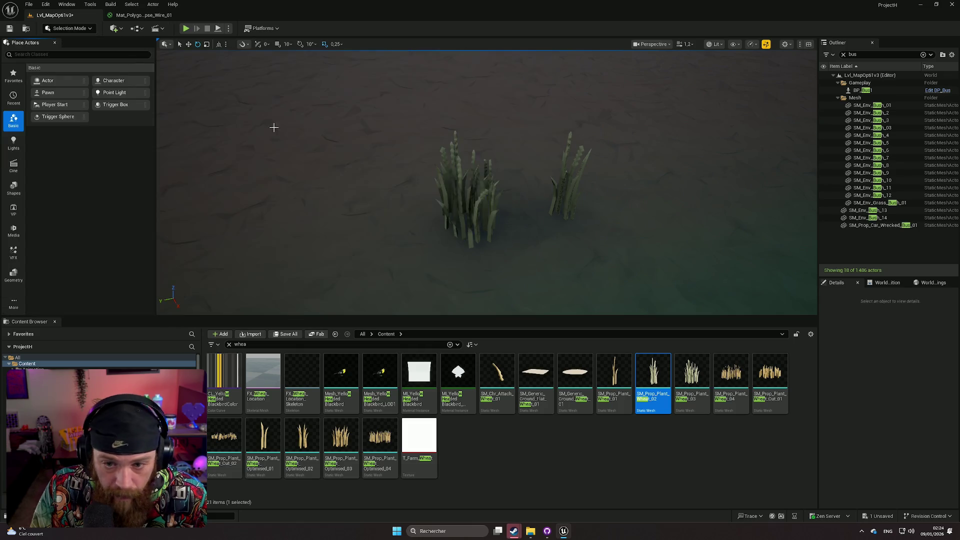
Step: Select the placed wheat clump and drop a stray yellow bird mesh on the ground
{"action": "scroll", "coordinate": [486, 182], "scroll_direction": "up", "scroll_amount": 5}
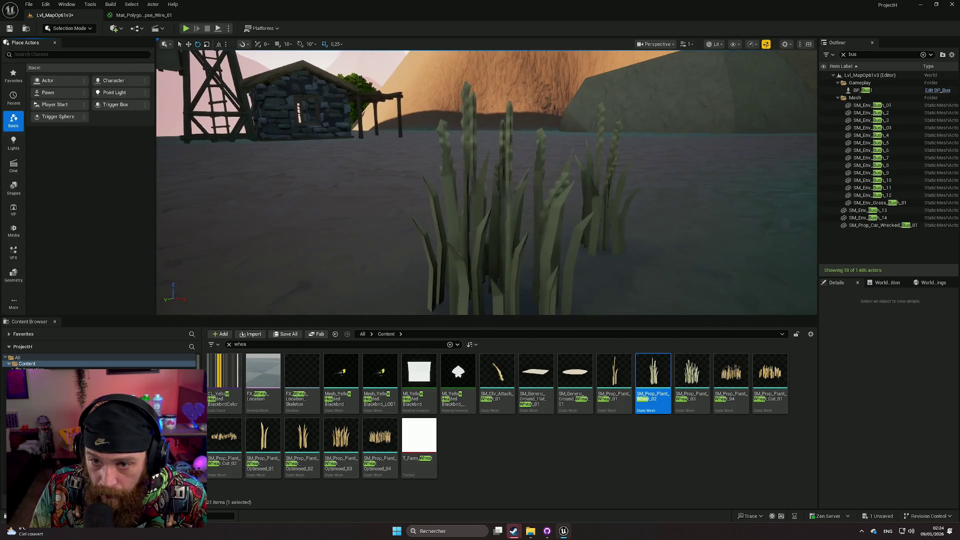
{"action": "left_click_drag", "start_coordinate": [486, 182], "coordinate": [474, 222]}
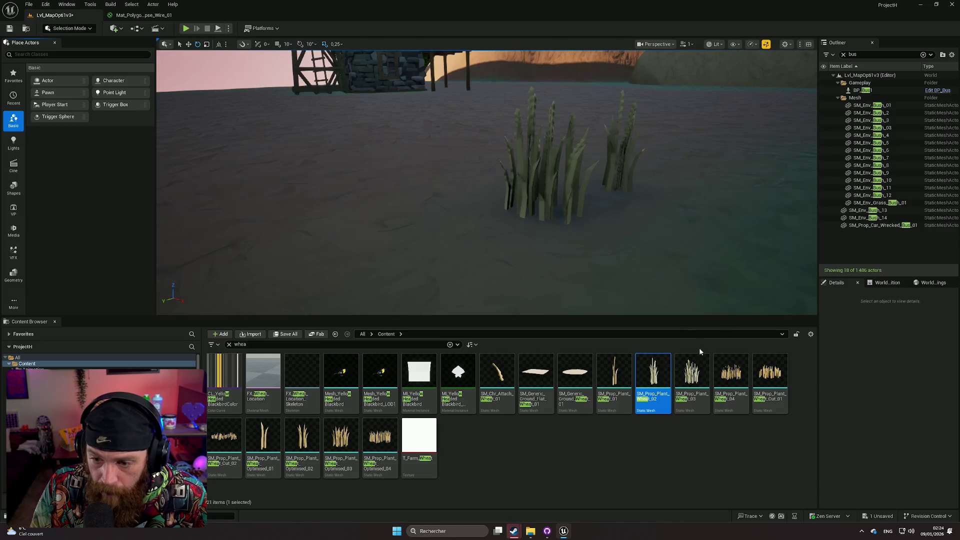
{"action": "left_click", "coordinate": [375, 210]}
{"action": "mouse_move", "coordinate": [375, 210]}
{"action": "left_mouse_down"}
{"action": "mouse_move", "coordinate": [362, 225]}
{"action": "mouse_move", "coordinate": [405, 192]}
{"action": "mouse_move", "coordinate": [385, 223]}
{"action": "mouse_move", "coordinate": [403, 215]}
{"action": "mouse_move", "coordinate": [407, 226]}
{"action": "mouse_move", "coordinate": [413, 200]}
{"action": "left_mouse_up"}
{"action": "left_click_drag", "start_coordinate": [391, 283], "coordinate": [392, 298]}
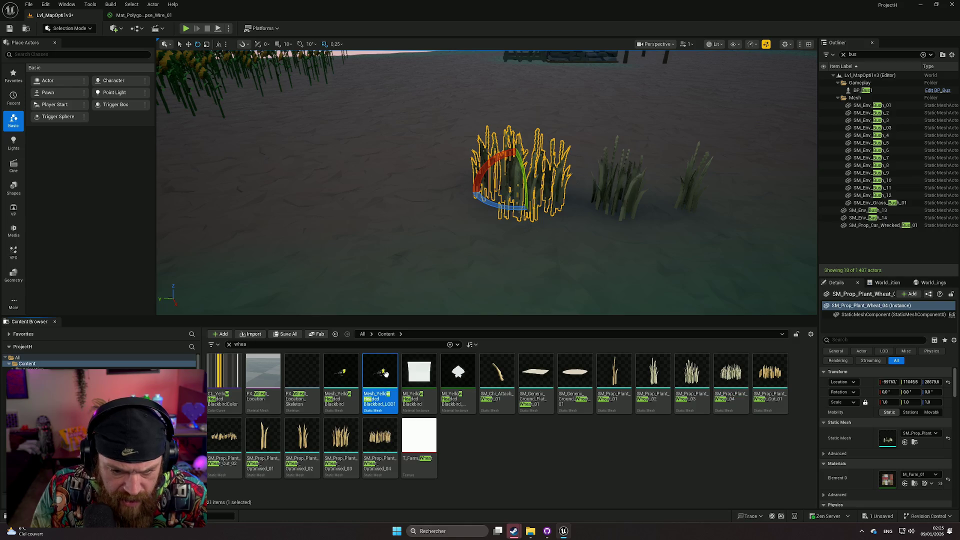
{"action": "left_click_drag", "start_coordinate": [449, 254], "coordinate": [449, 254]}
{"action": "left_click_drag", "start_coordinate": [449, 254], "coordinate": [450, 241]}
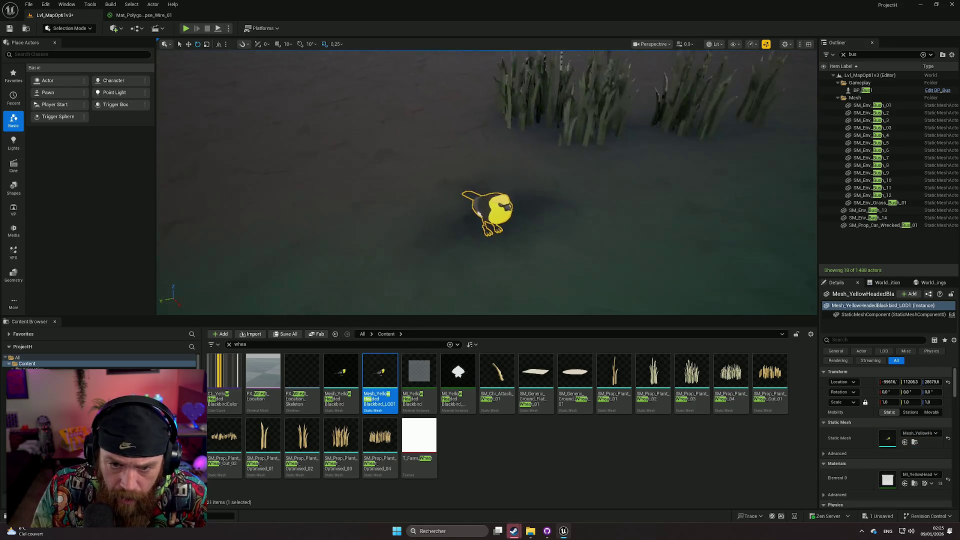
{"action": "scroll", "coordinate": [488, 213], "scroll_direction": "up", "scroll_amount": 5}
{"action": "scroll", "coordinate": [488, 212], "scroll_direction": "down", "scroll_amount": 4}
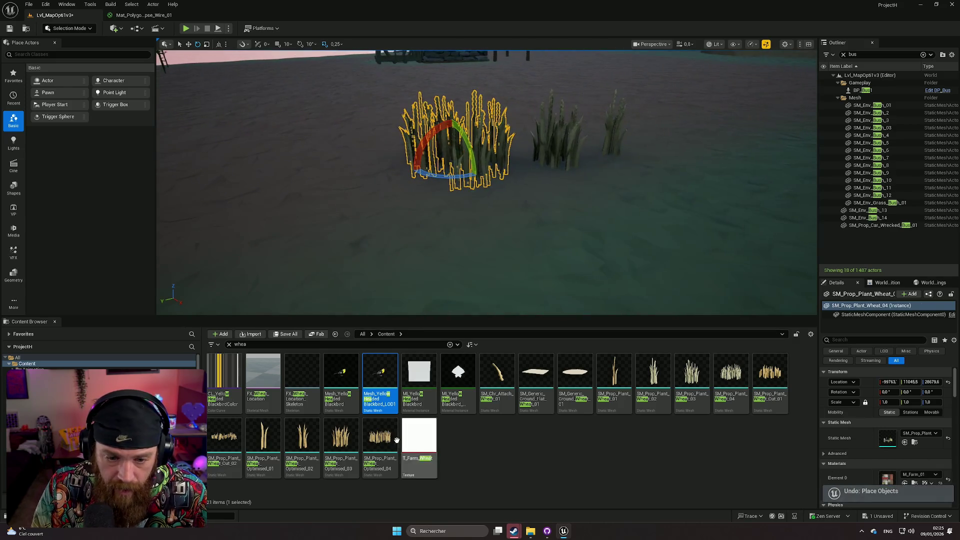
Step: Place a tall SM_Prop_Plant_Wheat_Optimised_04 bunch near the windmill and frame it
{"action": "left_click_drag", "start_coordinate": [369, 232], "coordinate": [353, 184]}
{"action": "mouse_move", "coordinate": [447, 231]}
{"action": "left_mouse_down"}
{"action": "mouse_move", "coordinate": [426, 253]}
{"action": "mouse_move", "coordinate": [447, 231]}
{"action": "mouse_move", "coordinate": [403, 205]}
{"action": "left_mouse_up"}
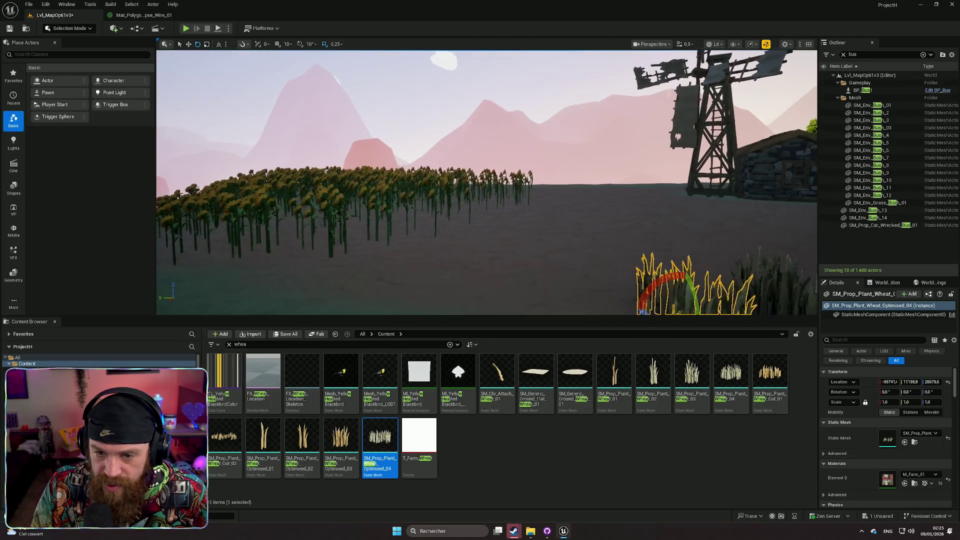
{"action": "key", "text": "f"}
{"action": "left_click_drag", "start_coordinate": [419, 231], "coordinate": [432, 271]}
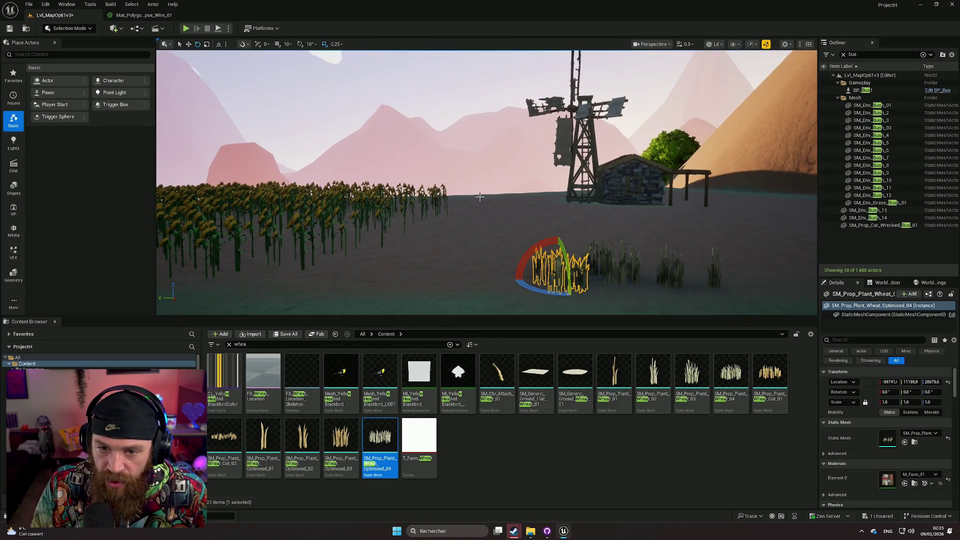
{"action": "left_click_drag", "start_coordinate": [609, 196], "coordinate": [598, 261]}
Step: Drop SM_Prop_Plant_Wheat_Cut_02 stubble onto the bare ground and frame it
{"action": "left_click_drag", "start_coordinate": [231, 447], "coordinate": [373, 265]}
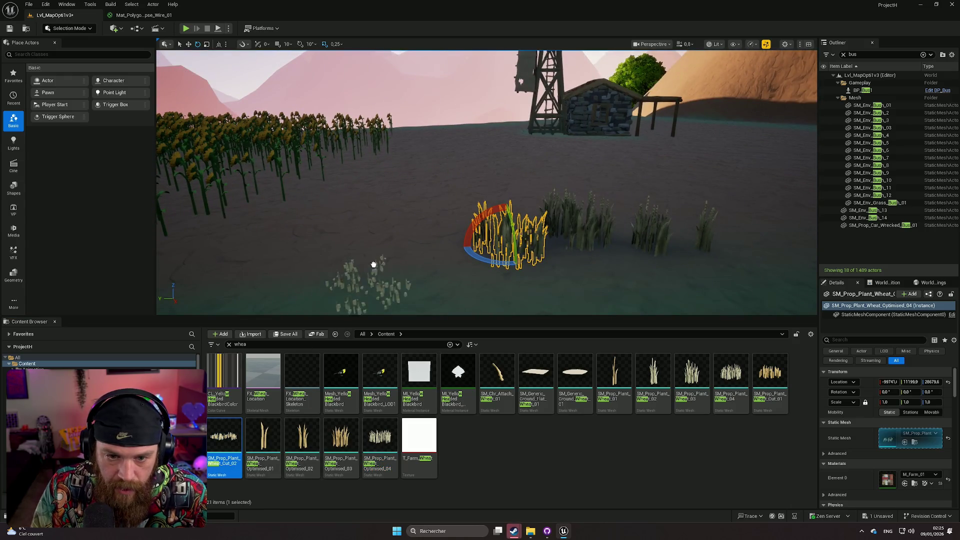
{"action": "mouse_move", "coordinate": [414, 227]}
{"action": "left_mouse_down"}
{"action": "mouse_move", "coordinate": [418, 239]}
{"action": "mouse_move", "coordinate": [345, 236]}
{"action": "mouse_move", "coordinate": [350, 243]}
{"action": "left_mouse_up"}
{"action": "key", "text": "f"}
{"action": "left_click", "coordinate": [382, 236]}
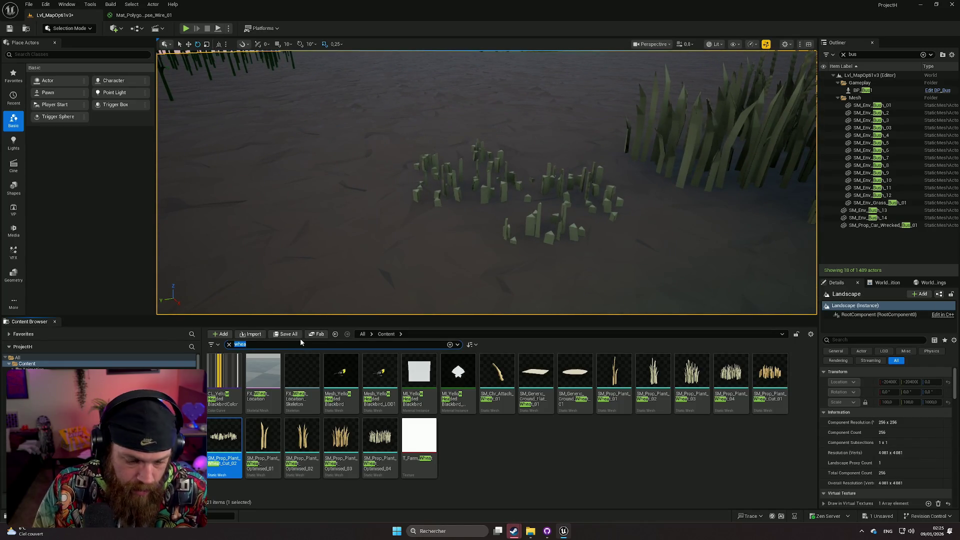
Step: Search 'corn' and drag SM_Env_Plant_Corn_01 into the level beside the windmill
{"action": "type", "text": "corn"}
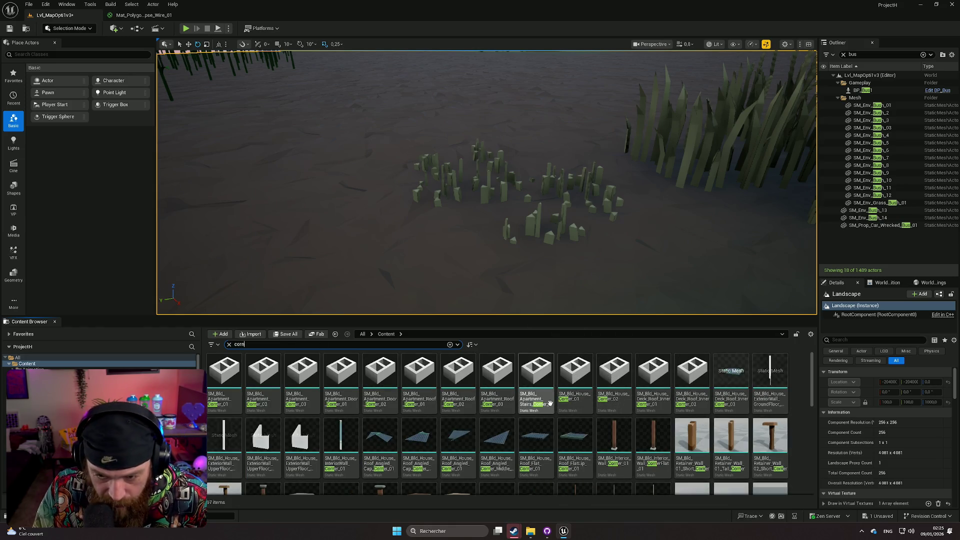
{"action": "scroll", "coordinate": [650, 405], "scroll_direction": "down", "scroll_amount": 3}
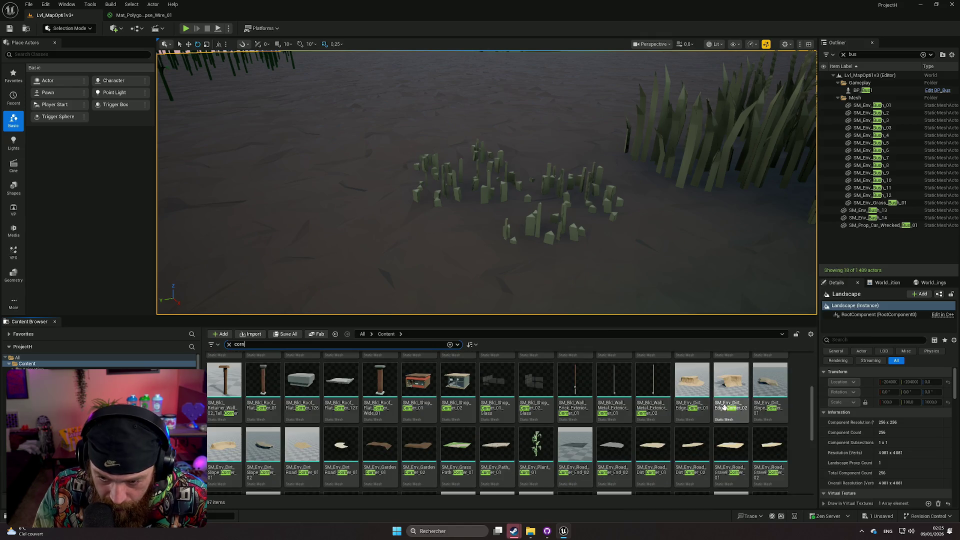
{"action": "scroll", "coordinate": [750, 412], "scroll_direction": "down", "scroll_amount": 1}
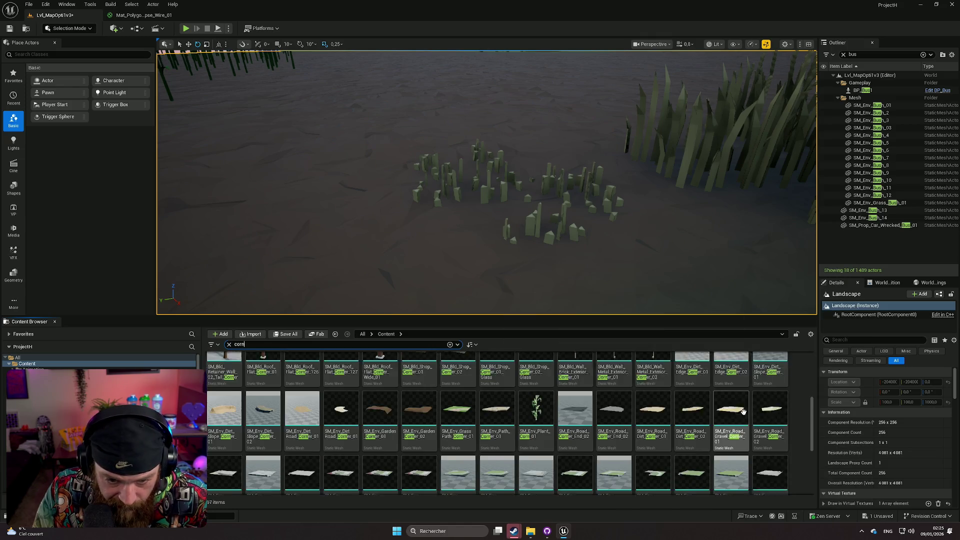
{"action": "left_click_drag", "start_coordinate": [473, 255], "coordinate": [356, 240]}
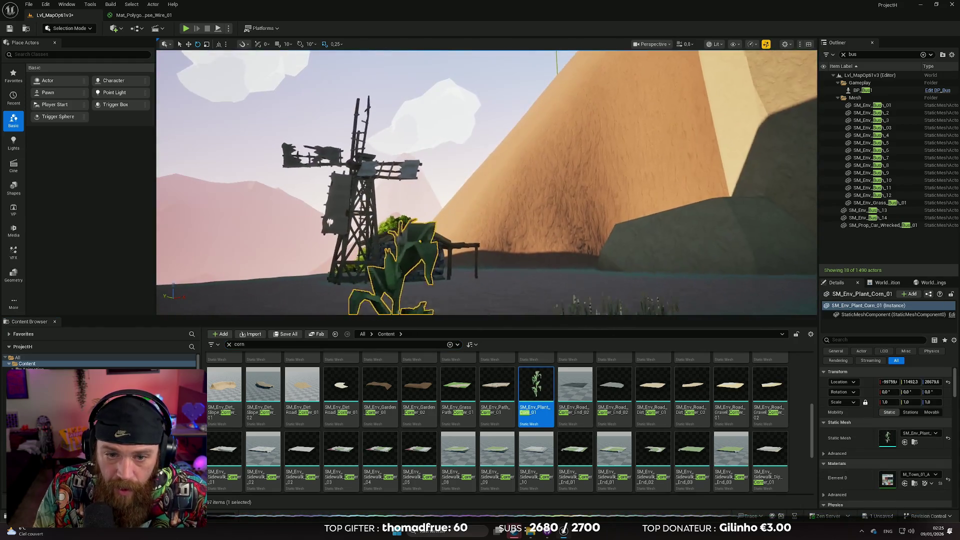
Step: Add SM_Prop_Plant_Corn_01, Corn_01_M and Corn_01_S plants beside the first corn
{"action": "key", "text": "f"}
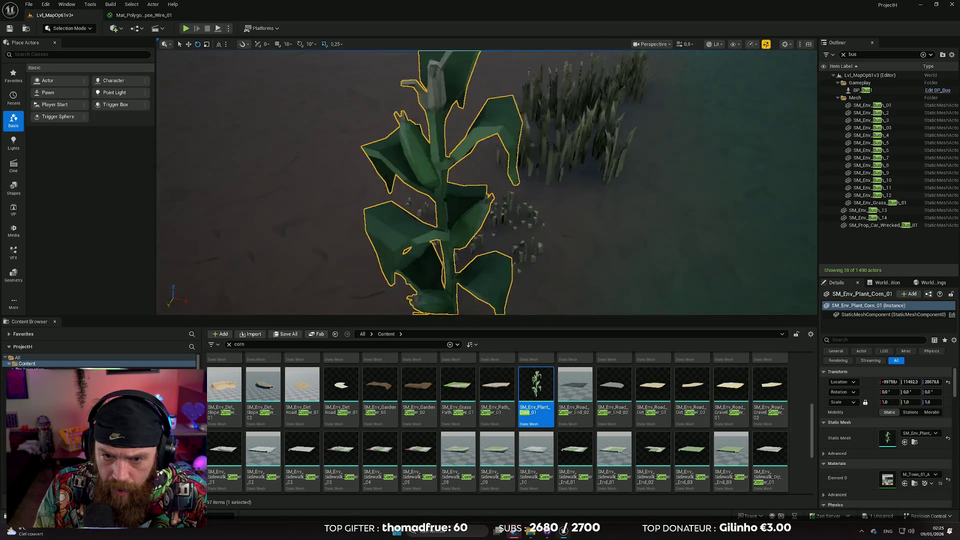
{"action": "scroll", "coordinate": [641, 429], "scroll_direction": "down", "scroll_amount": 3}
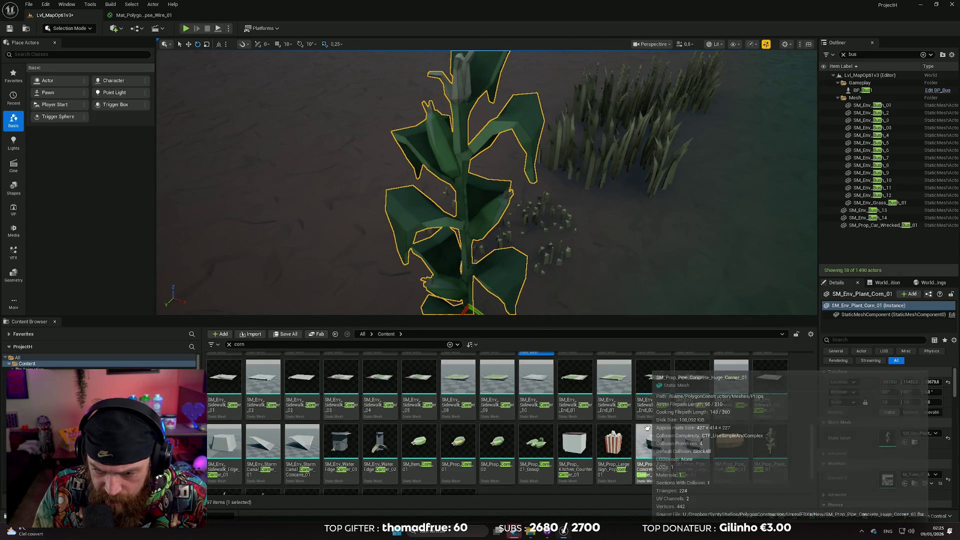
{"action": "mouse_move", "coordinate": [781, 425]}
{"action": "left_mouse_down"}
{"action": "mouse_move", "coordinate": [725, 360]}
{"action": "mouse_move", "coordinate": [350, 253]}
{"action": "mouse_move", "coordinate": [336, 272]}
{"action": "left_mouse_up"}
{"action": "key", "text": "f"}
{"action": "scroll", "coordinate": [470, 200], "scroll_direction": "up", "scroll_amount": 3}
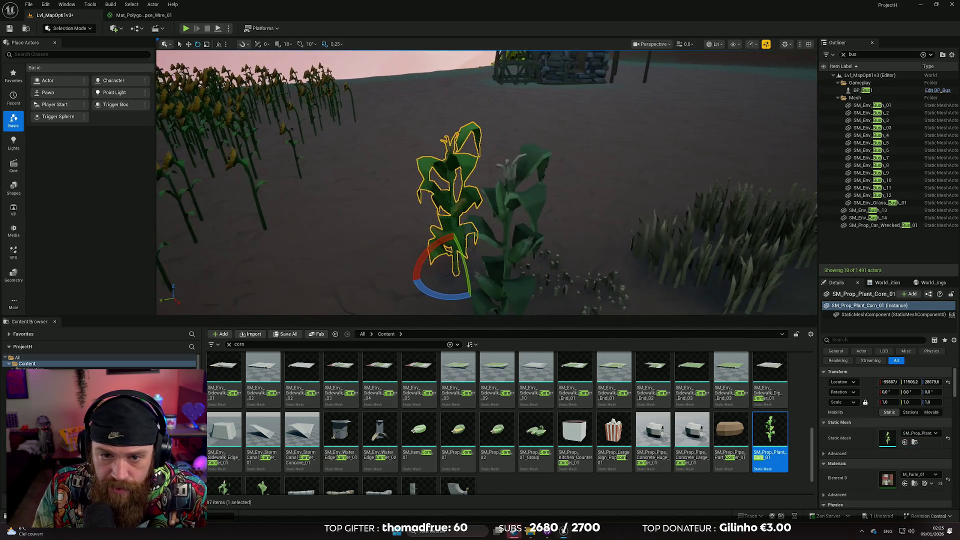
{"action": "scroll", "coordinate": [485, 180], "scroll_direction": "down", "scroll_amount": 3}
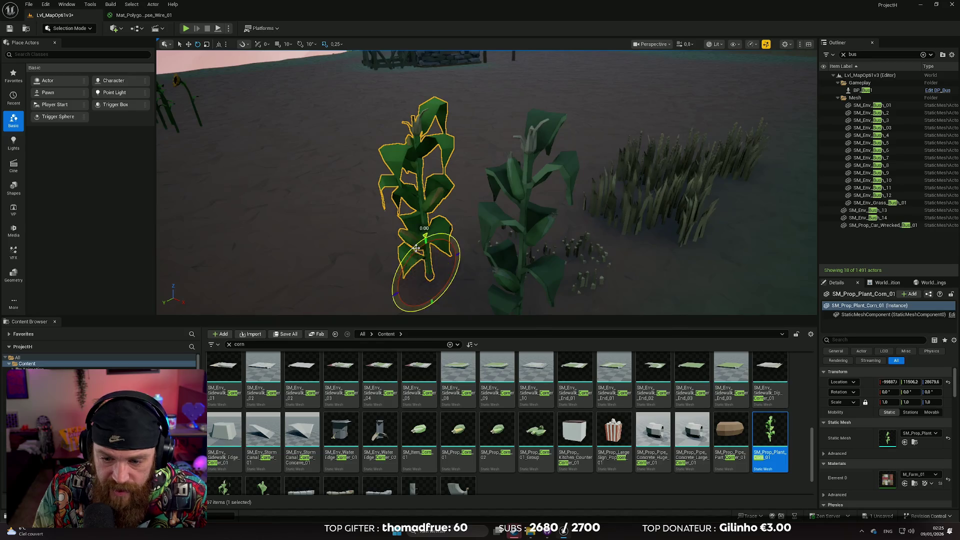
{"action": "scroll", "coordinate": [495, 402], "scroll_direction": "down", "scroll_amount": 2}
{"action": "mouse_move", "coordinate": [291, 307]}
{"action": "left_mouse_down"}
{"action": "mouse_move", "coordinate": [285, 260]}
{"action": "mouse_move", "coordinate": [280, 270]}
{"action": "left_mouse_up"}
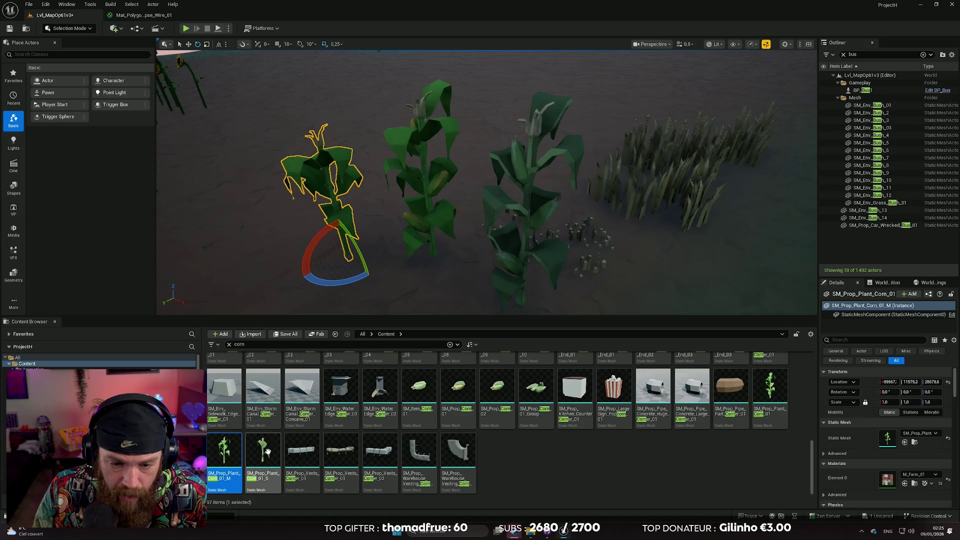
{"action": "left_click_drag", "start_coordinate": [409, 288], "coordinate": [409, 290]}
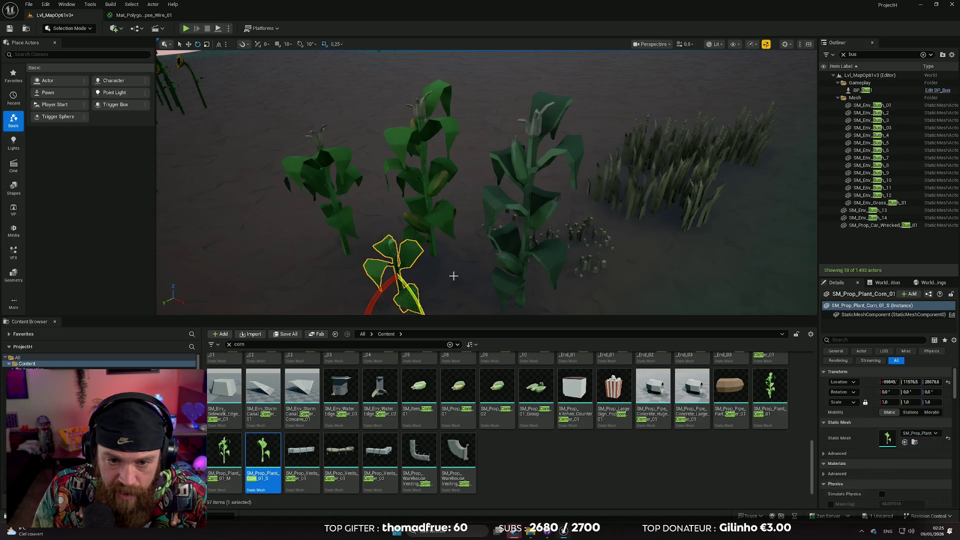
Step: Delete the tall SM_Env corn stalk and select the nearby wheat clump
{"action": "scroll", "coordinate": [454, 274], "scroll_direction": "up", "scroll_amount": 5}
{"action": "scroll", "coordinate": [486, 180], "scroll_direction": "down", "scroll_amount": 5}
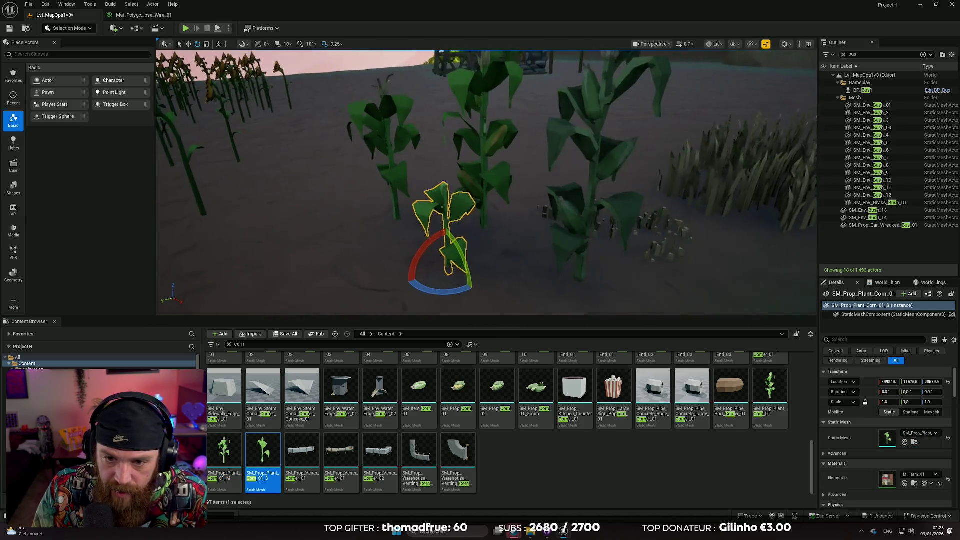
{"action": "scroll", "coordinate": [434, 277], "scroll_direction": "down", "scroll_amount": 3}
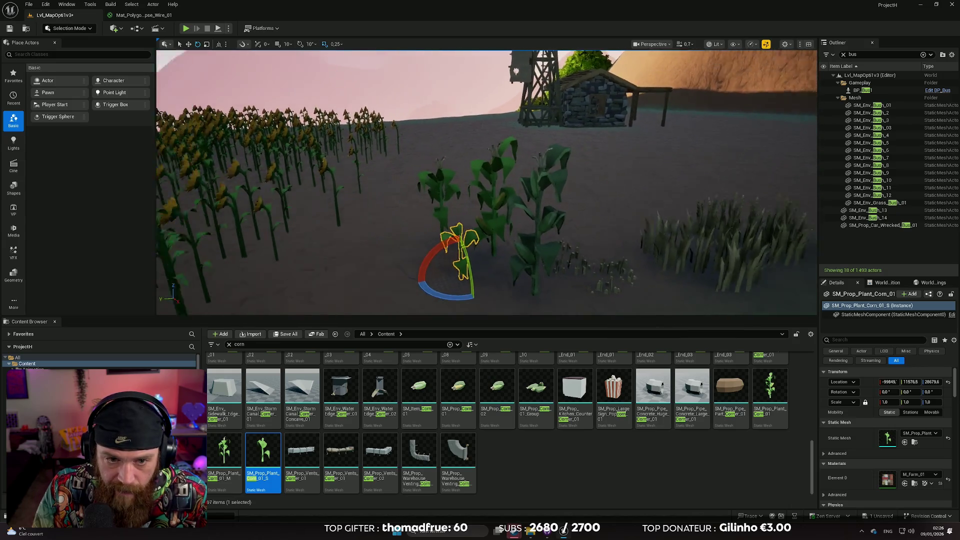
{"action": "scroll", "coordinate": [487, 182], "scroll_direction": "up", "scroll_amount": 5}
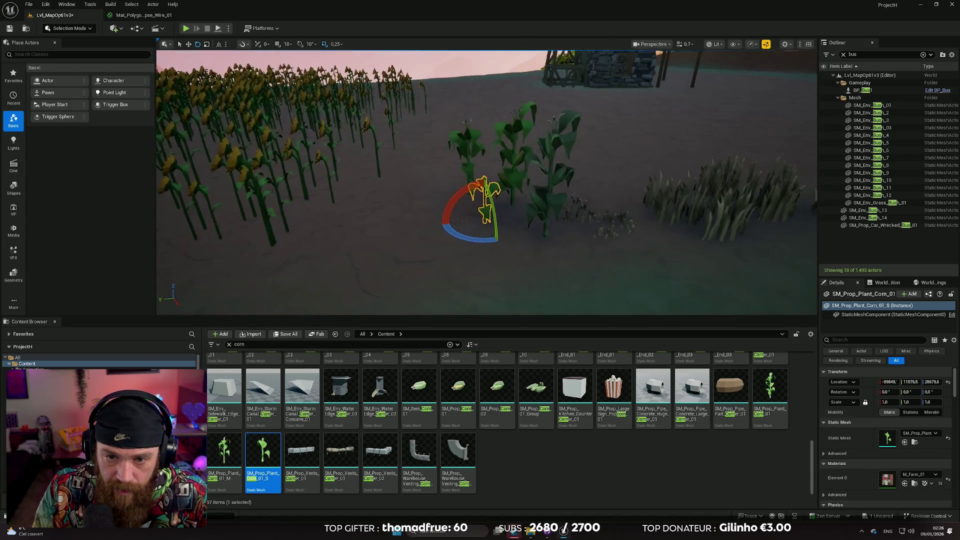
{"action": "scroll", "coordinate": [412, 184], "scroll_direction": "down", "scroll_amount": 3}
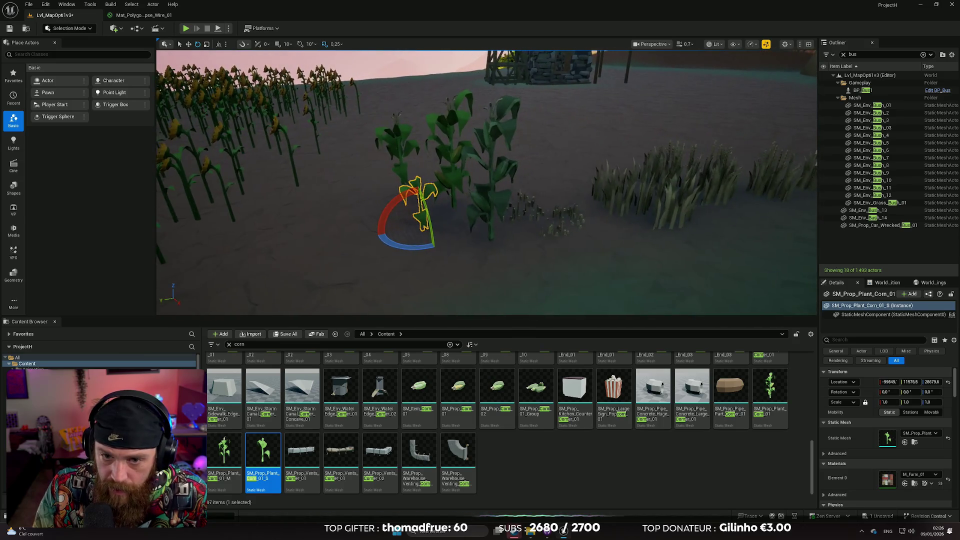
{"action": "left_click", "coordinate": [475, 204]}
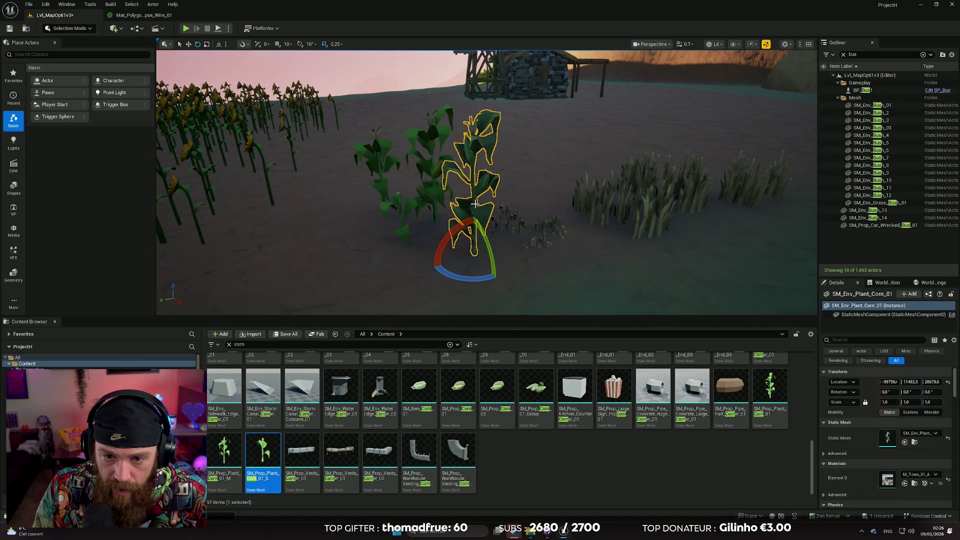
{"action": "key", "text": "Delete"}
{"action": "mouse_move", "coordinate": [490, 208]}
{"action": "left_mouse_down"}
{"action": "mouse_move", "coordinate": [490, 225]}
{"action": "mouse_move", "coordinate": [465, 210]}
{"action": "left_mouse_up"}
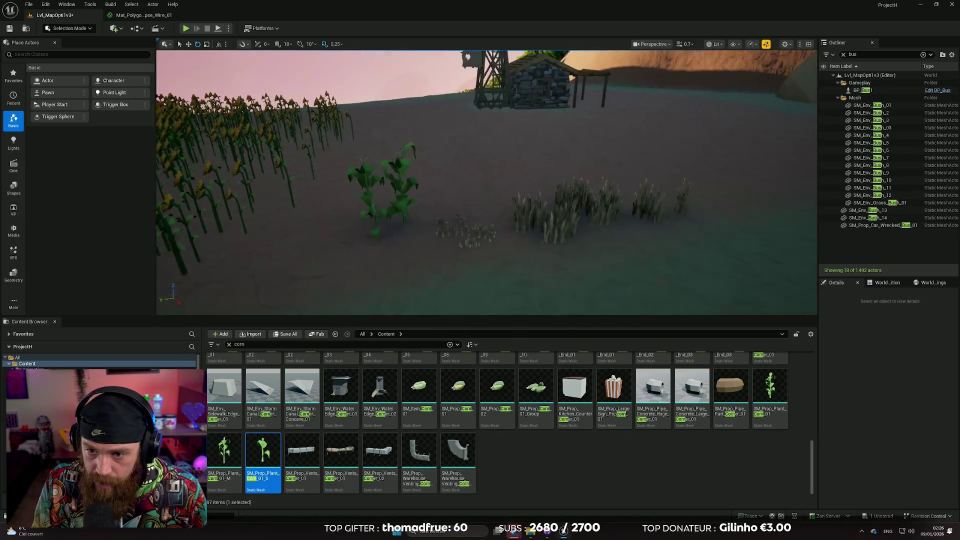
{"action": "left_click_drag", "start_coordinate": [525, 214], "coordinate": [545, 215]}
{"action": "left_click", "coordinate": [526, 221]}
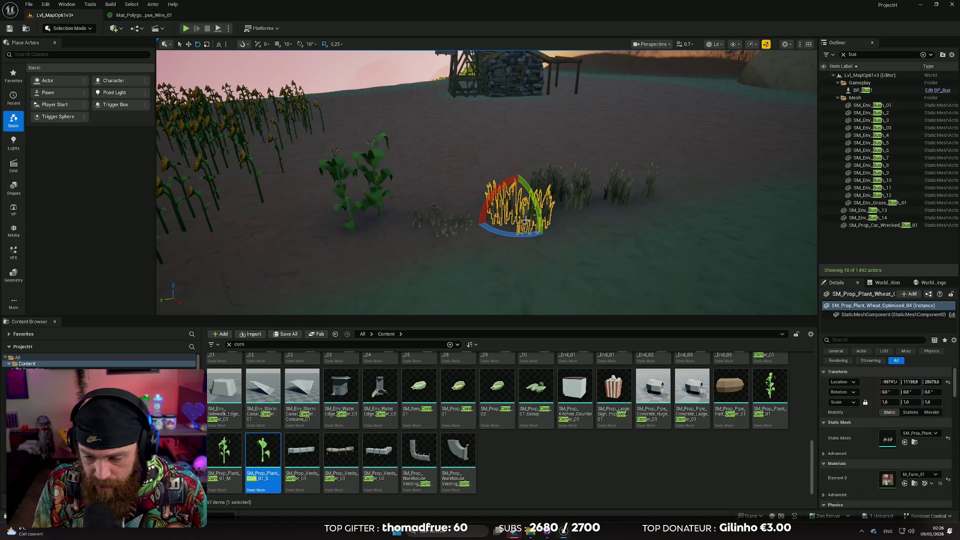
Step: Delete the wheat clump, grass tuft and leftover plant, then frame the cut wheat patch
{"action": "key", "text": "Delete"}
{"action": "key", "text": "ctrl+z"}
{"action": "key", "text": "Delete"}
{"action": "left_click", "coordinate": [650, 186]}
{"action": "key", "text": "Delete"}
{"action": "left_click", "coordinate": [651, 186]}
{"action": "key", "text": "Delete"}
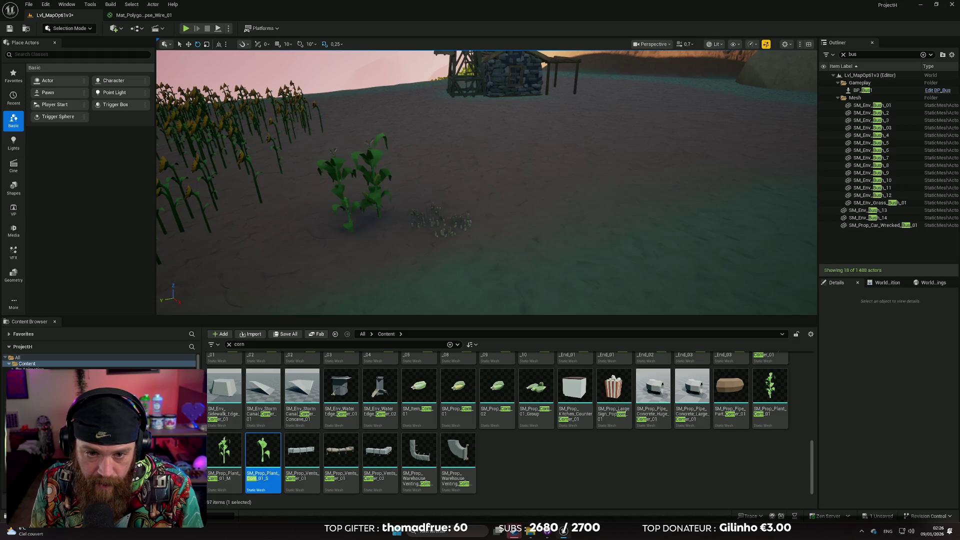
{"action": "left_click", "coordinate": [448, 227]}
{"action": "left_click", "coordinate": [440, 223]}
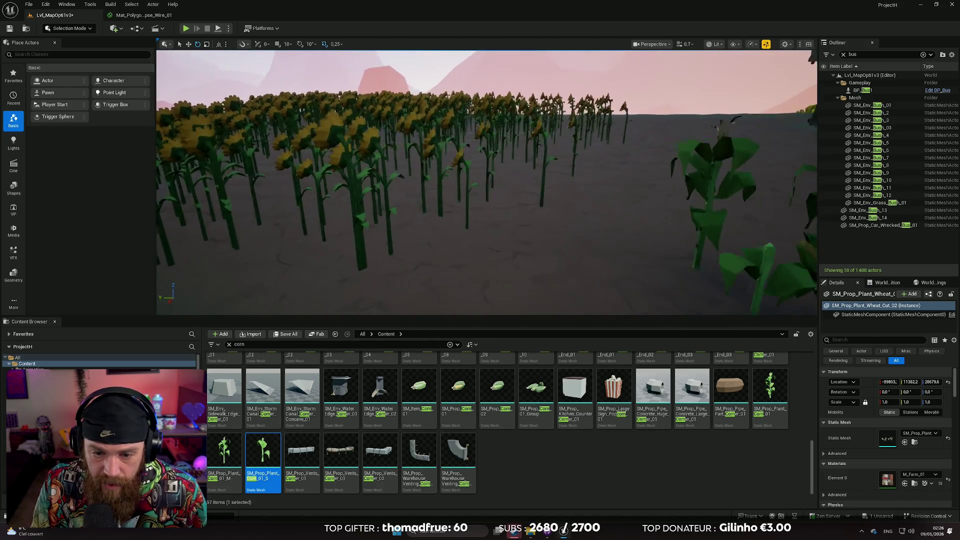
{"action": "key", "text": "f"}
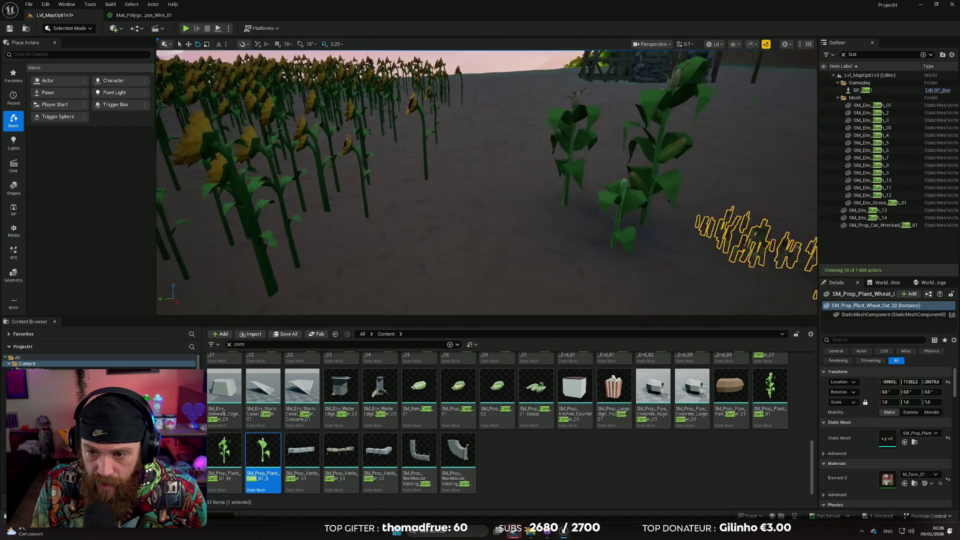
Step: Delete the small corn plant and its neighbour, accidentally triggering the Landscape deletion warning
{"action": "left_click", "coordinate": [234, 211]}
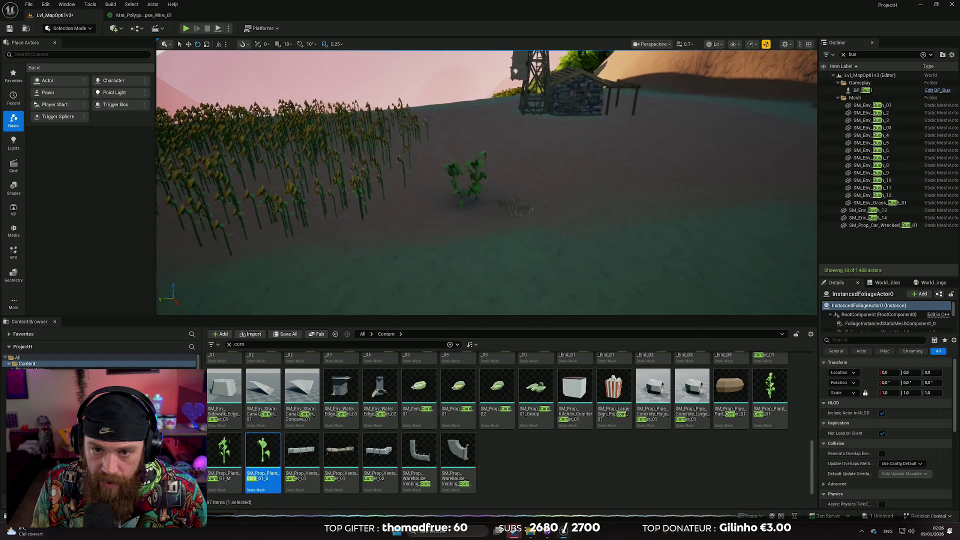
{"action": "left_click", "coordinate": [478, 191]}
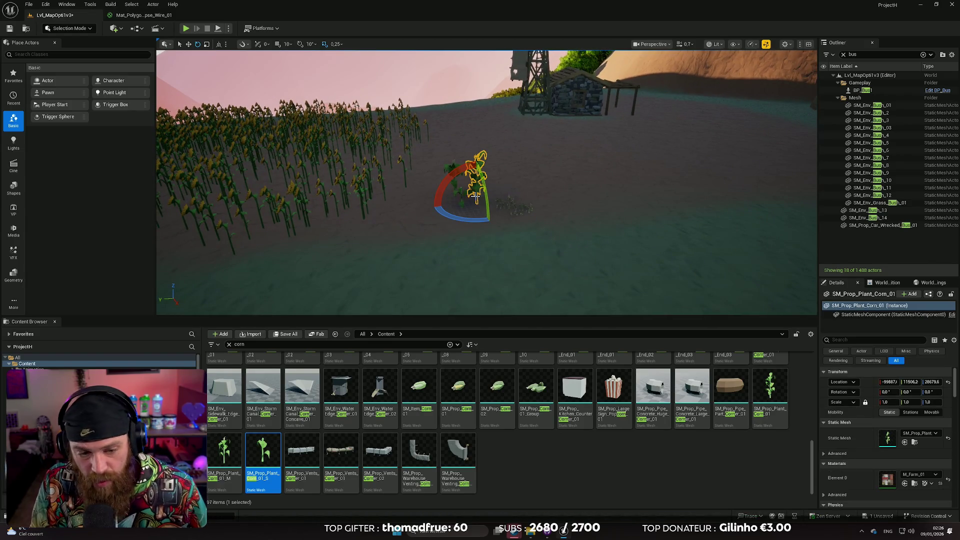
{"action": "key", "text": "Delete"}
{"action": "left_click", "coordinate": [458, 192]}
{"action": "key", "text": "Delete"}
{"action": "left_click", "coordinate": [455, 172]}
{"action": "key", "text": "Delete"}
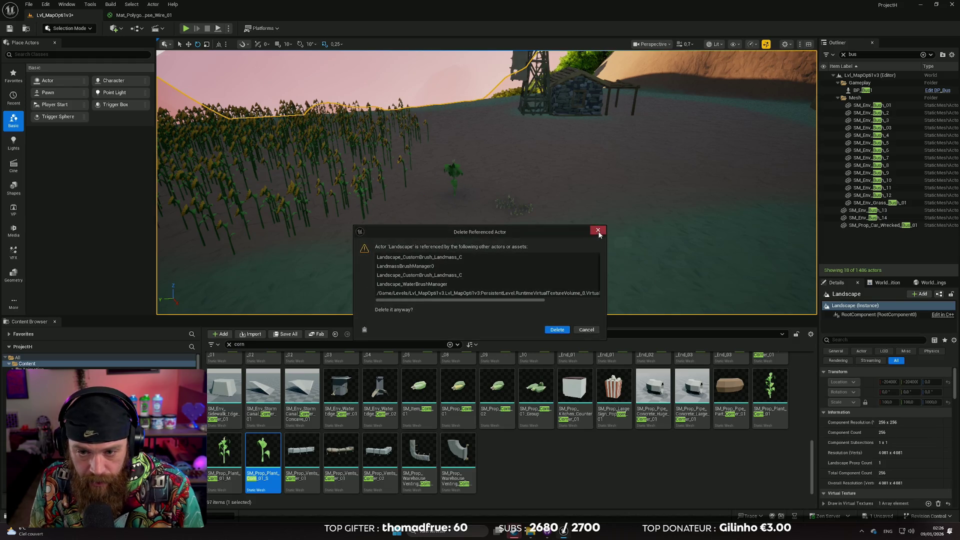
Step: Cancel the Landscape deletion and look over the remaining medium corn plant
{"action": "left_click", "coordinate": [599, 232]}
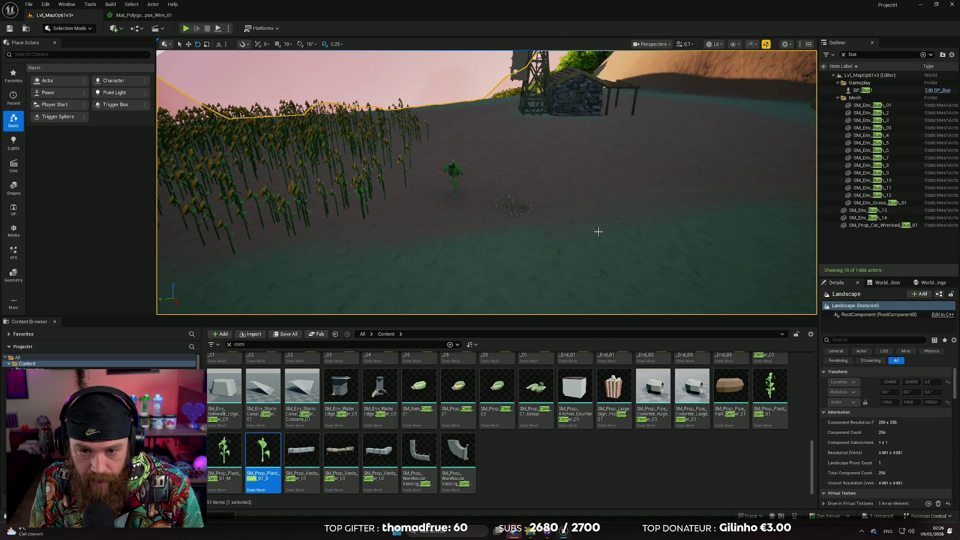
{"action": "left_click", "coordinate": [451, 171]}
{"action": "key", "text": "f"}
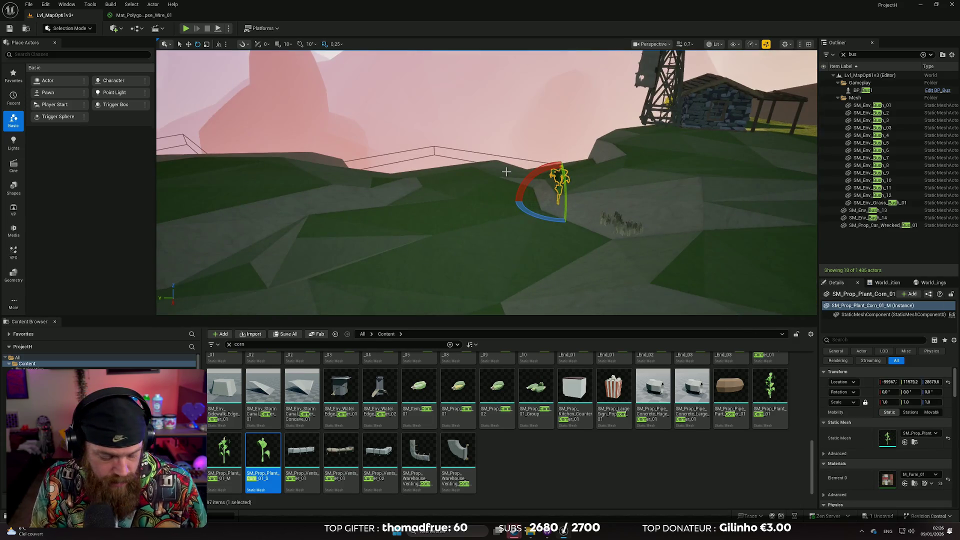
{"action": "key", "text": "ctrl+z"}
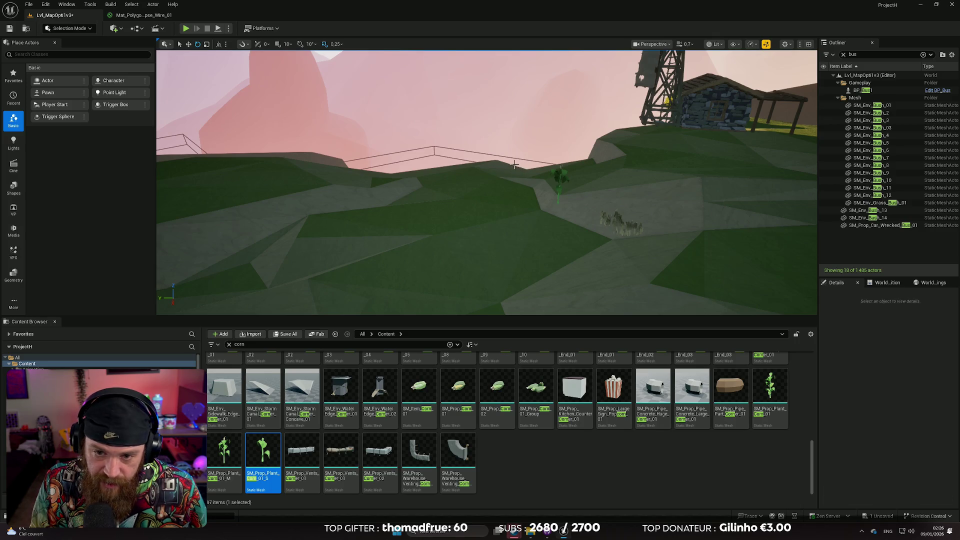
{"action": "left_click_drag", "start_coordinate": [525, 155], "coordinate": [522, 157]}
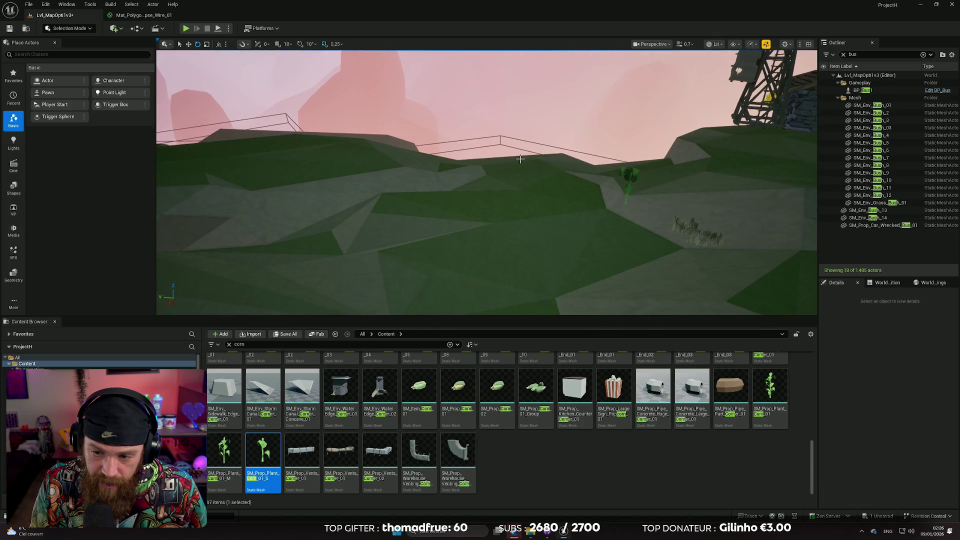
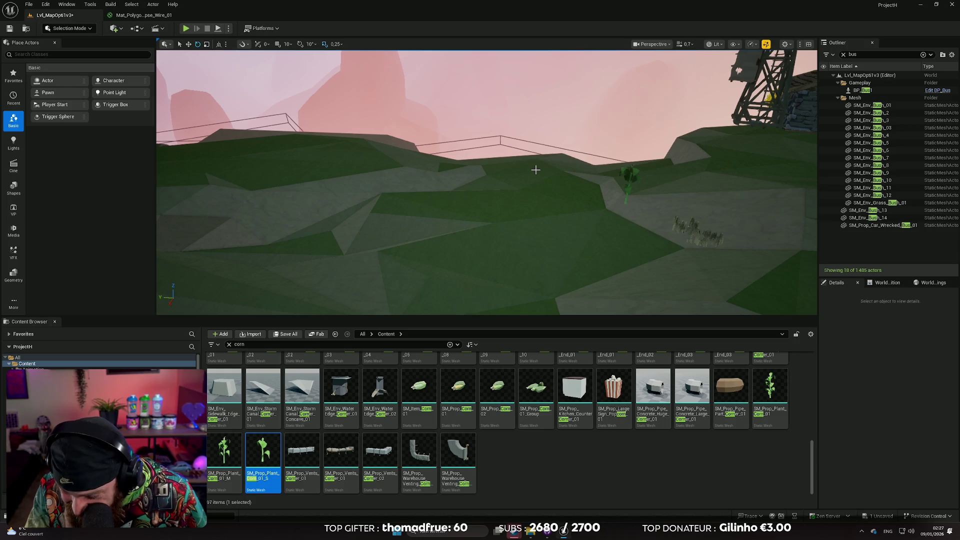
Step: Undo the deletion to bring the corn plants back beside the corn field
{"action": "key", "text": "ctrl+z"}
{"action": "key", "text": "ctrl+s"}
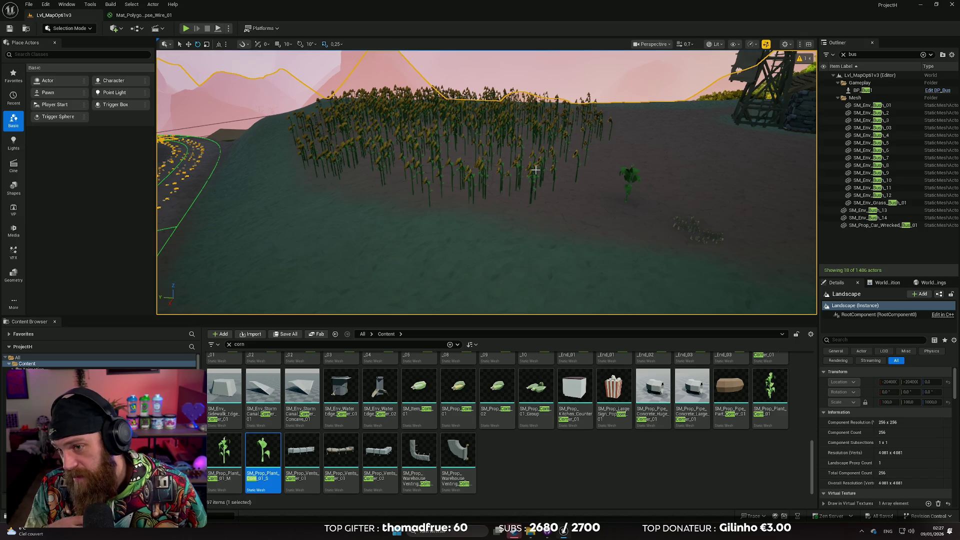
{"action": "mouse_move", "coordinate": [569, 183]}
{"action": "left_mouse_down"}
{"action": "mouse_move", "coordinate": [610, 183]}
{"action": "mouse_move", "coordinate": [556, 186]}
{"action": "mouse_move", "coordinate": [541, 214]}
{"action": "left_mouse_up"}
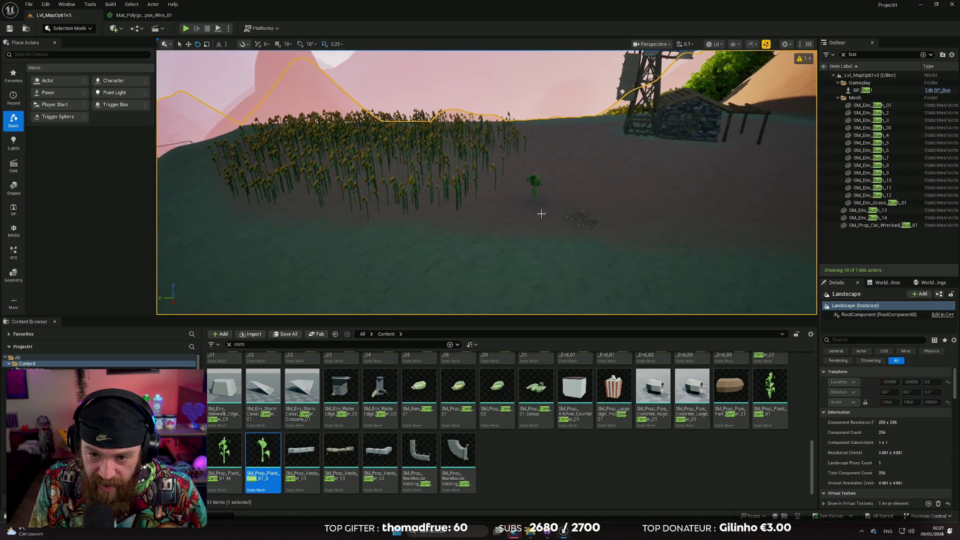
{"action": "key", "text": "ctrl+z"}
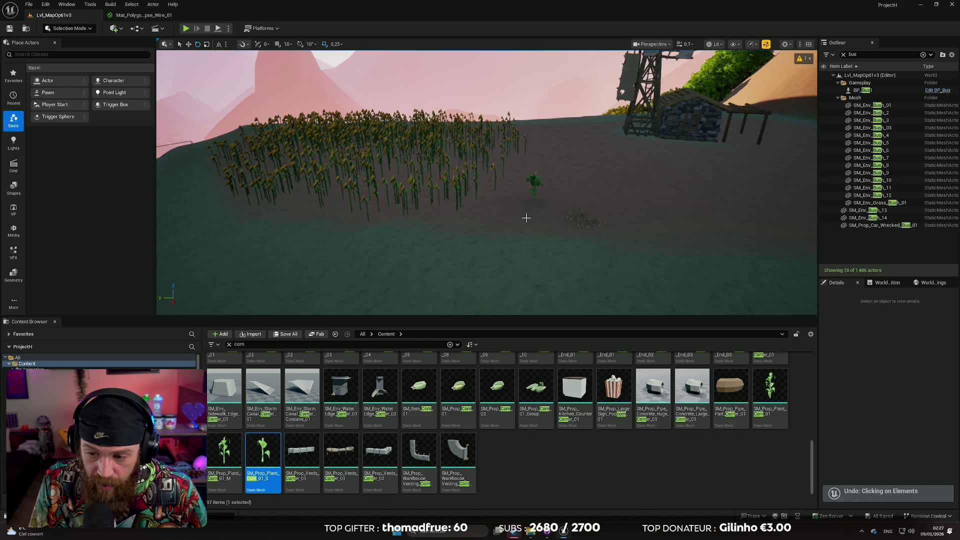
{"action": "key", "text": "ctrl+y"}
{"action": "key", "text": "ctrl+z"}
{"action": "key", "text": "ctrl+y"}
{"action": "key", "text": "ctrl+y"}
Step: Look around the farm toward the stone building and save the Lvl_MapOpti1v3 level
{"action": "key", "text": "ctrl+z"}
{"action": "left_click_drag", "start_coordinate": [480, 226], "coordinate": [560, 151]}
{"action": "scroll", "coordinate": [487, 183], "scroll_direction": "up", "scroll_amount": 5}
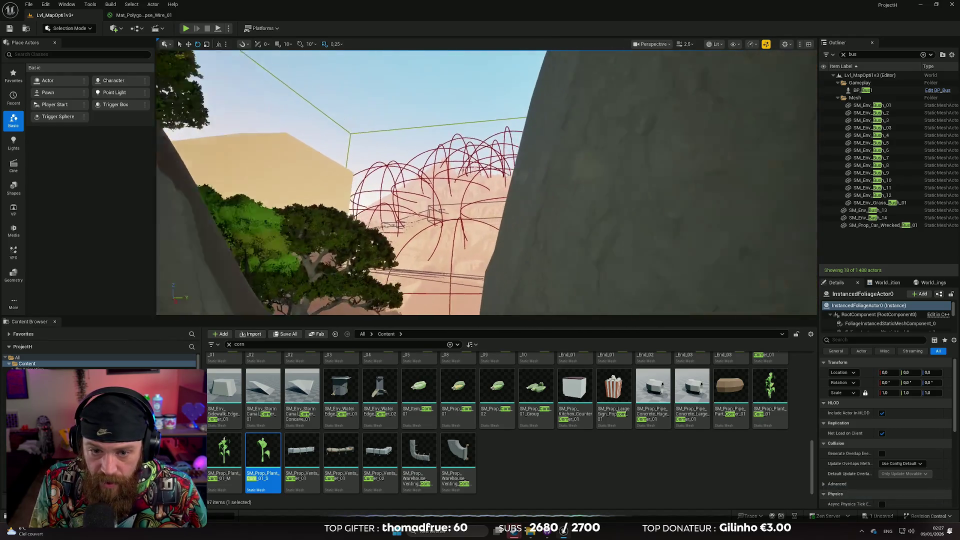
{"action": "mouse_move", "coordinate": [487, 183]}
{"action": "left_mouse_down"}
{"action": "mouse_move", "coordinate": [505, 213]}
{"action": "mouse_move", "coordinate": [506, 182]}
{"action": "mouse_move", "coordinate": [493, 195]}
{"action": "left_mouse_up"}
{"action": "scroll", "coordinate": [505, 205], "scroll_direction": "down", "scroll_amount": 1}
{"action": "scroll", "coordinate": [505, 182], "scroll_direction": "down", "scroll_amount": 1}
{"action": "scroll", "coordinate": [495, 193], "scroll_direction": "down", "scroll_amount": 1}
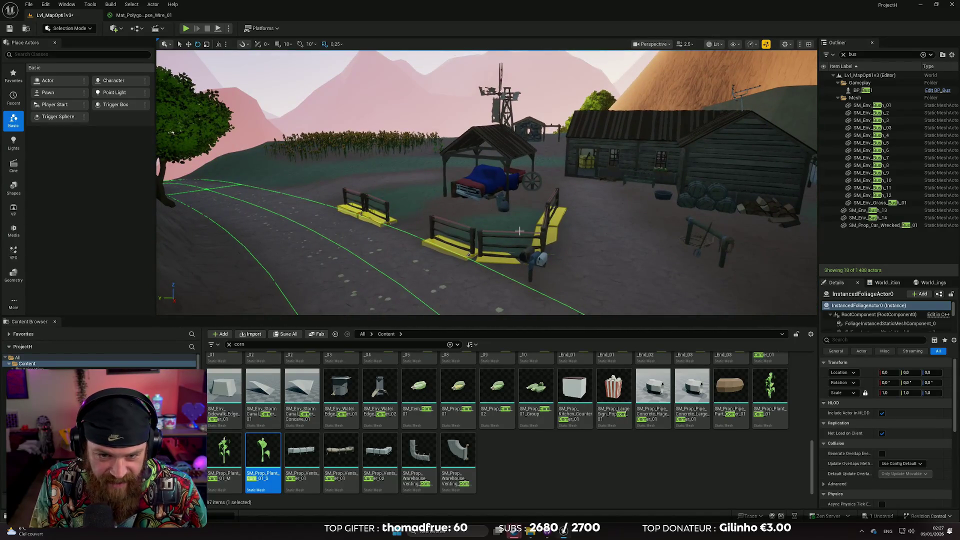
{"action": "key", "text": "ctrl+s"}
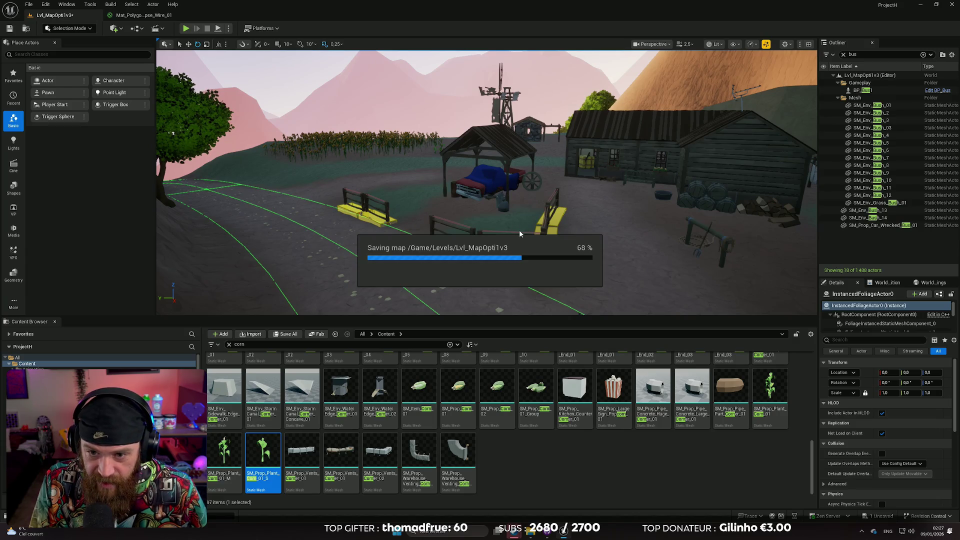
Step: Delete the first two stray corn plants beside the corn field
{"action": "left_click_drag", "start_coordinate": [502, 218], "coordinate": [502, 218]}
{"action": "scroll", "coordinate": [501, 219], "scroll_direction": "down", "scroll_amount": 1}
{"action": "scroll", "coordinate": [501, 219], "scroll_direction": "up", "scroll_amount": 4}
{"action": "scroll", "coordinate": [502, 219], "scroll_direction": "up", "scroll_amount": 1}
{"action": "scroll", "coordinate": [502, 219], "scroll_direction": "down", "scroll_amount": 1}
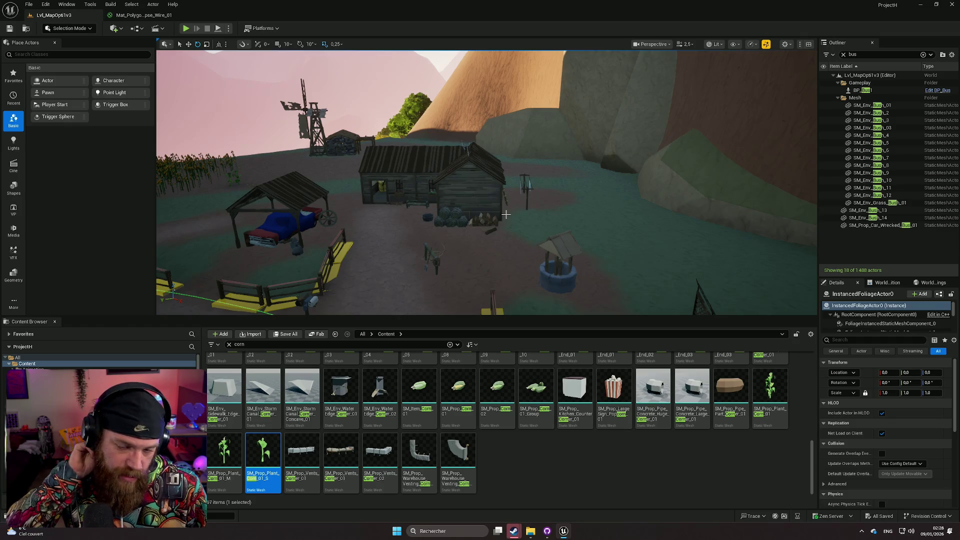
{"action": "mouse_move", "coordinate": [482, 181]}
{"action": "left_mouse_down"}
{"action": "mouse_move", "coordinate": [495, 173]}
{"action": "mouse_move", "coordinate": [465, 170]}
{"action": "mouse_move", "coordinate": [473, 195]}
{"action": "mouse_move", "coordinate": [420, 193]}
{"action": "mouse_move", "coordinate": [496, 197]}
{"action": "left_mouse_up"}
{"action": "left_click", "coordinate": [455, 192]}
{"action": "key", "text": "Delete"}
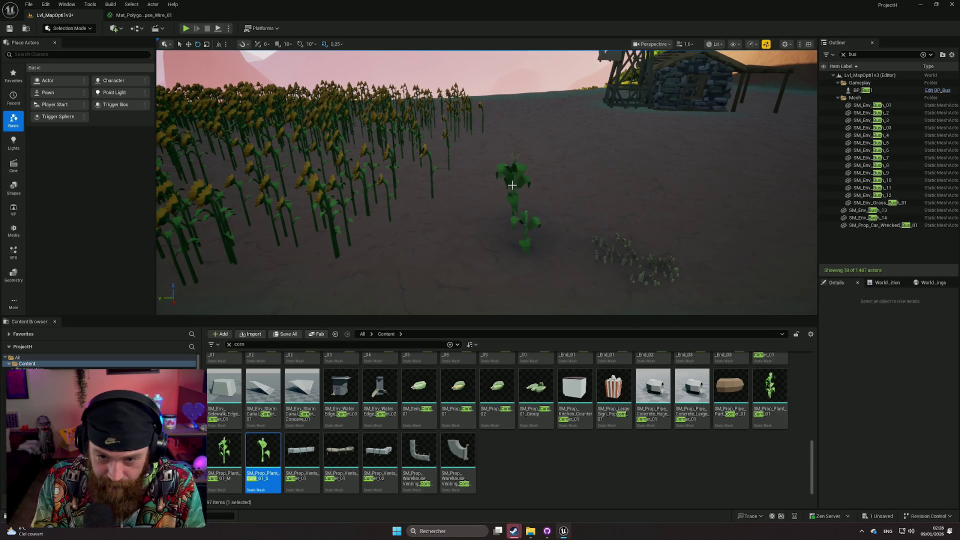
{"action": "left_click", "coordinate": [515, 179]}
{"action": "key", "text": "Delete"}
Step: Delete the last small corn plant and the wheat clump, then switch to foliage painting
{"action": "left_click", "coordinate": [526, 216]}
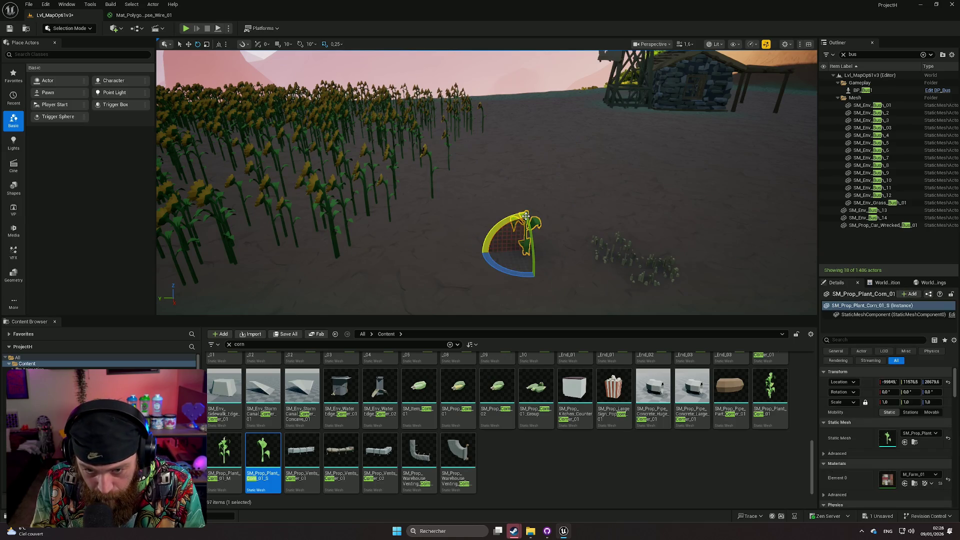
{"action": "key", "text": "Delete"}
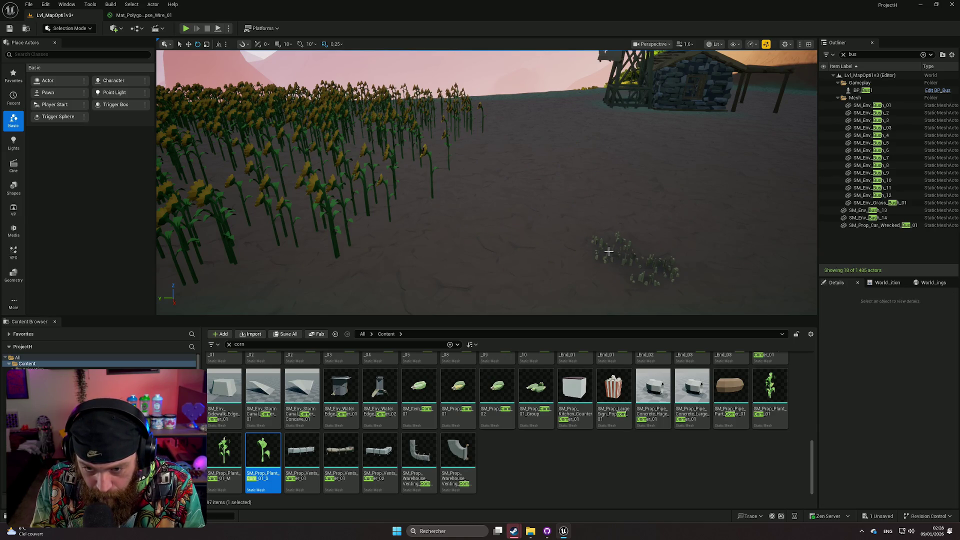
{"action": "left_click", "coordinate": [609, 251]}
{"action": "key", "text": "Delete"}
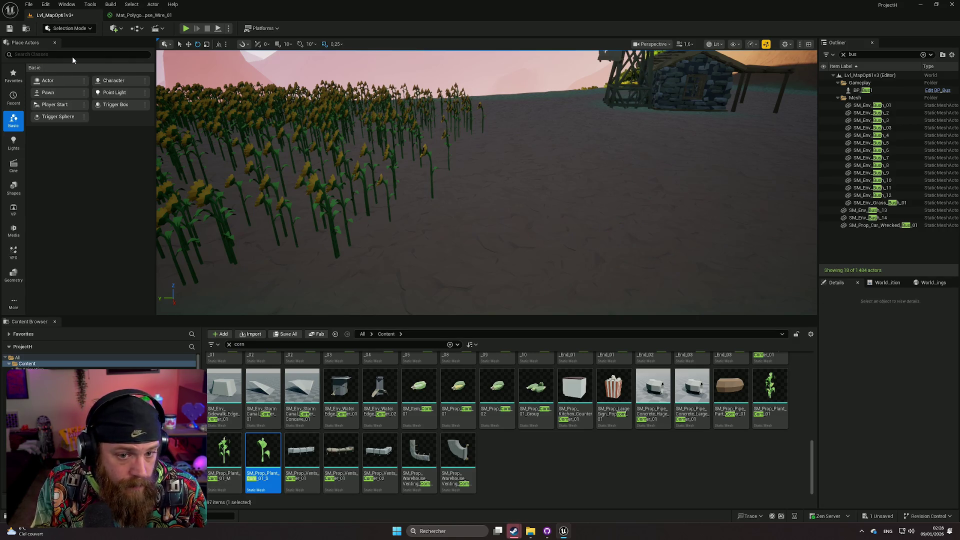
{"action": "key", "text": "shift+3"}
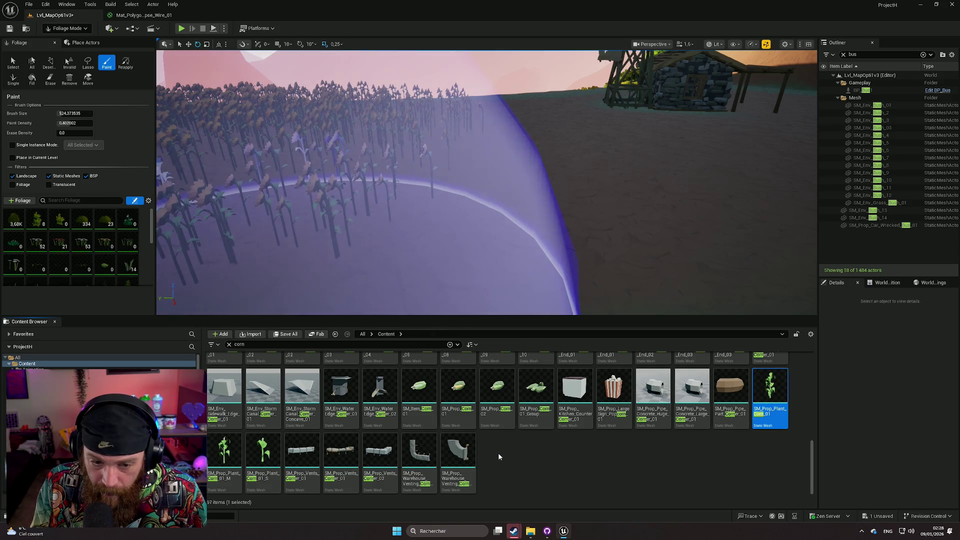
Step: Add the three corn plant meshes, including SM_Prop_Plant_Corn_01_M, as foliage types
{"action": "left_click", "coordinate": [224, 455], "text": "ctrl"}
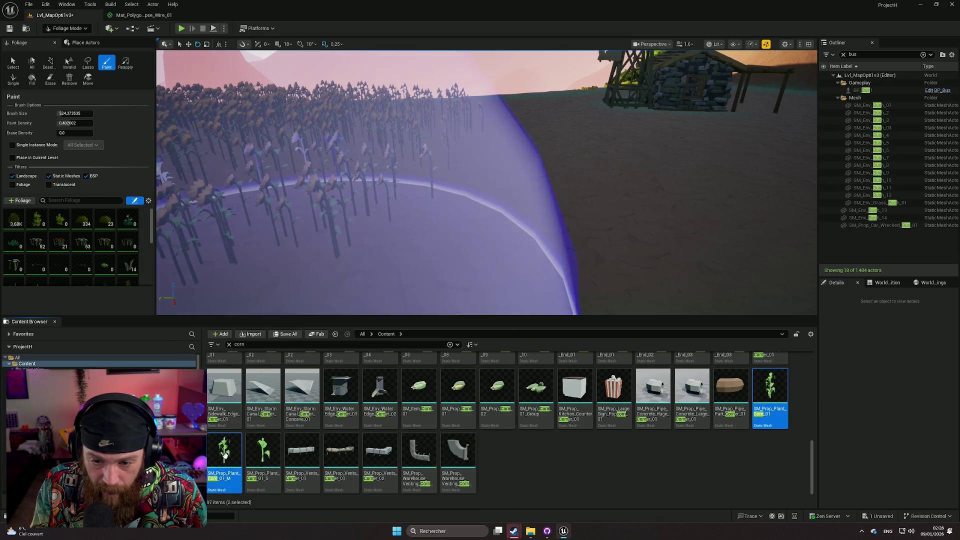
{"action": "left_click_drag", "start_coordinate": [768, 387], "coordinate": [513, 343]}
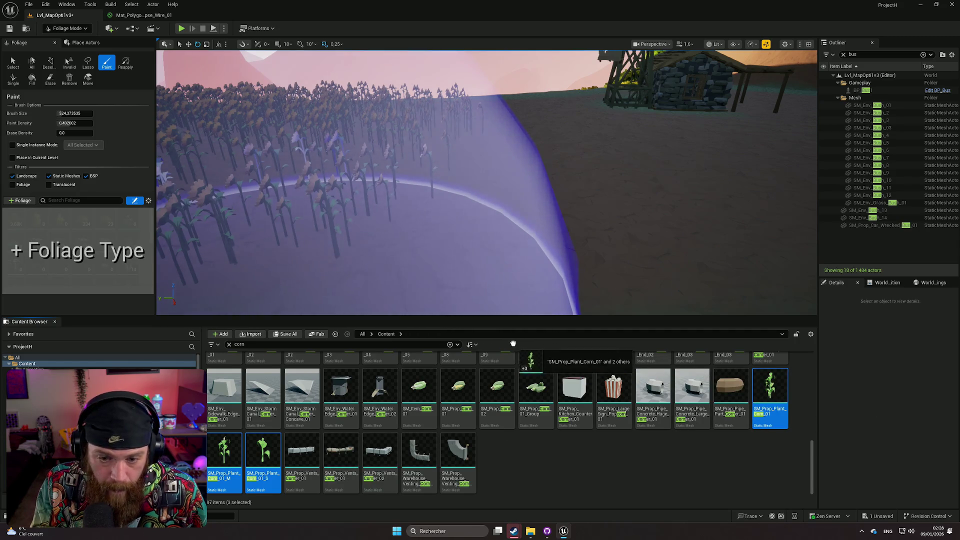
{"action": "left_click_drag", "start_coordinate": [112, 253], "coordinate": [118, 268]}
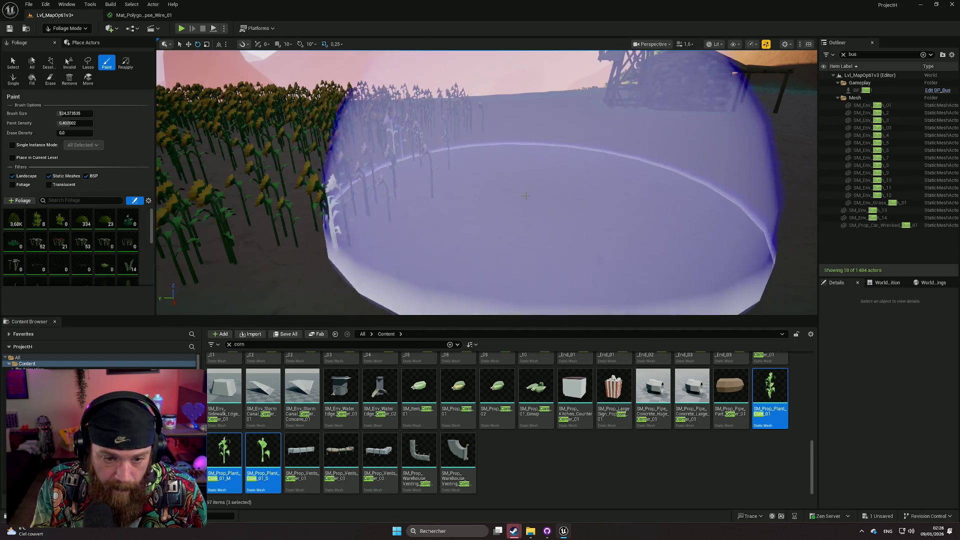
{"action": "mouse_move", "coordinate": [486, 190]}
{"action": "left_mouse_down"}
{"action": "mouse_move", "coordinate": [450, 165]}
{"action": "mouse_move", "coordinate": [350, 225]}
{"action": "left_mouse_up"}
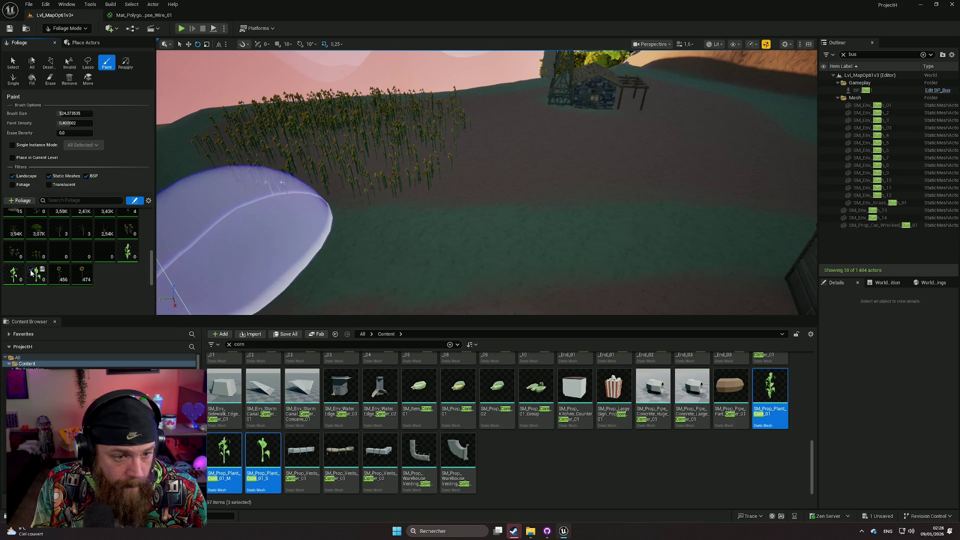
Step: Exclude the first corn type, paint a trial corn patch, then undo it
{"action": "left_click", "coordinate": [10, 270]}
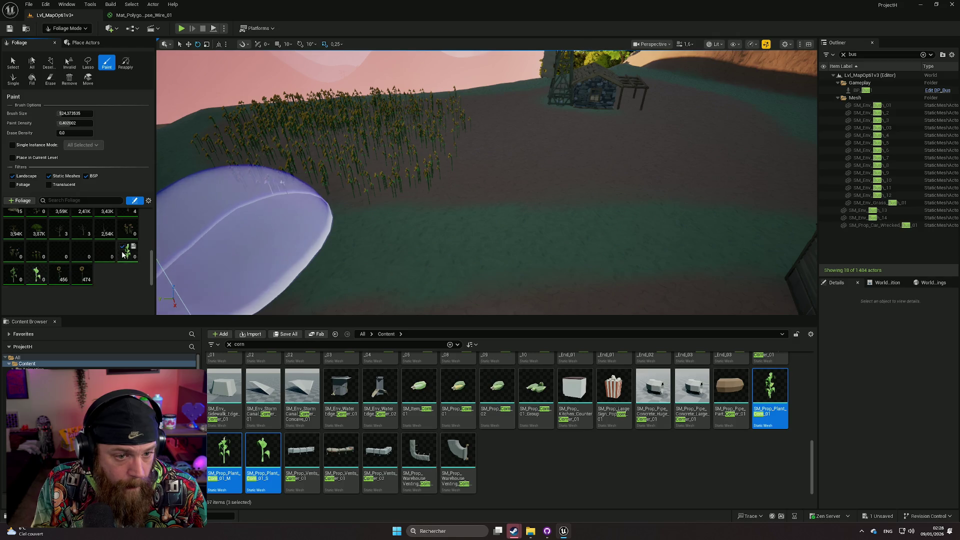
{"action": "left_click", "coordinate": [36, 278]}
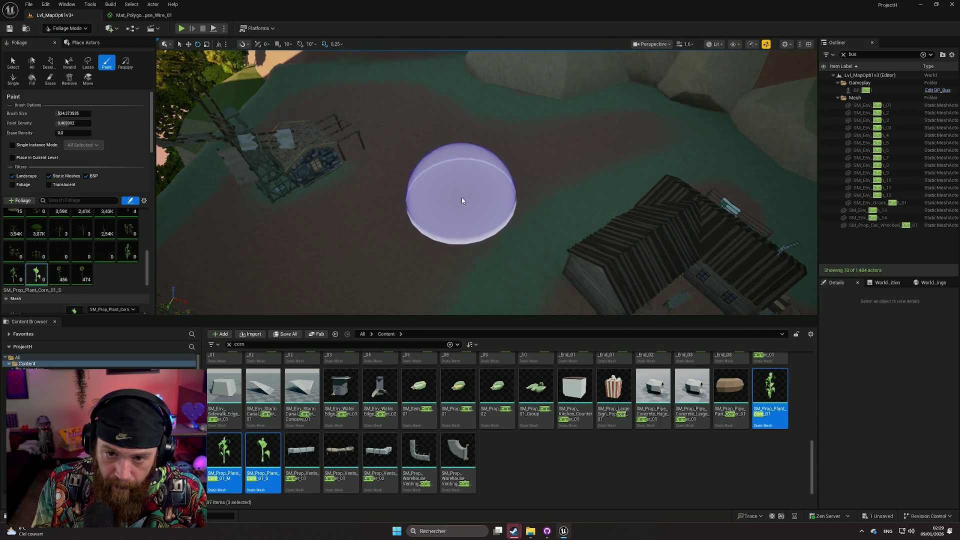
{"action": "left_click_drag", "start_coordinate": [461, 206], "coordinate": [407, 150]}
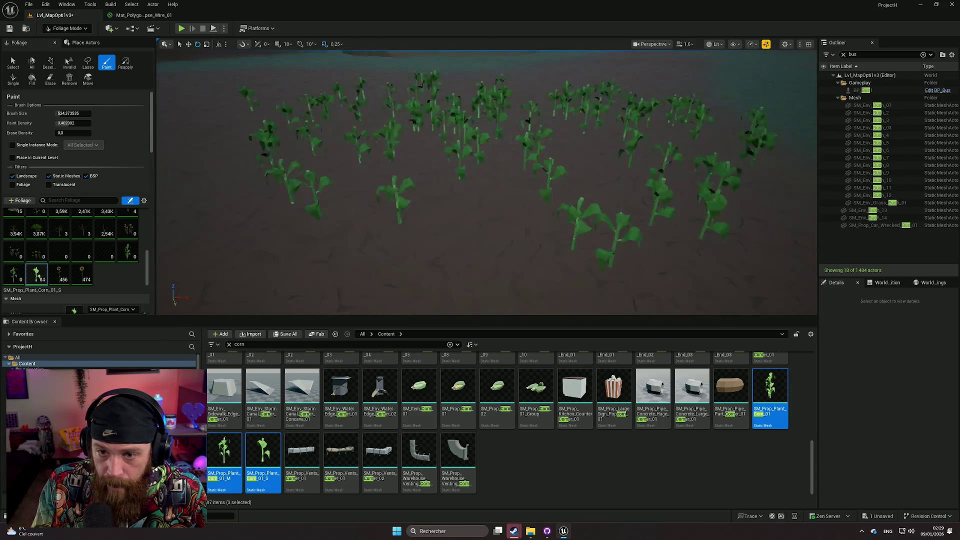
{"action": "scroll", "coordinate": [421, 176], "scroll_direction": "down", "scroll_amount": 5}
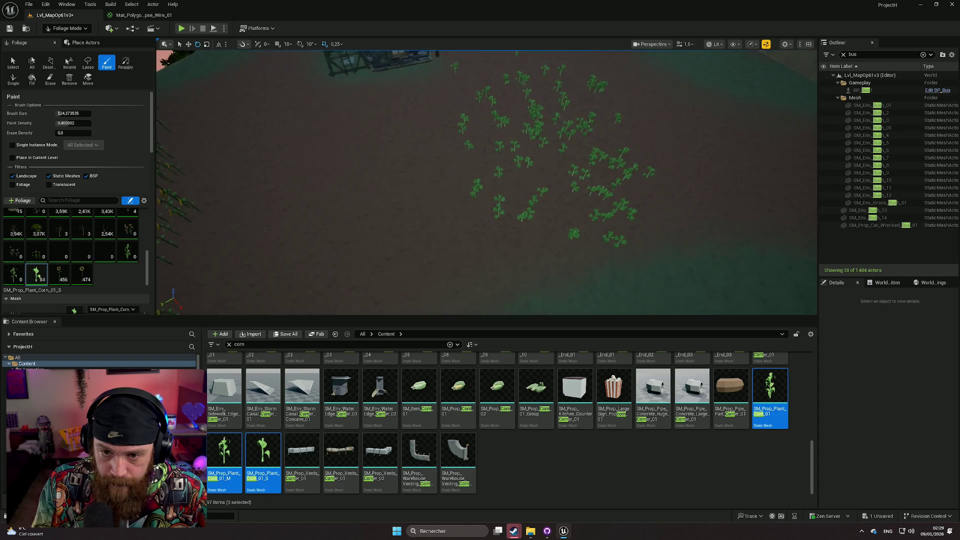
{"action": "key", "text": "ctrl+z"}
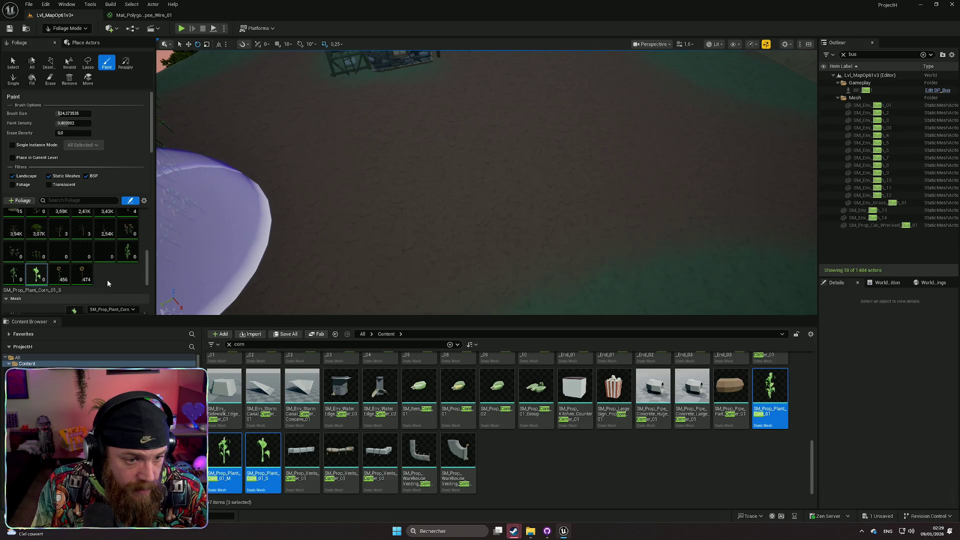
Step: Raise the SM_Prop_Plant_Corn_01_S foliage density from 100 to 200
{"action": "scroll", "coordinate": [107, 270], "scroll_direction": "down", "scroll_amount": 6}
{"action": "scroll", "coordinate": [118, 253], "scroll_direction": "down", "scroll_amount": 3}
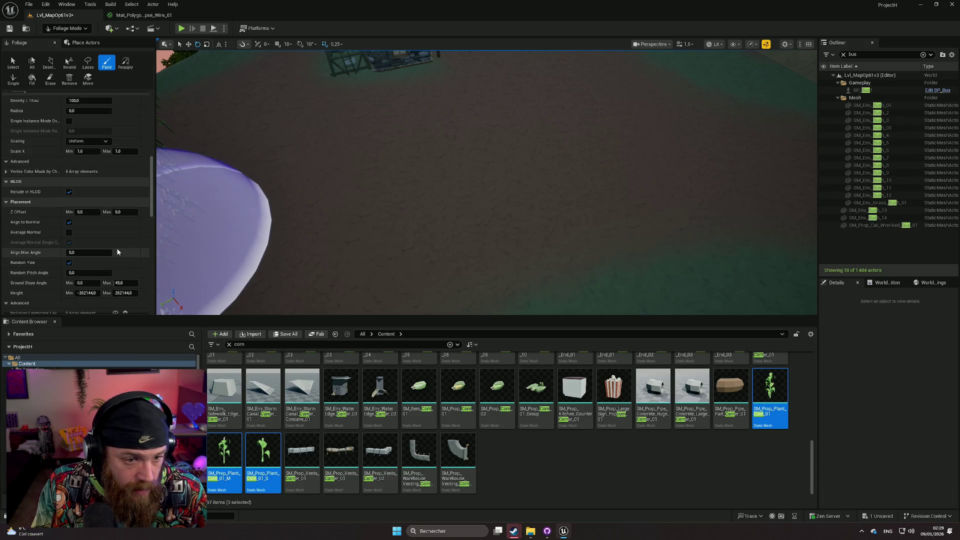
{"action": "scroll", "coordinate": [97, 249], "scroll_direction": "up", "scroll_amount": 3}
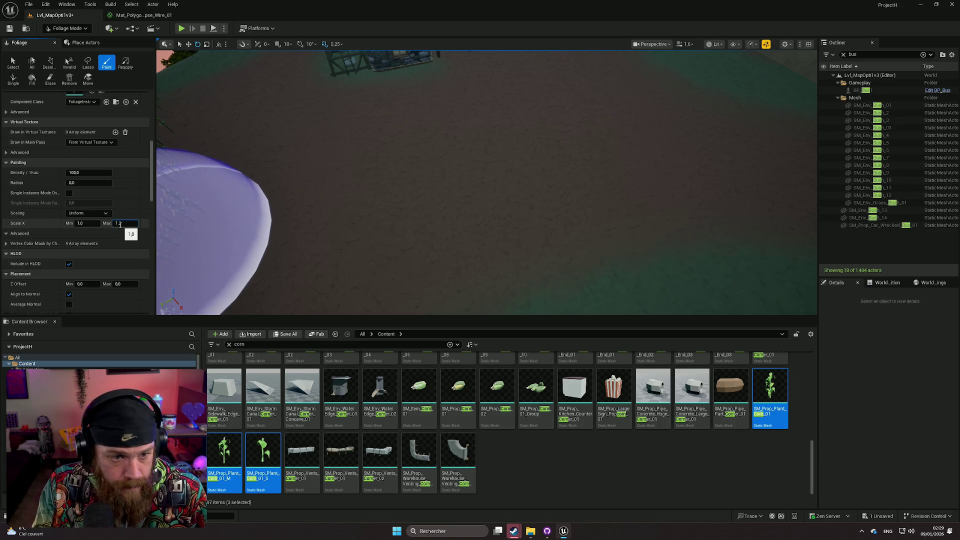
{"action": "scroll", "coordinate": [150, 225], "scroll_direction": "down", "scroll_amount": 3}
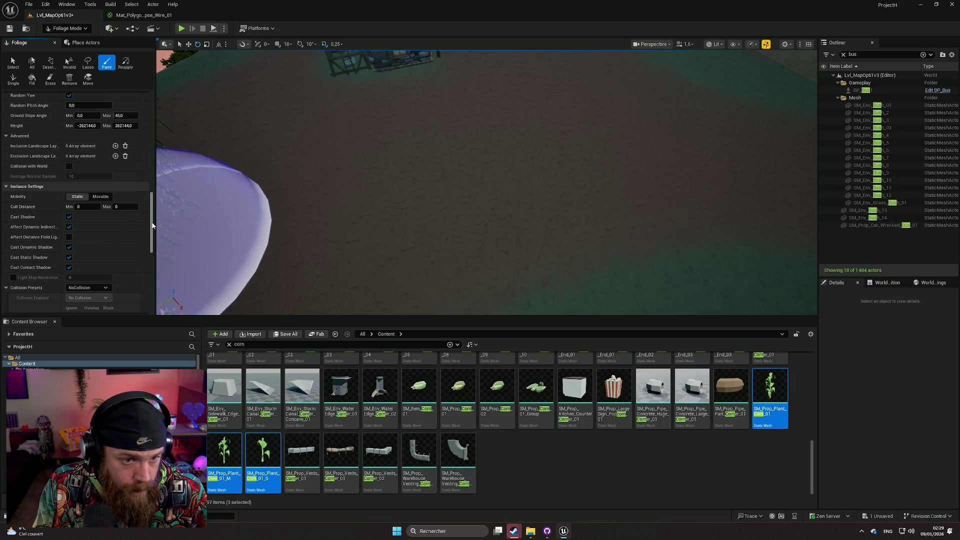
{"action": "left_click", "coordinate": [214, 218]}
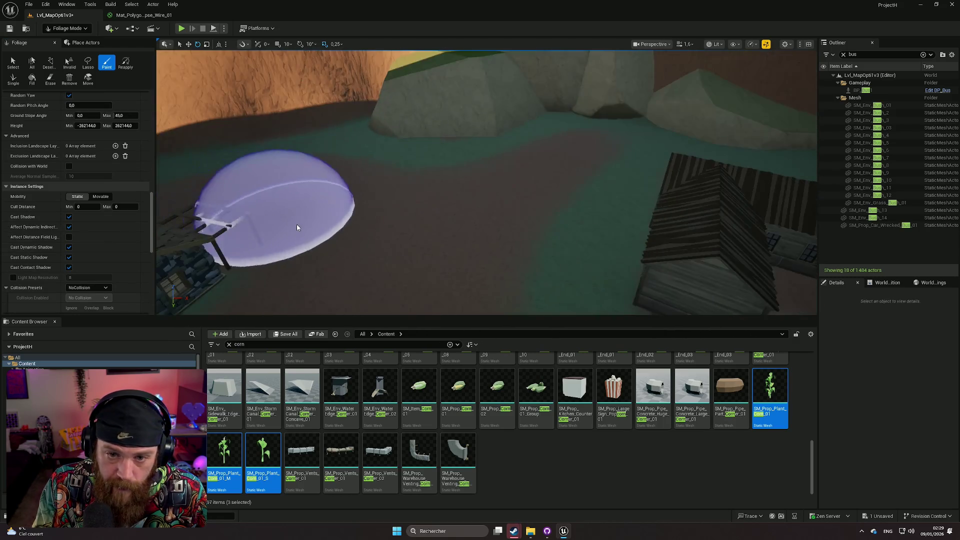
{"action": "scroll", "coordinate": [104, 230], "scroll_direction": "up", "scroll_amount": 3}
{"action": "scroll", "coordinate": [104, 230], "scroll_direction": "up", "scroll_amount": 5}
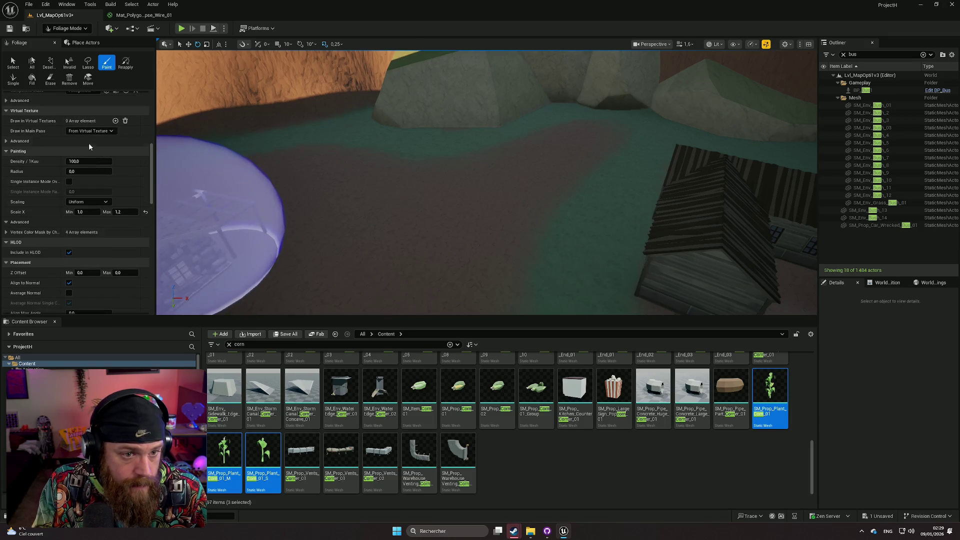
{"action": "scroll", "coordinate": [83, 162], "scroll_direction": "up", "scroll_amount": 2}
{"action": "type", "text": "200"}
{"action": "key", "text": "Return"}
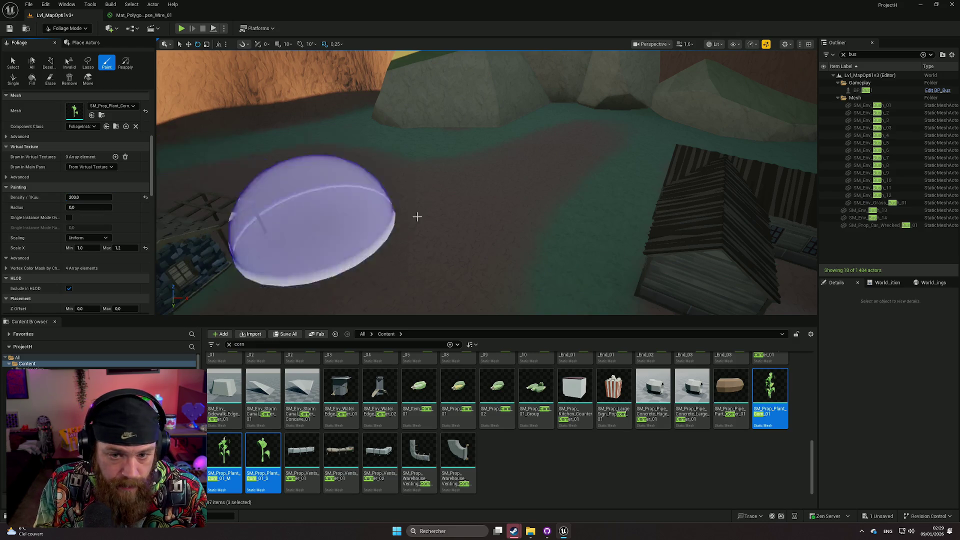
Step: Shrink the foliage brush size from about 524 to about 402
{"action": "scroll", "coordinate": [75, 150], "scroll_direction": "up", "scroll_amount": 8}
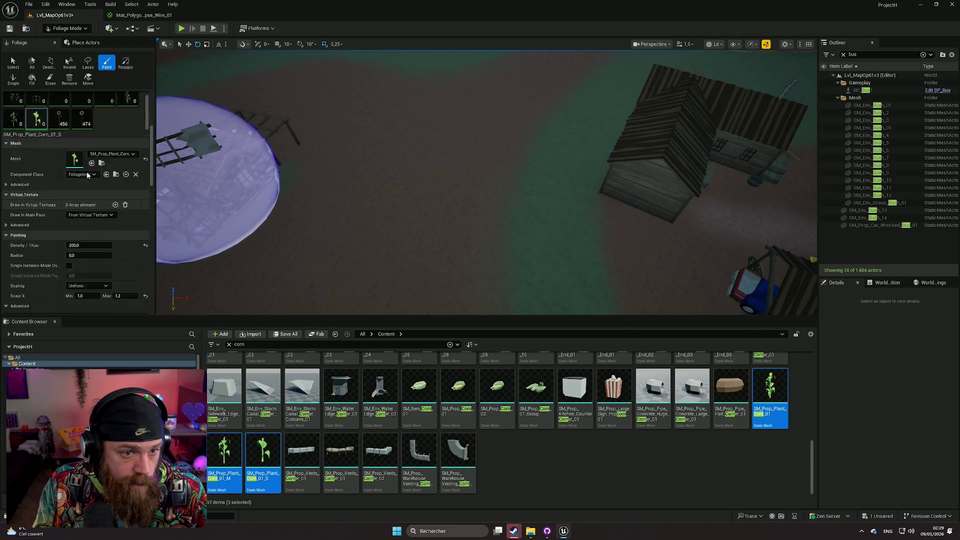
{"action": "scroll", "coordinate": [111, 153], "scroll_direction": "up", "scroll_amount": 1}
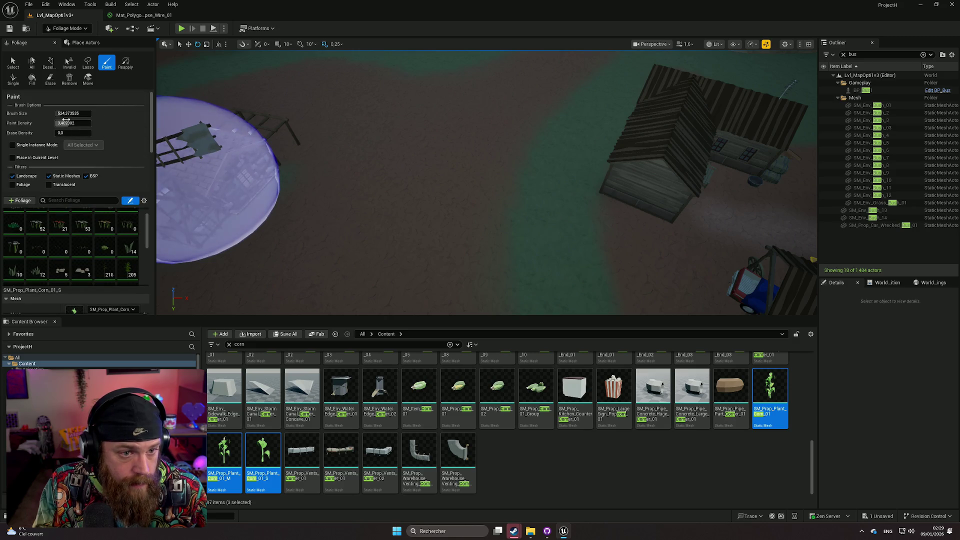
{"action": "left_click_drag", "start_coordinate": [72, 113], "coordinate": [60, 113]}
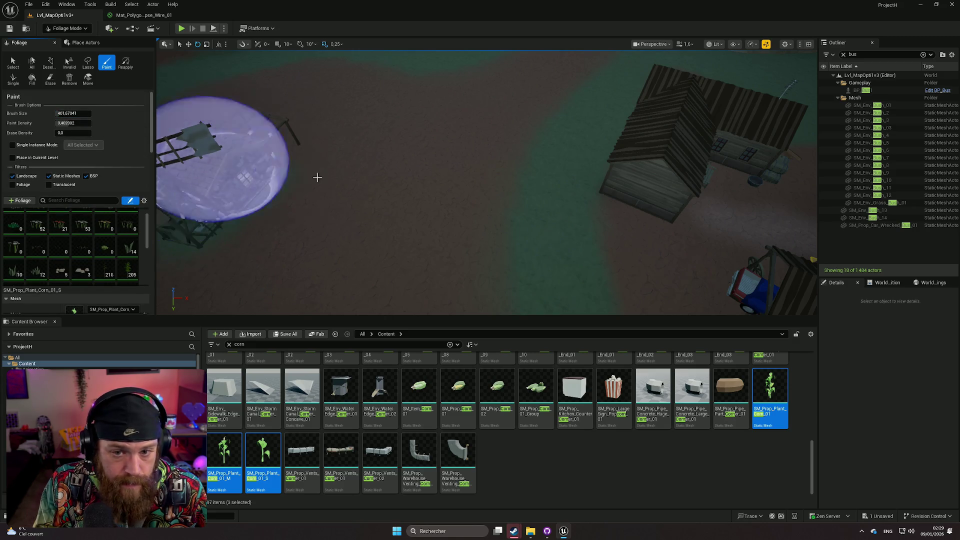
Step: Paint corn across the ground, adding SM_Prop_Plant_Corn_01_M to the painted types
{"action": "mouse_move", "coordinate": [517, 183]}
{"action": "left_mouse_down"}
{"action": "mouse_move", "coordinate": [467, 167]}
{"action": "mouse_move", "coordinate": [403, 167]}
{"action": "mouse_move", "coordinate": [519, 218]}
{"action": "left_mouse_up"}
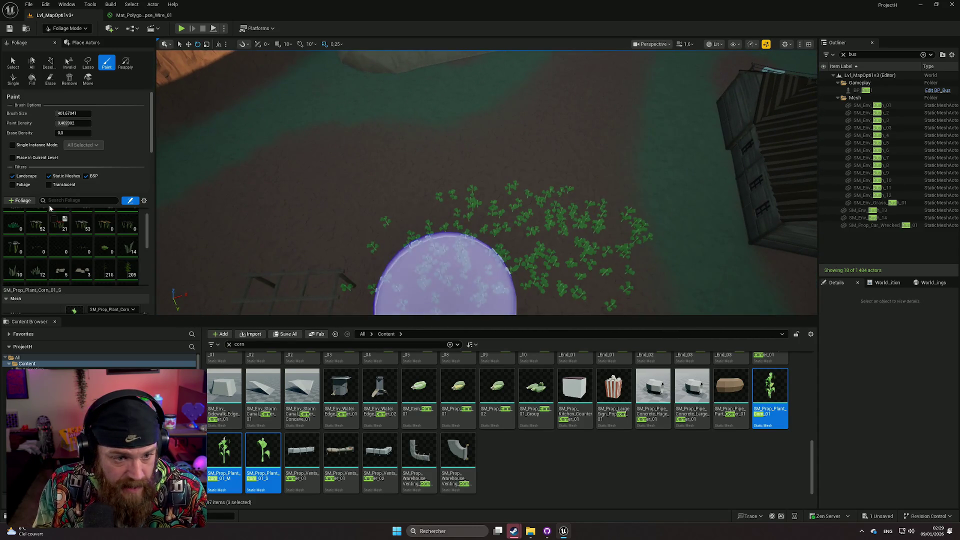
{"action": "scroll", "coordinate": [98, 262], "scroll_direction": "down", "scroll_amount": 5}
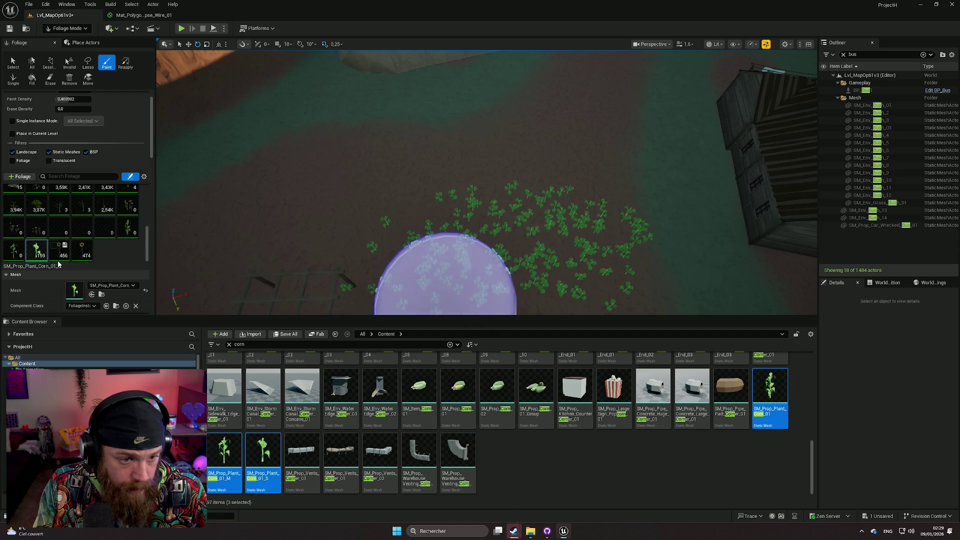
{"action": "left_click", "coordinate": [14, 251]}
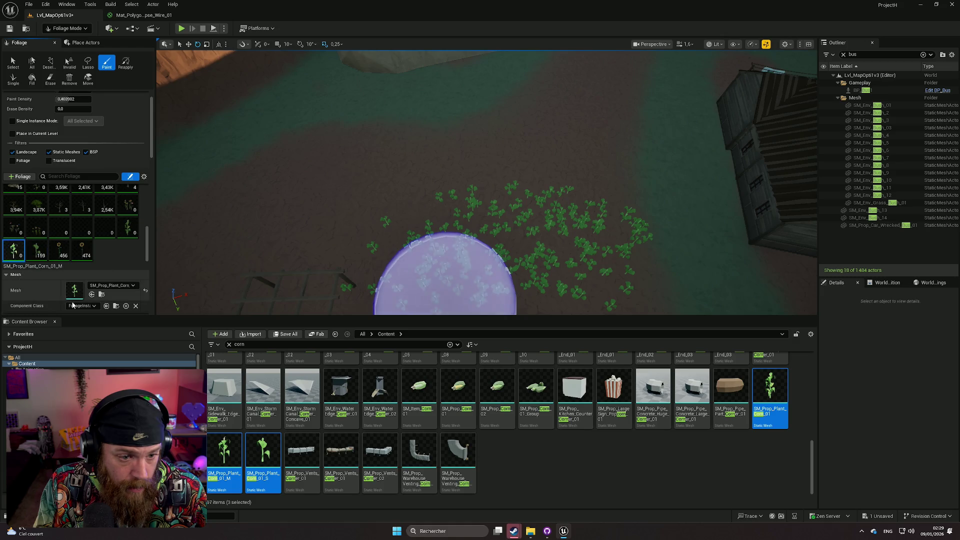
{"action": "scroll", "coordinate": [113, 271], "scroll_direction": "down", "scroll_amount": 4}
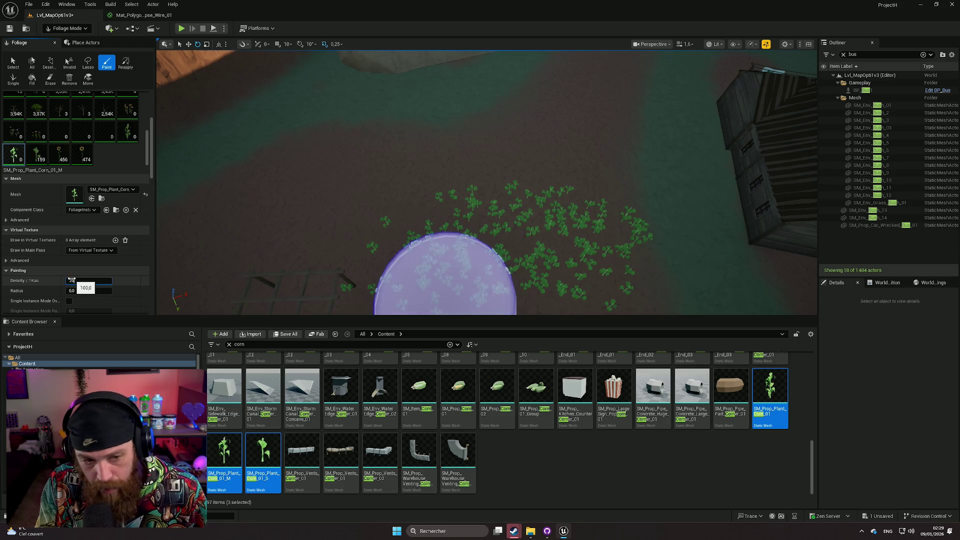
{"action": "mouse_move", "coordinate": [322, 246]}
{"action": "left_mouse_down"}
{"action": "mouse_move", "coordinate": [579, 215]}
{"action": "mouse_move", "coordinate": [438, 197]}
{"action": "mouse_move", "coordinate": [200, 216]}
{"action": "left_mouse_up"}
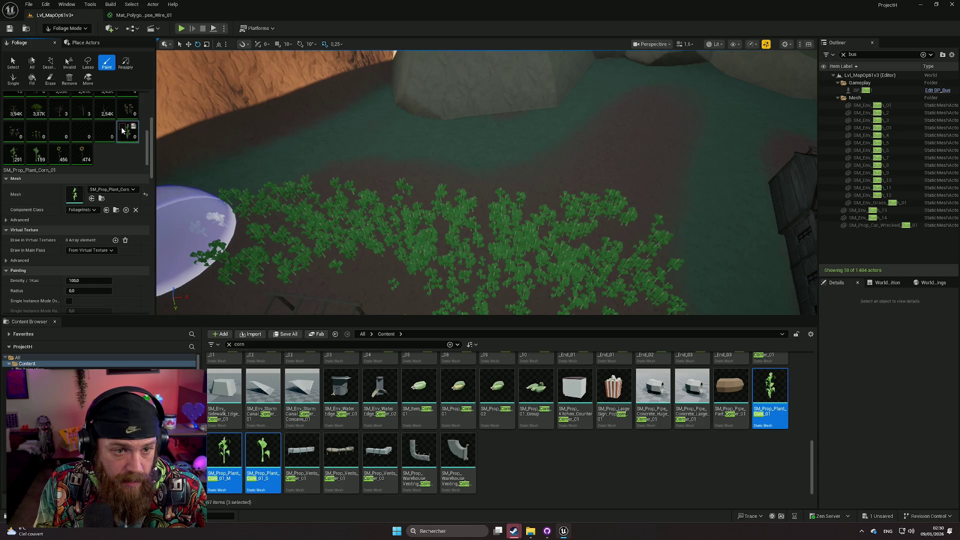
Step: Set corn density to 200 per 1Kuu and paint a dense strip of corn
{"action": "scroll", "coordinate": [83, 257], "scroll_direction": "up", "scroll_amount": 1}
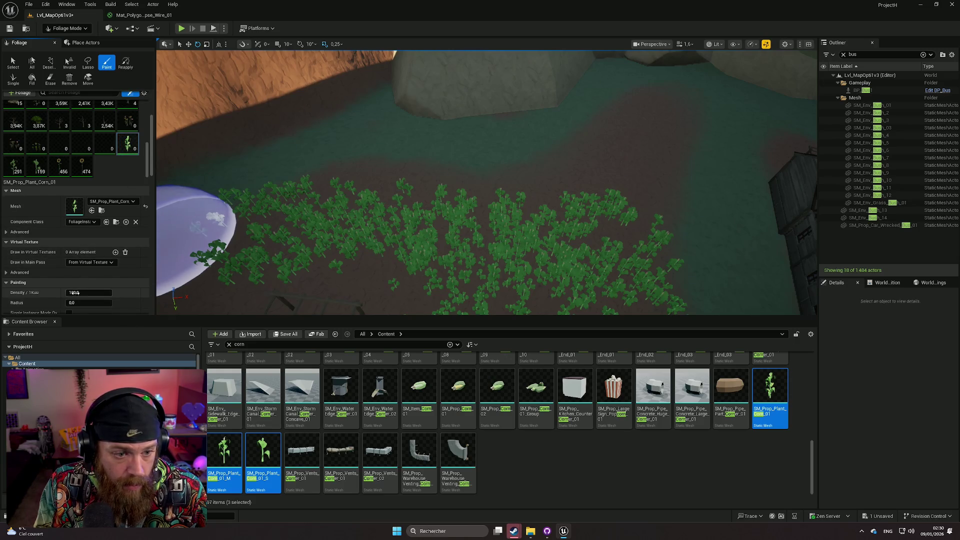
{"action": "type", "text": "200"}
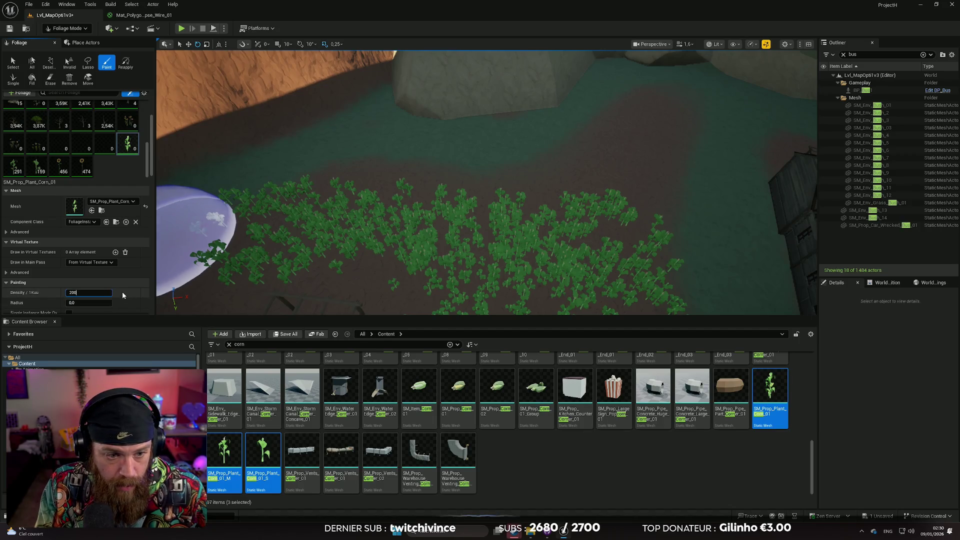
{"action": "key", "text": "Return"}
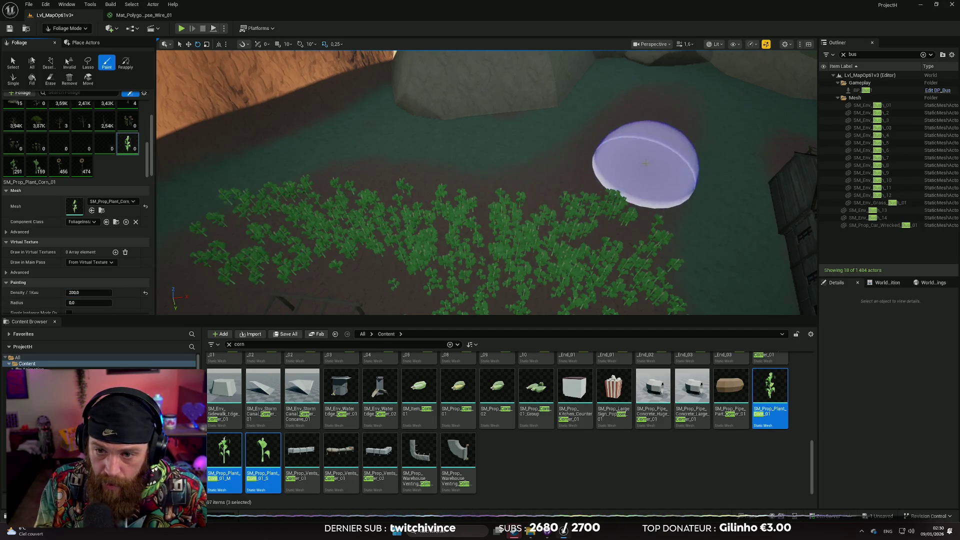
{"action": "mouse_move", "coordinate": [649, 119]}
{"action": "left_mouse_down"}
{"action": "mouse_move", "coordinate": [654, 145]}
{"action": "mouse_move", "coordinate": [562, 176]}
{"action": "mouse_move", "coordinate": [455, 188]}
{"action": "mouse_move", "coordinate": [340, 172]}
{"action": "mouse_move", "coordinate": [415, 195]}
{"action": "left_mouse_up"}
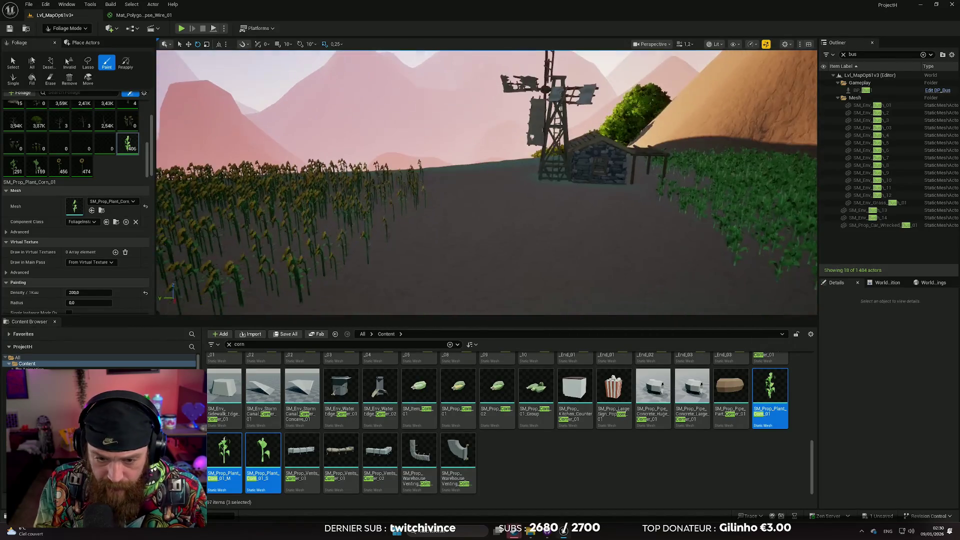
Step: Search assets for 'whea' and add SM_Prop_Plant_Wheat_Cut_01 as a selected foliage type
{"action": "left_click", "coordinate": [262, 345]}
{"action": "scroll", "coordinate": [298, 369], "scroll_direction": "up", "scroll_amount": 3}
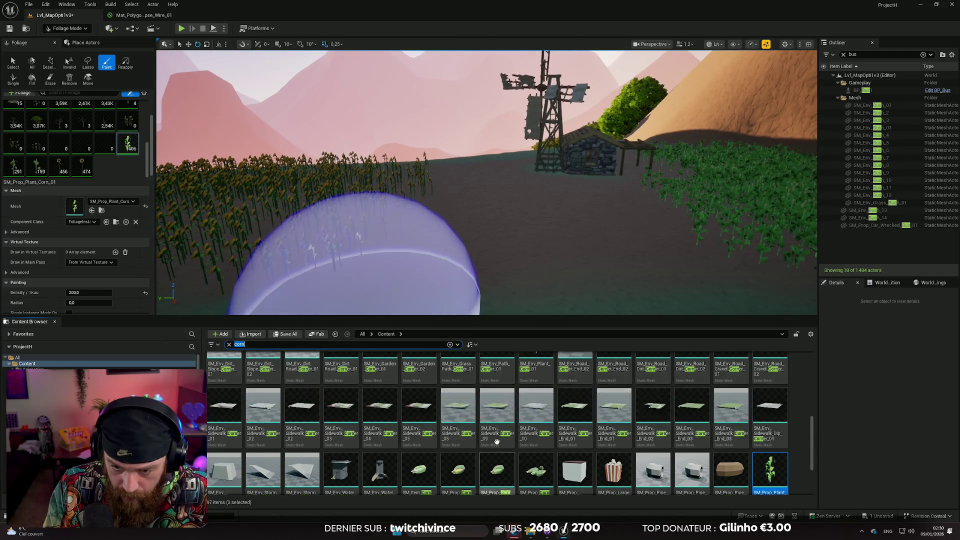
{"action": "type", "text": "wheq"}
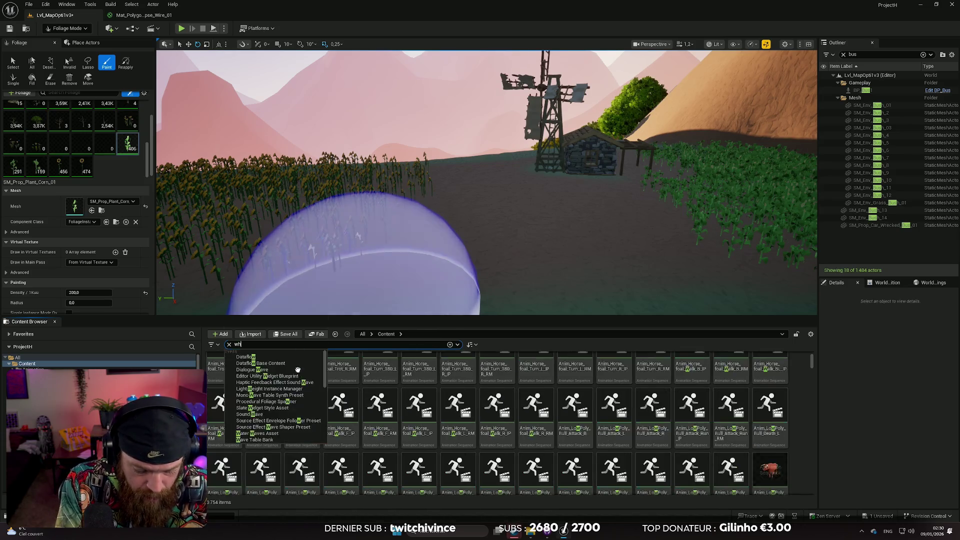
{"action": "key", "text": "BackSpace"}
{"action": "type", "text": "a"}
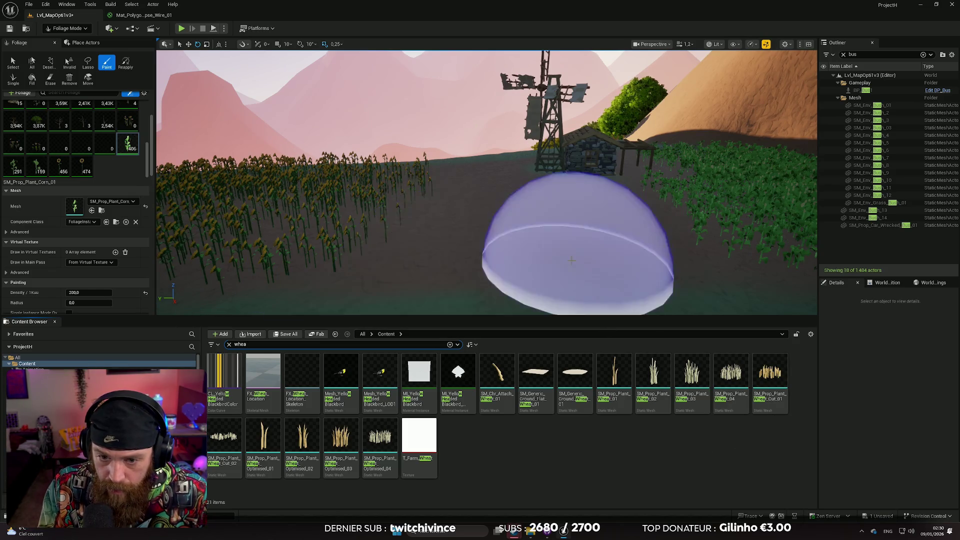
{"action": "right_click", "coordinate": [588, 273]}
{"action": "mouse_move", "coordinate": [770, 372]}
{"action": "left_mouse_down"}
{"action": "mouse_move", "coordinate": [450, 235]}
{"action": "mouse_move", "coordinate": [93, 141]}
{"action": "left_mouse_up"}
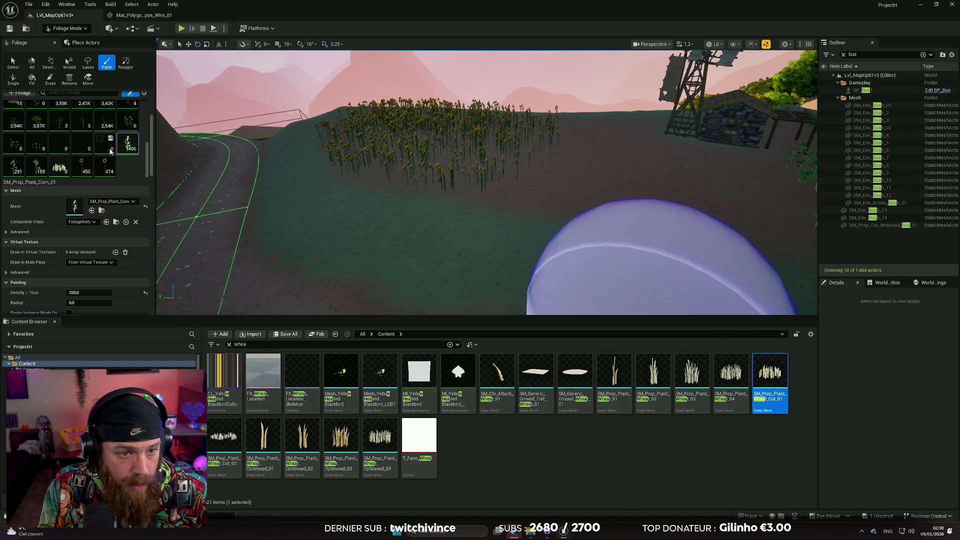
{"action": "left_click", "coordinate": [59, 155]}
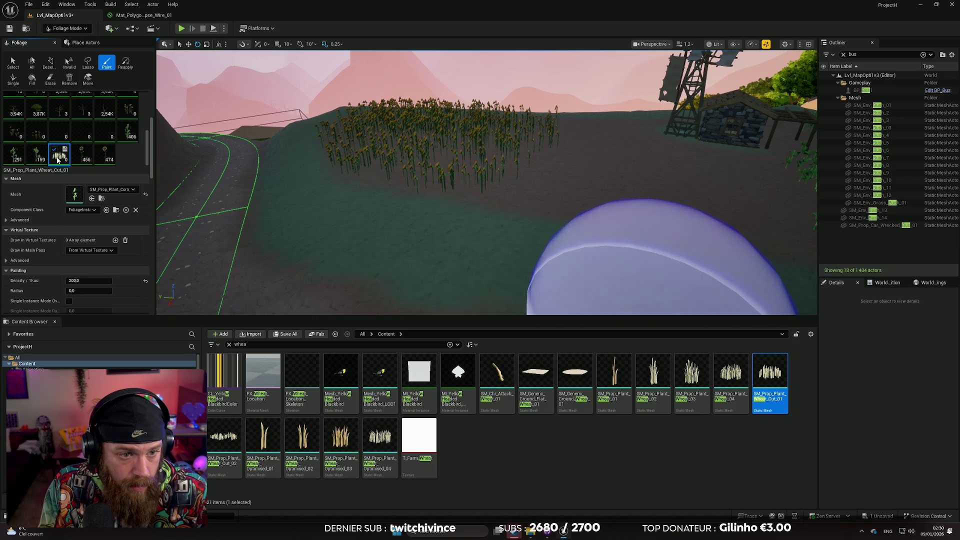
Step: Give the cut wheat density 200 and max scale 1.3, then paint patches near the stone building
{"action": "scroll", "coordinate": [84, 226], "scroll_direction": "down", "scroll_amount": 2}
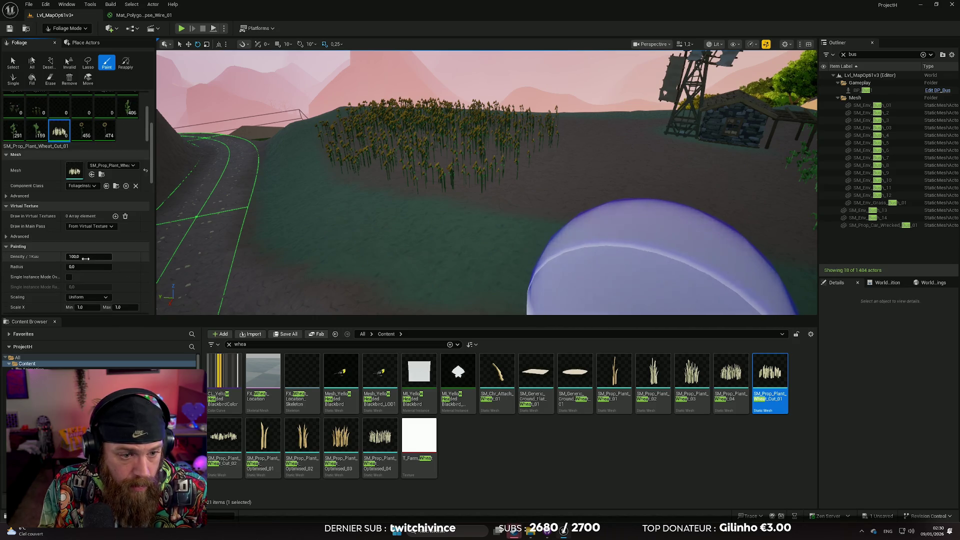
{"action": "left_click", "coordinate": [82, 257]}
{"action": "type", "text": "200"}
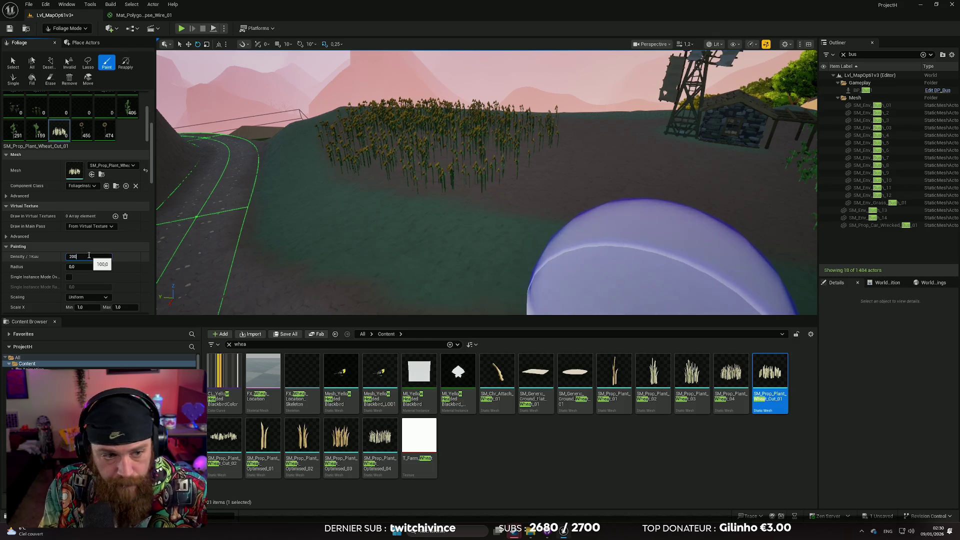
{"action": "key", "text": "Return"}
{"action": "left_click", "coordinate": [119, 307]}
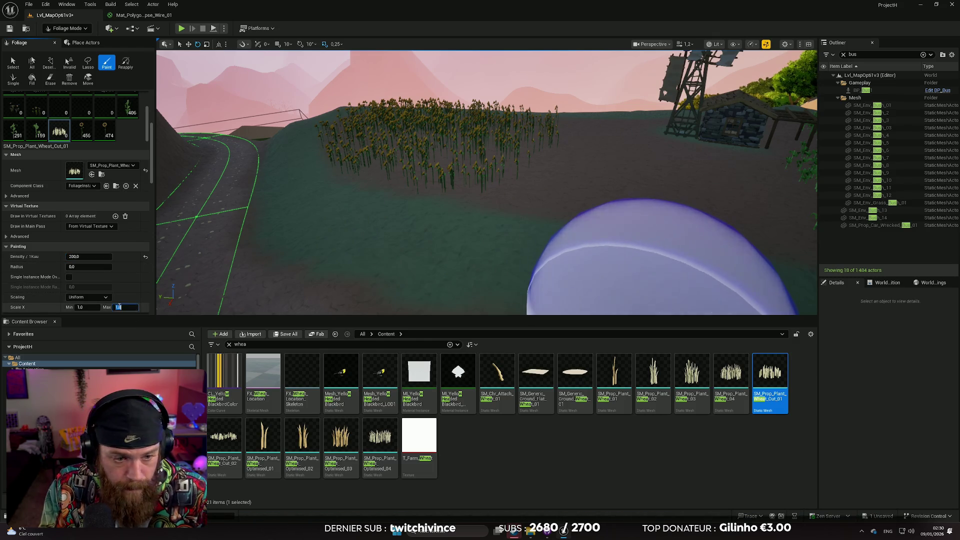
{"action": "type", "text": "1.3"}
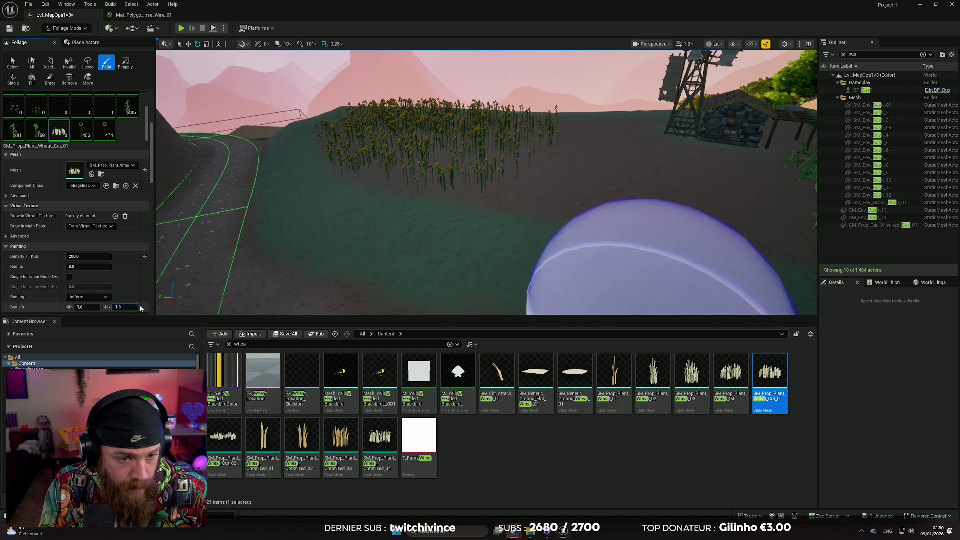
{"action": "key", "text": "Return"}
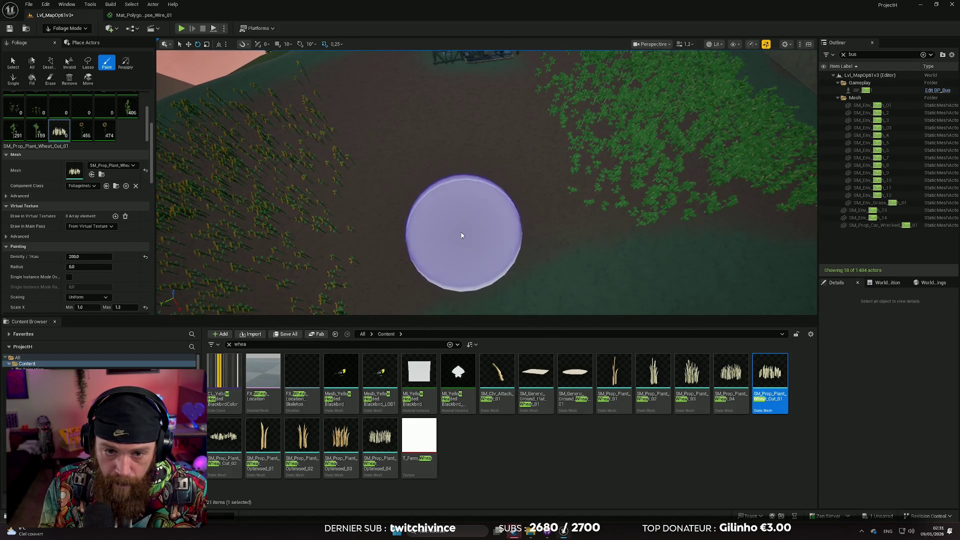
{"action": "left_click_drag", "start_coordinate": [456, 232], "coordinate": [385, 73]}
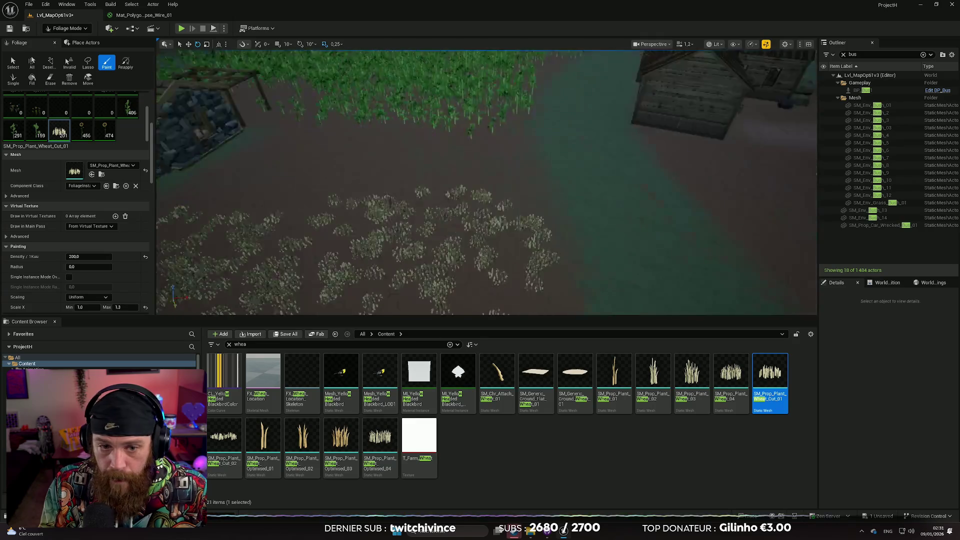
{"action": "scroll", "coordinate": [86, 107], "scroll_direction": "down", "scroll_amount": 3}
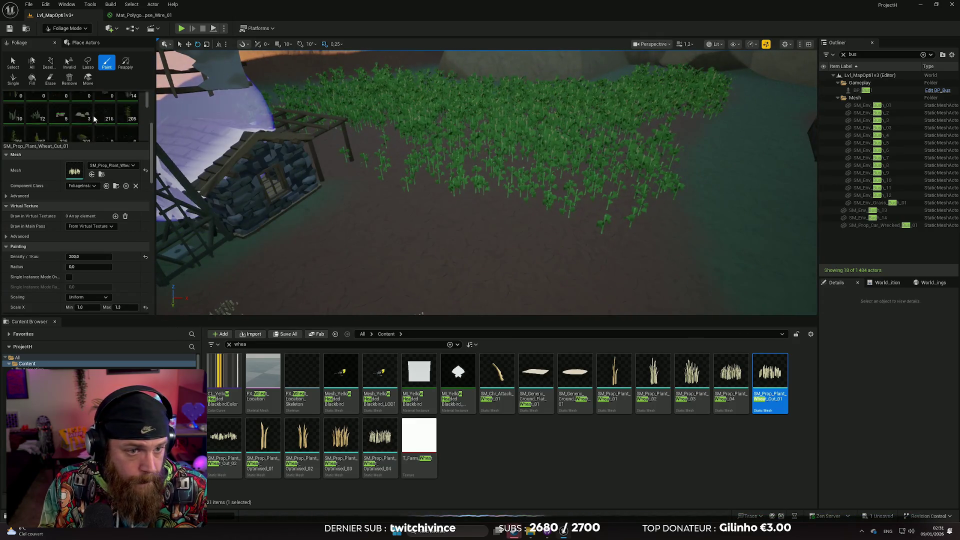
Step: Select the SM_Env_Pebbles_01 foliage type and undo the last painting stroke
{"action": "scroll", "coordinate": [106, 119], "scroll_direction": "up", "scroll_amount": 3}
{"action": "left_click", "coordinate": [105, 118]}
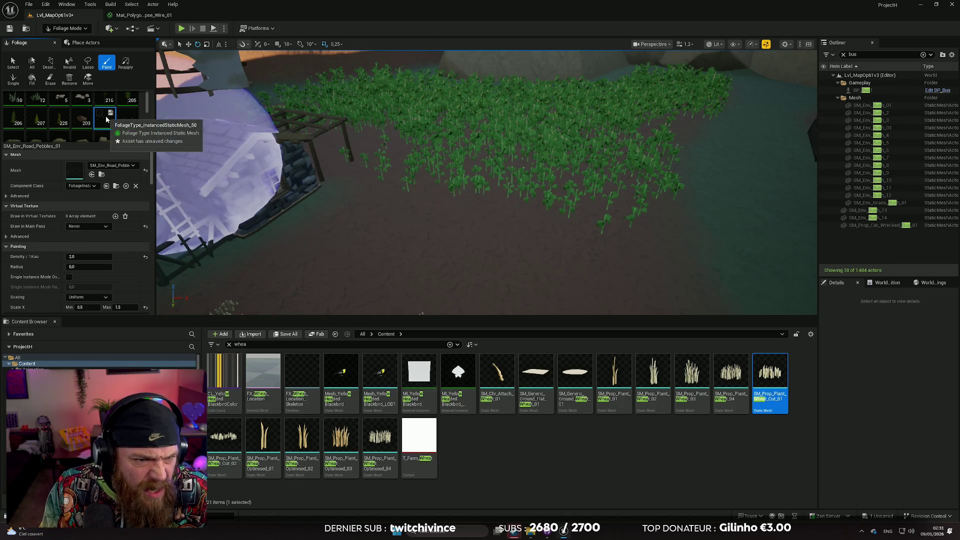
{"action": "scroll", "coordinate": [125, 125], "scroll_direction": "down", "scroll_amount": 2}
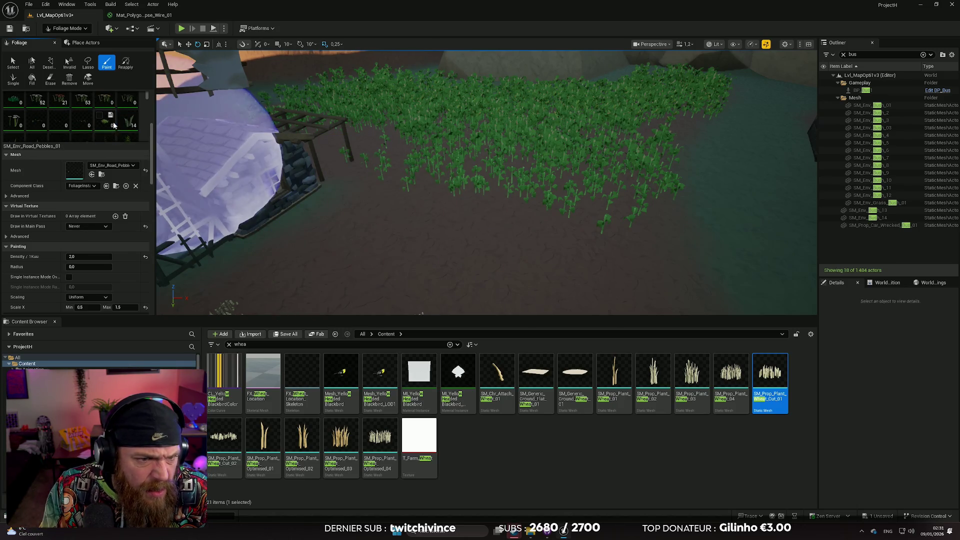
{"action": "scroll", "coordinate": [122, 125], "scroll_direction": "up", "scroll_amount": 3}
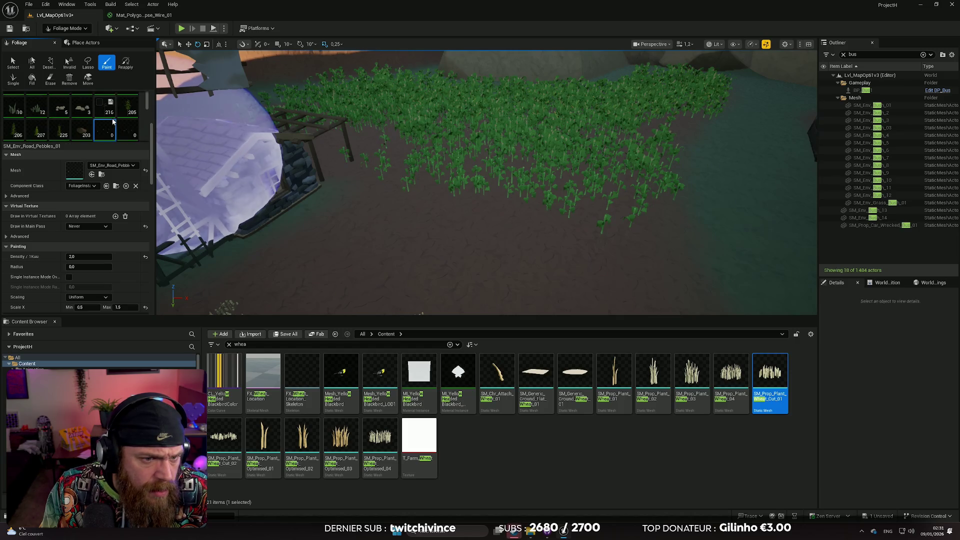
{"action": "left_click", "coordinate": [59, 106]}
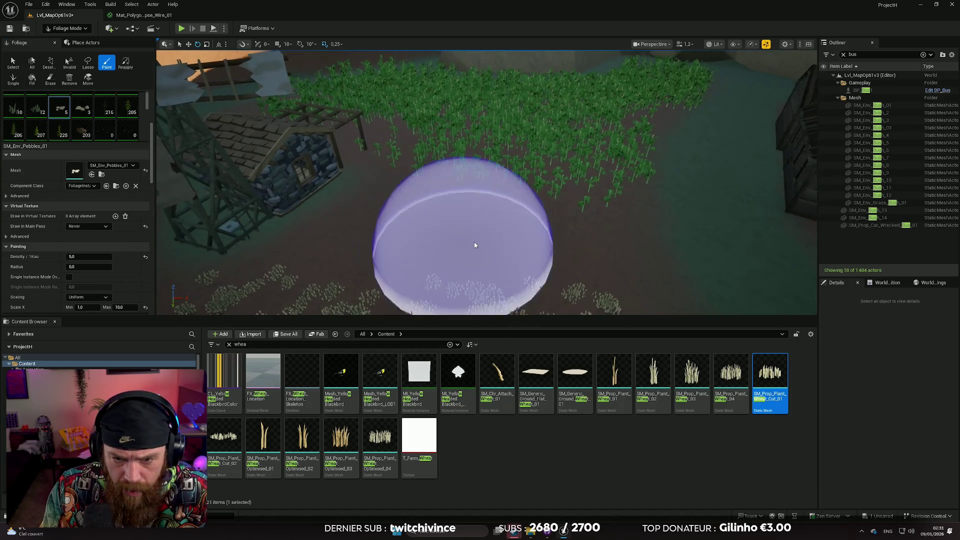
{"action": "scroll", "coordinate": [540, 223], "scroll_direction": "up", "scroll_amount": 3}
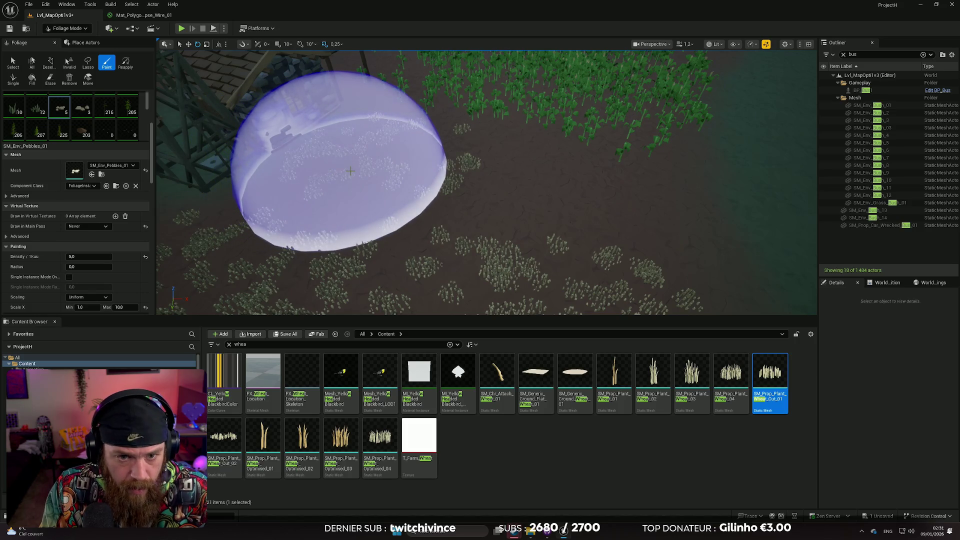
{"action": "key", "text": "ctrl+z"}
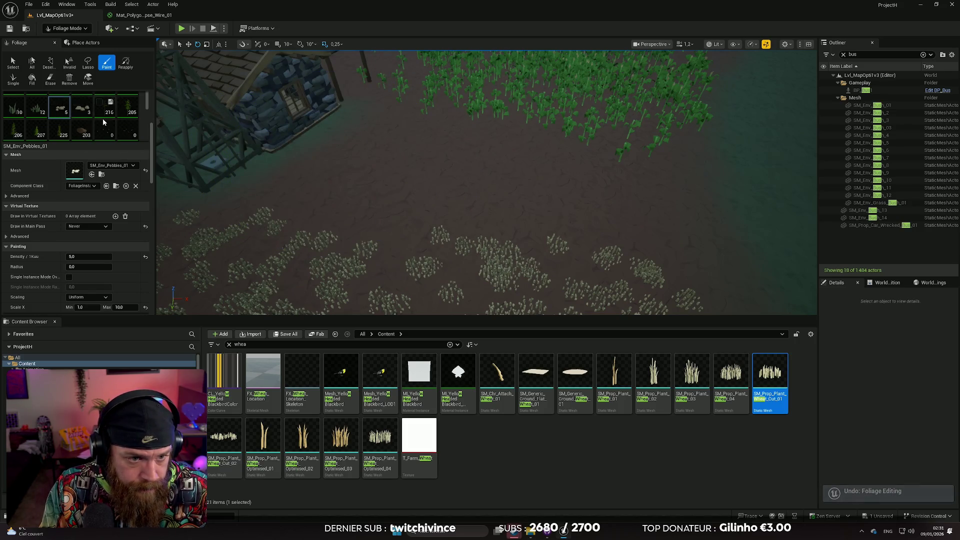
Step: Paint pebbles onto the ground near the house, then undo that stroke
{"action": "scroll", "coordinate": [100, 129], "scroll_direction": "down", "scroll_amount": 5}
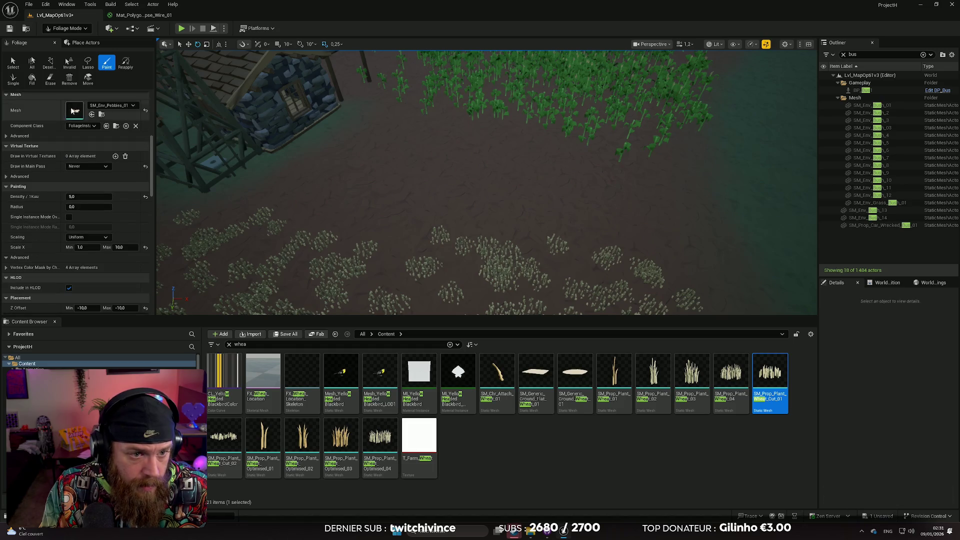
{"action": "scroll", "coordinate": [146, 160], "scroll_direction": "up", "scroll_amount": 3}
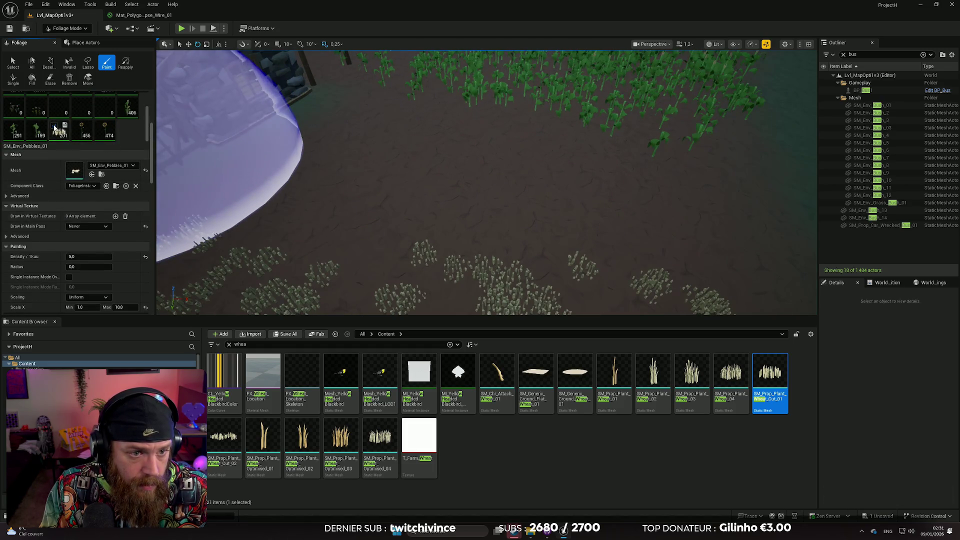
{"action": "scroll", "coordinate": [80, 133], "scroll_direction": "up", "scroll_amount": 2}
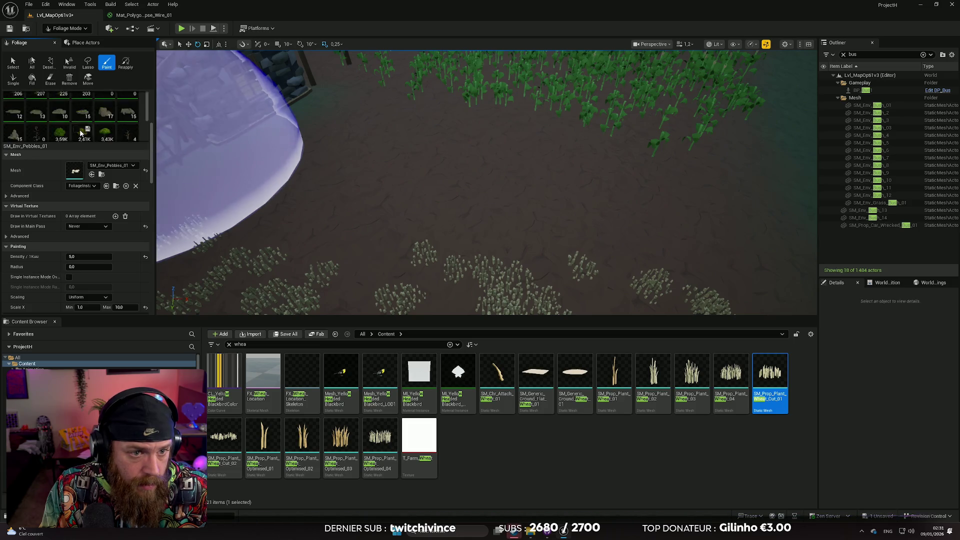
{"action": "scroll", "coordinate": [100, 129], "scroll_direction": "up", "scroll_amount": 2}
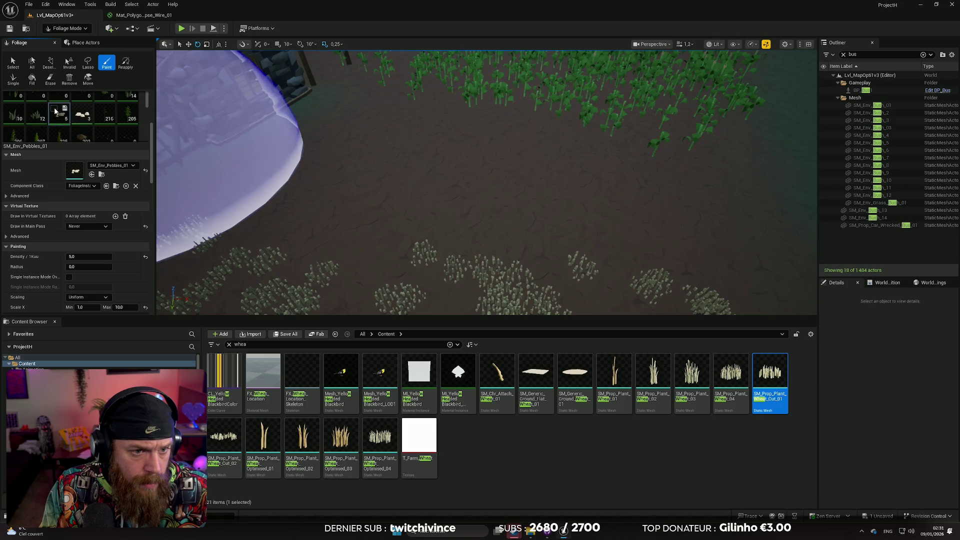
{"action": "left_click", "coordinate": [504, 138]}
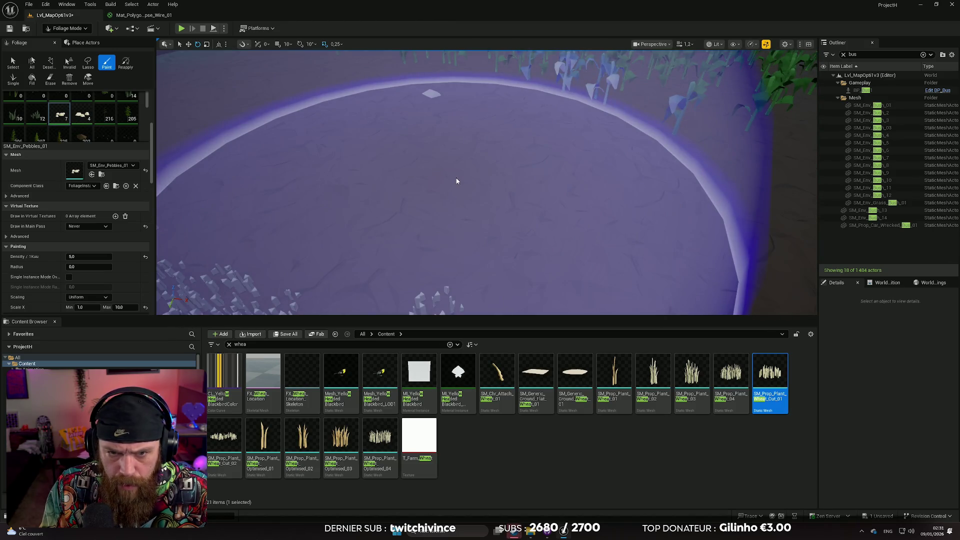
{"action": "key", "text": "ctrl+z"}
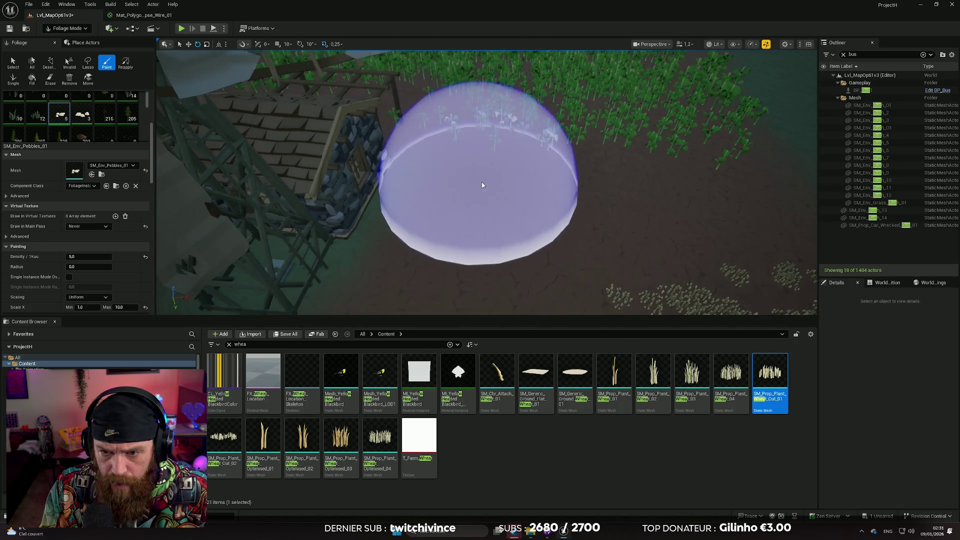
{"action": "scroll", "coordinate": [126, 232], "scroll_direction": "down", "scroll_amount": 4}
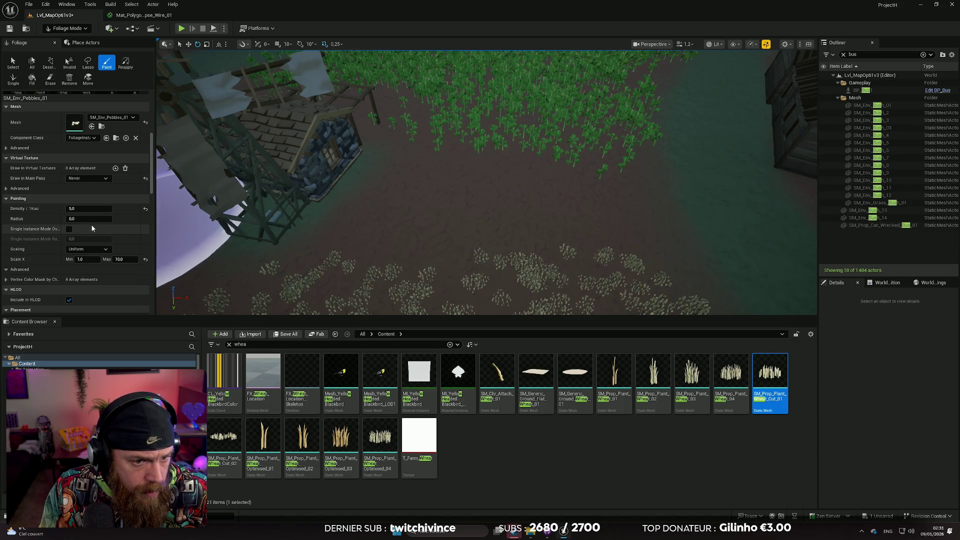
Step: Set the pebble density to 25 per 1Kuu and maximum X scale to 1.2
{"action": "scroll", "coordinate": [95, 213], "scroll_direction": "up", "scroll_amount": 4}
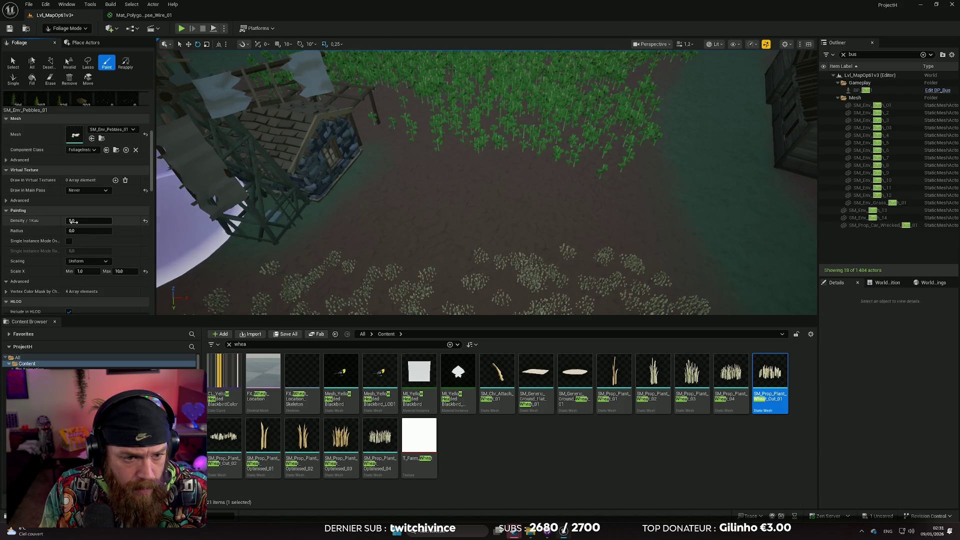
{"action": "left_click", "coordinate": [84, 221]}
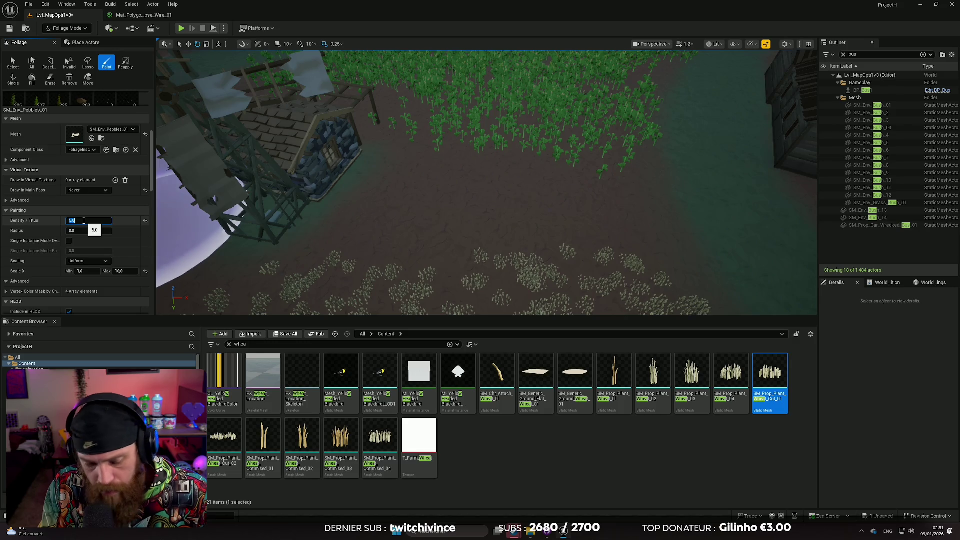
{"action": "type", "text": "25"}
{"action": "key", "text": "Return"}
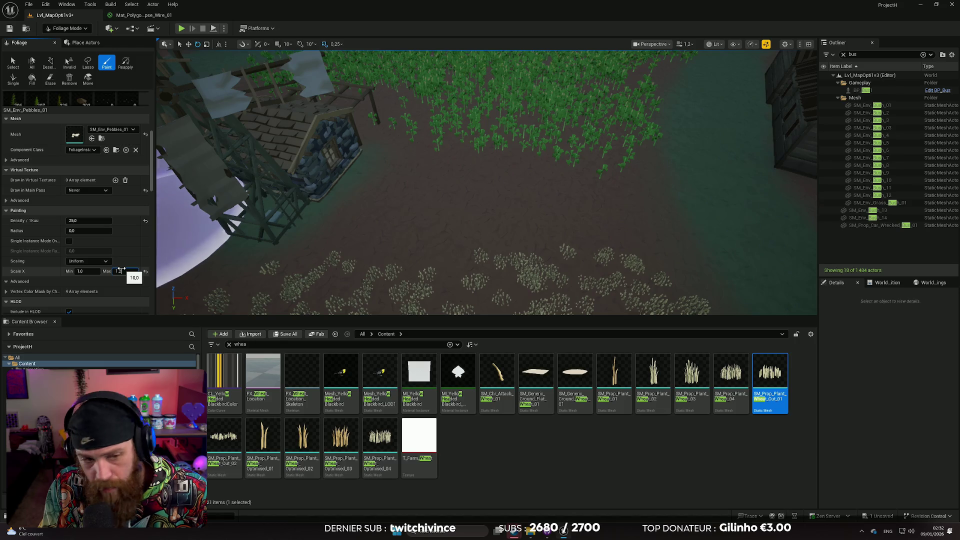
{"action": "type", "text": ".2"}
{"action": "left_click", "coordinate": [134, 271]}
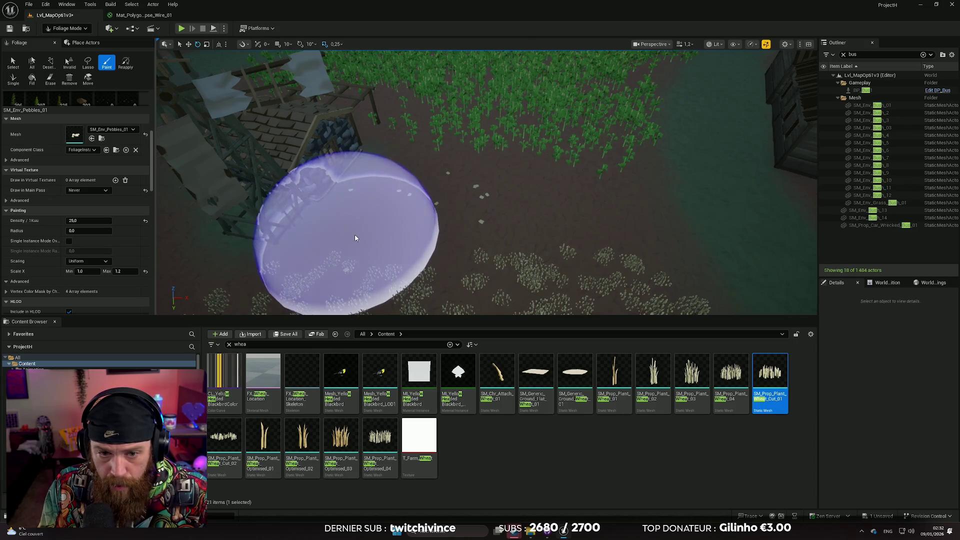
Step: Scatter pebbles across the dirt by the crop field and near the house
{"action": "left_click_drag", "start_coordinate": [460, 215], "coordinate": [461, 115]}
{"action": "left_click_drag", "start_coordinate": [143, 107], "coordinate": [143, 187]}
{"action": "scroll", "coordinate": [142, 186], "scroll_direction": "up", "scroll_amount": 4}
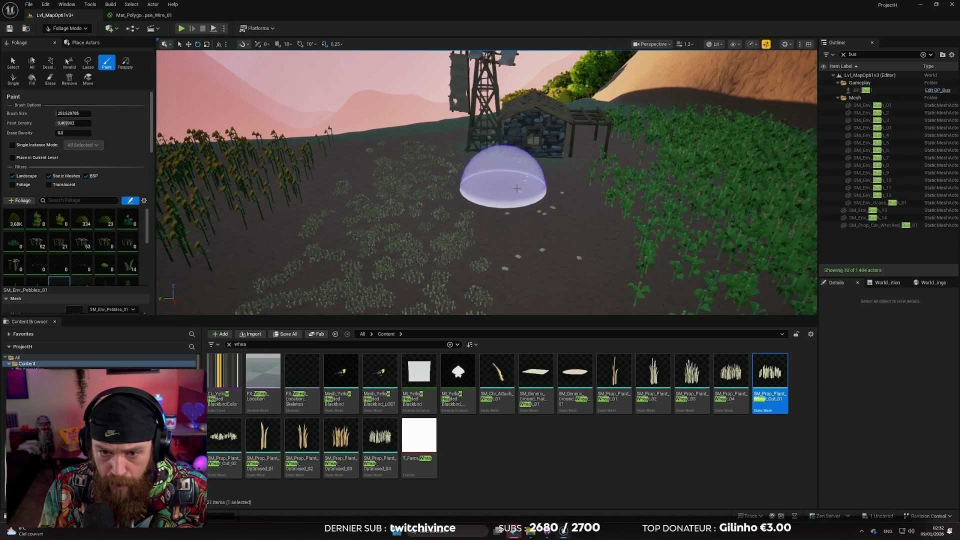
{"action": "left_click_drag", "start_coordinate": [553, 167], "coordinate": [536, 225]}
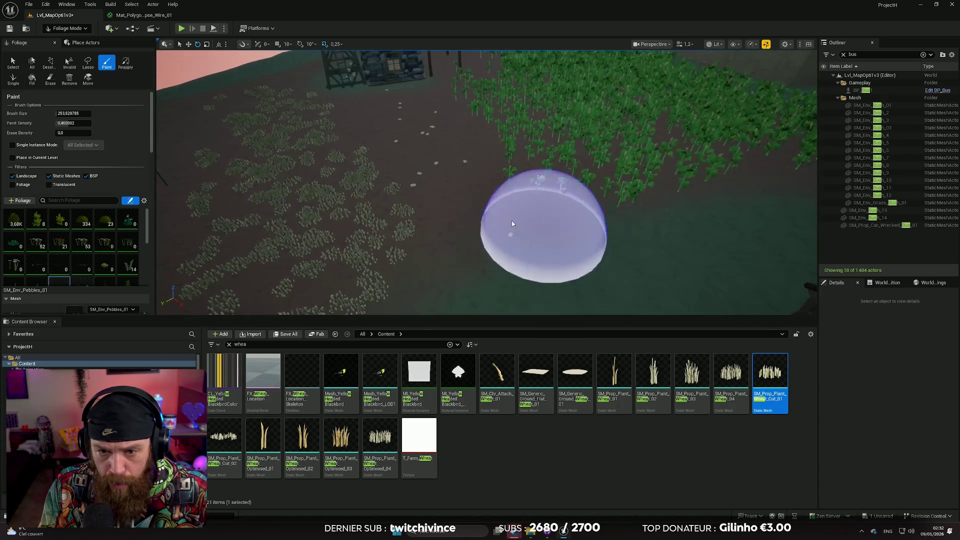
{"action": "mouse_move", "coordinate": [498, 193]}
{"action": "left_mouse_down"}
{"action": "mouse_move", "coordinate": [497, 183]}
{"action": "mouse_move", "coordinate": [450, 182]}
{"action": "left_mouse_up"}
{"action": "mouse_move", "coordinate": [215, 172]}
{"action": "left_mouse_down"}
{"action": "mouse_move", "coordinate": [330, 170]}
{"action": "mouse_move", "coordinate": [200, 160]}
{"action": "left_mouse_up"}
{"action": "scroll", "coordinate": [129, 181], "scroll_direction": "down", "scroll_amount": 10}
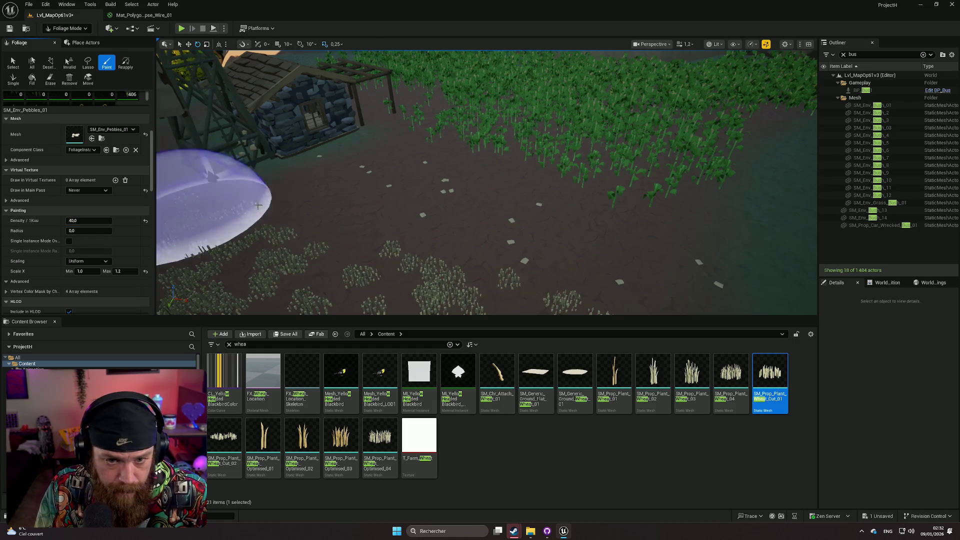
Step: Paint pebbles along the road by the stone house, undoing one bad stroke
{"action": "left_click_drag", "start_coordinate": [343, 225], "coordinate": [489, 205]}
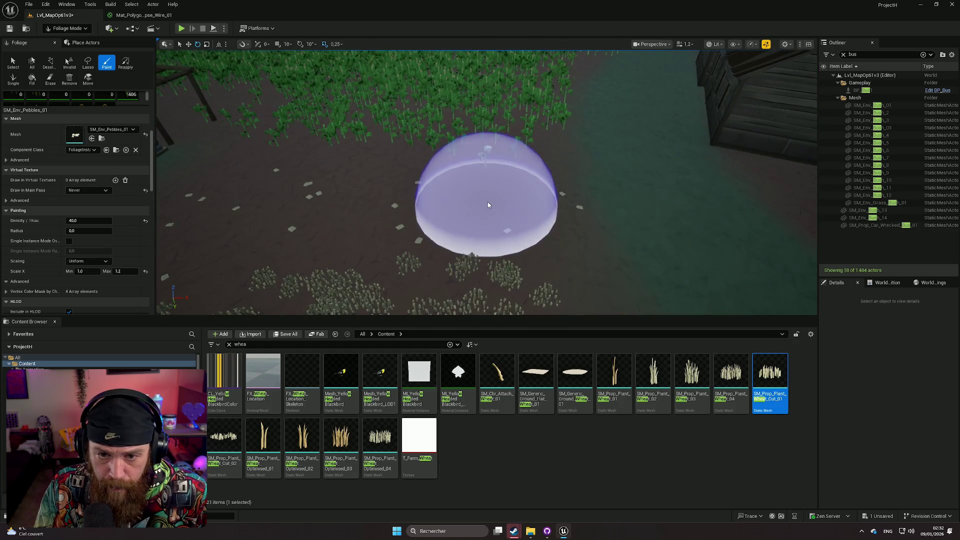
{"action": "mouse_move", "coordinate": [395, 201]}
{"action": "left_mouse_down"}
{"action": "mouse_move", "coordinate": [391, 221]}
{"action": "mouse_move", "coordinate": [457, 238]}
{"action": "mouse_move", "coordinate": [508, 218]}
{"action": "mouse_move", "coordinate": [568, 238]}
{"action": "mouse_move", "coordinate": [516, 214]}
{"action": "left_mouse_up"}
{"action": "key", "text": "ctrl+z"}
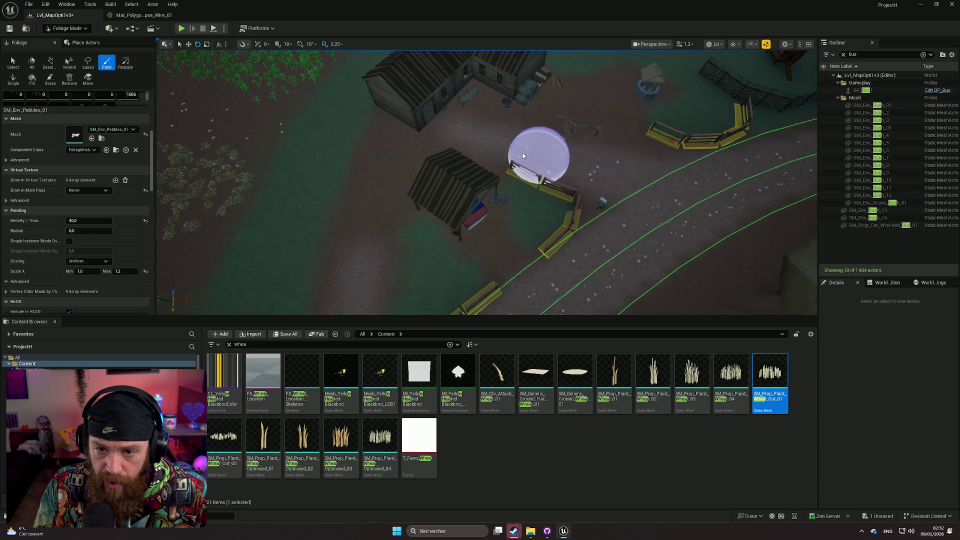
{"action": "mouse_move", "coordinate": [434, 170]}
{"action": "left_mouse_down"}
{"action": "mouse_move", "coordinate": [470, 170]}
{"action": "mouse_move", "coordinate": [434, 167]}
{"action": "left_mouse_up"}
{"action": "mouse_move", "coordinate": [349, 157]}
{"action": "left_mouse_down"}
{"action": "mouse_move", "coordinate": [356, 115]}
{"action": "mouse_move", "coordinate": [328, 143]}
{"action": "left_mouse_up"}
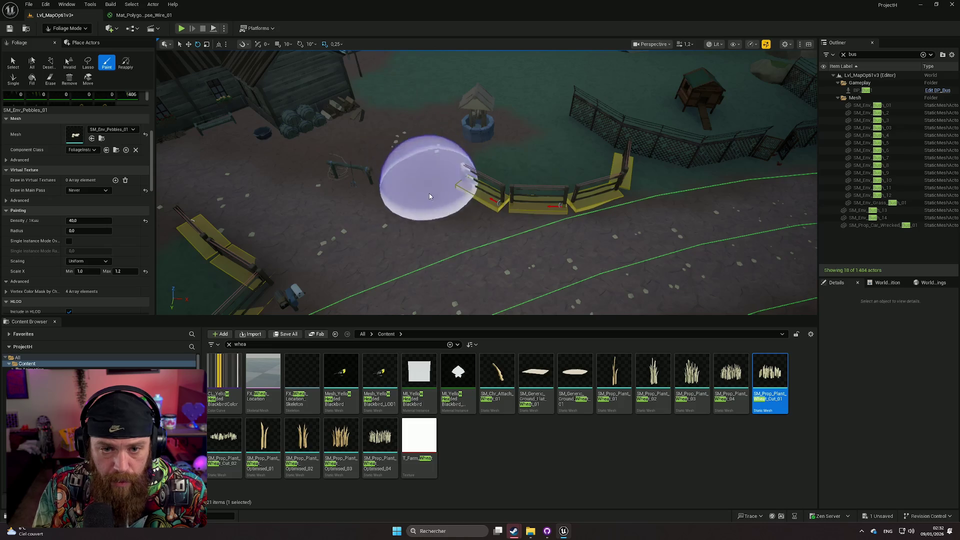
{"action": "mouse_move", "coordinate": [334, 166]}
{"action": "left_mouse_down"}
{"action": "mouse_move", "coordinate": [521, 178]}
{"action": "mouse_move", "coordinate": [621, 173]}
{"action": "mouse_move", "coordinate": [755, 196]}
{"action": "mouse_move", "coordinate": [545, 223]}
{"action": "mouse_move", "coordinate": [565, 189]}
{"action": "left_mouse_up"}
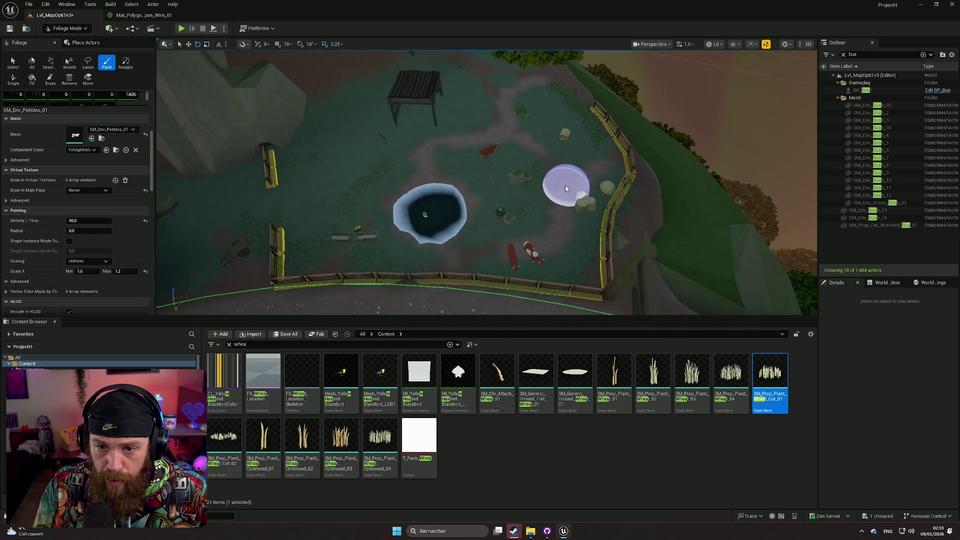
Step: Paint pebbles along the cow pasture path, undoing two unwanted strokes
{"action": "mouse_move", "coordinate": [492, 143]}
{"action": "left_mouse_down"}
{"action": "mouse_move", "coordinate": [495, 115]}
{"action": "mouse_move", "coordinate": [505, 126]}
{"action": "mouse_move", "coordinate": [488, 131]}
{"action": "mouse_move", "coordinate": [500, 129]}
{"action": "mouse_move", "coordinate": [490, 129]}
{"action": "mouse_move", "coordinate": [532, 172]}
{"action": "mouse_move", "coordinate": [562, 165]}
{"action": "mouse_move", "coordinate": [494, 224]}
{"action": "left_mouse_up"}
{"action": "scroll", "coordinate": [501, 140], "scroll_direction": "up", "scroll_amount": 3}
{"action": "key", "text": "ctrl+z"}
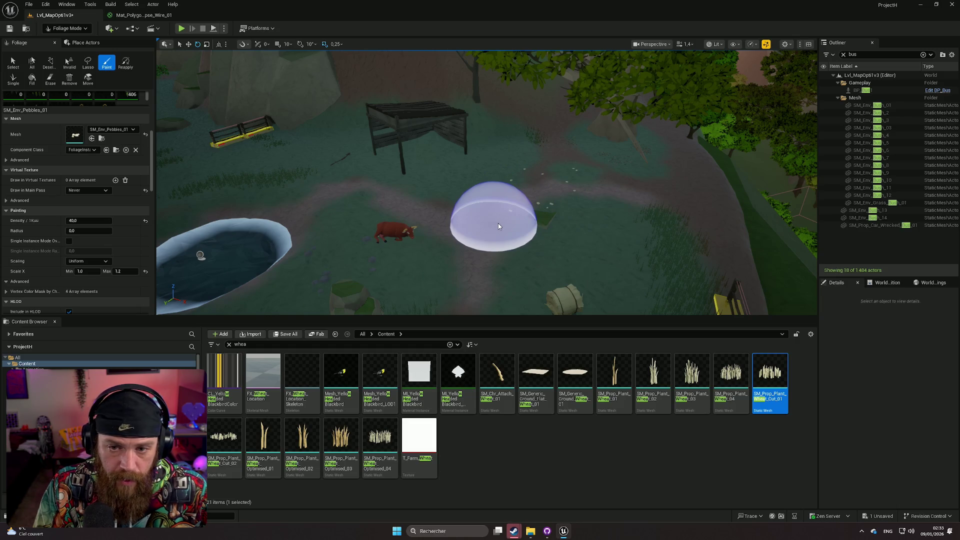
{"action": "key", "text": "ctrl+z"}
{"action": "scroll", "coordinate": [86, 193], "scroll_direction": "up", "scroll_amount": 6}
{"action": "scroll", "coordinate": [118, 232], "scroll_direction": "up", "scroll_amount": 2}
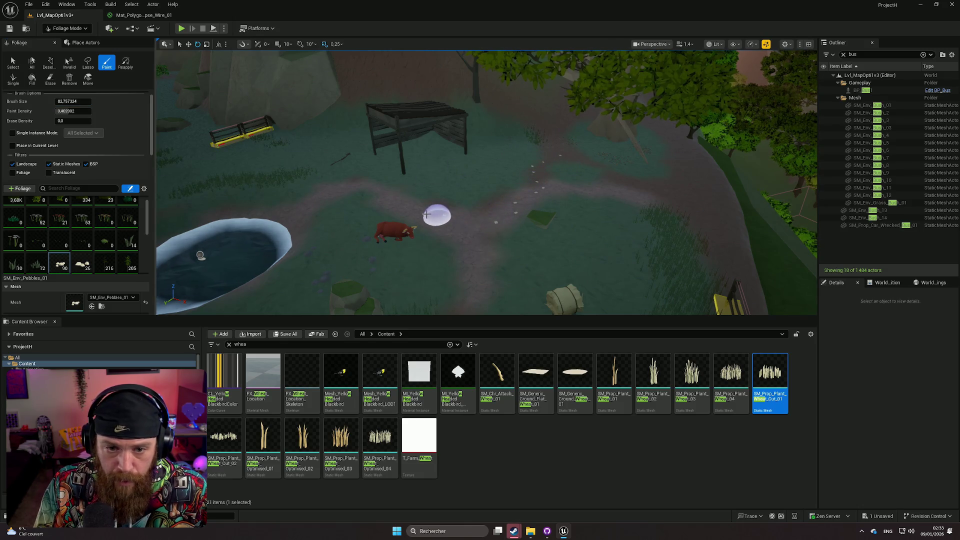
Step: Dot pebbles along the pond, the pasture path and the road toward the RANCH gate
{"action": "scroll", "coordinate": [452, 234], "scroll_direction": "down", "scroll_amount": 5}
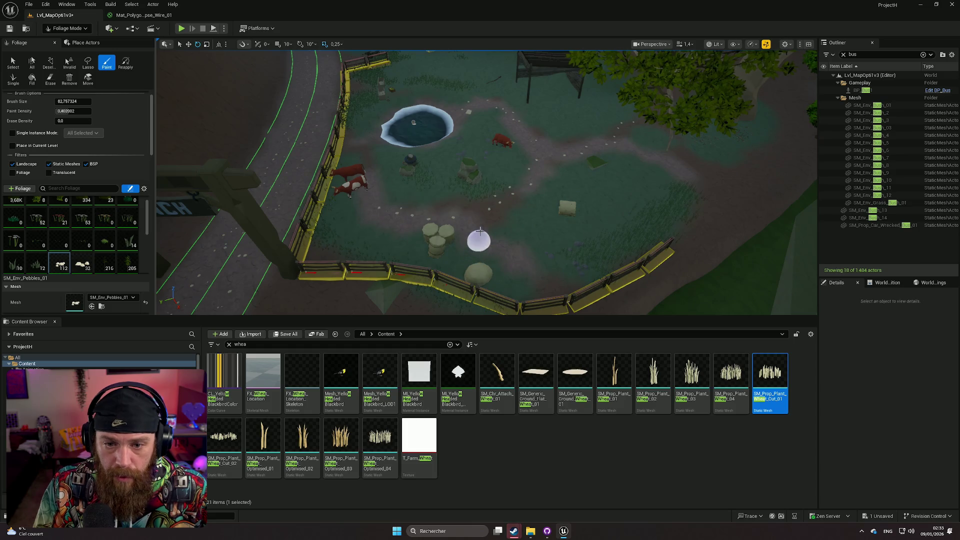
{"action": "scroll", "coordinate": [527, 265], "scroll_direction": "up", "scroll_amount": 5}
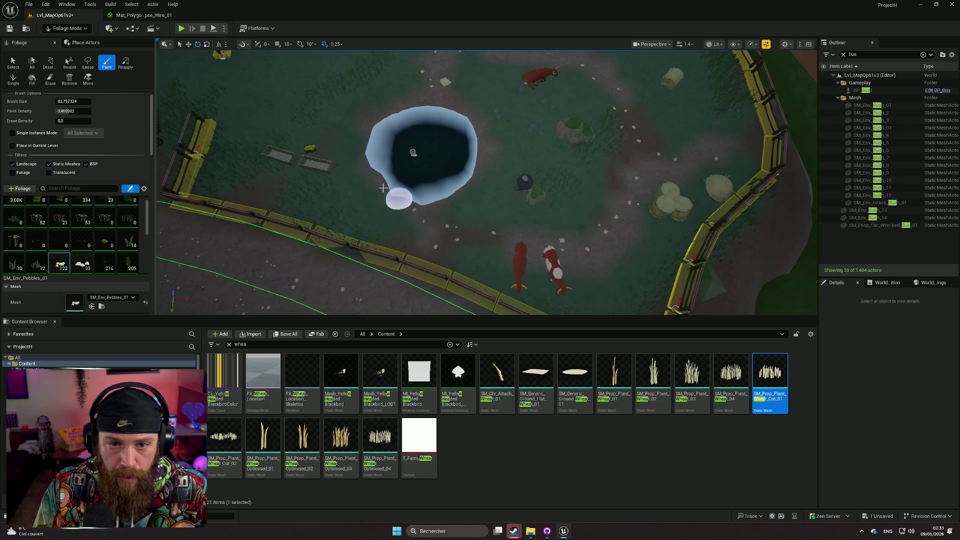
{"action": "left_click_drag", "start_coordinate": [308, 218], "coordinate": [330, 150]}
{"action": "mouse_move", "coordinate": [463, 202]}
{"action": "left_mouse_down"}
{"action": "mouse_move", "coordinate": [456, 190]}
{"action": "mouse_move", "coordinate": [462, 202]}
{"action": "left_mouse_up"}
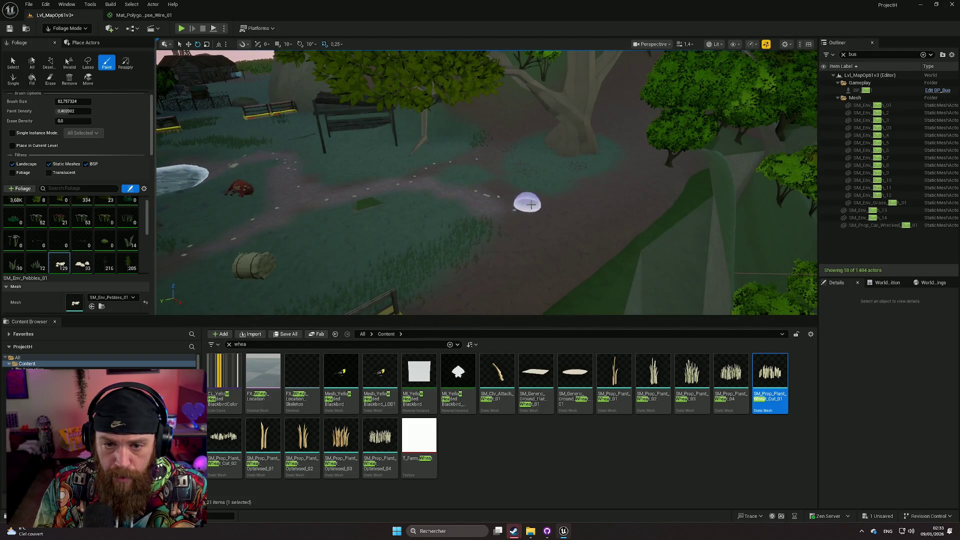
{"action": "mouse_move", "coordinate": [479, 209]}
{"action": "left_mouse_down"}
{"action": "mouse_move", "coordinate": [541, 246]}
{"action": "mouse_move", "coordinate": [519, 217]}
{"action": "left_mouse_up"}
{"action": "mouse_move", "coordinate": [490, 180]}
{"action": "left_mouse_down"}
{"action": "mouse_move", "coordinate": [476, 185]}
{"action": "mouse_move", "coordinate": [481, 195]}
{"action": "left_mouse_up"}
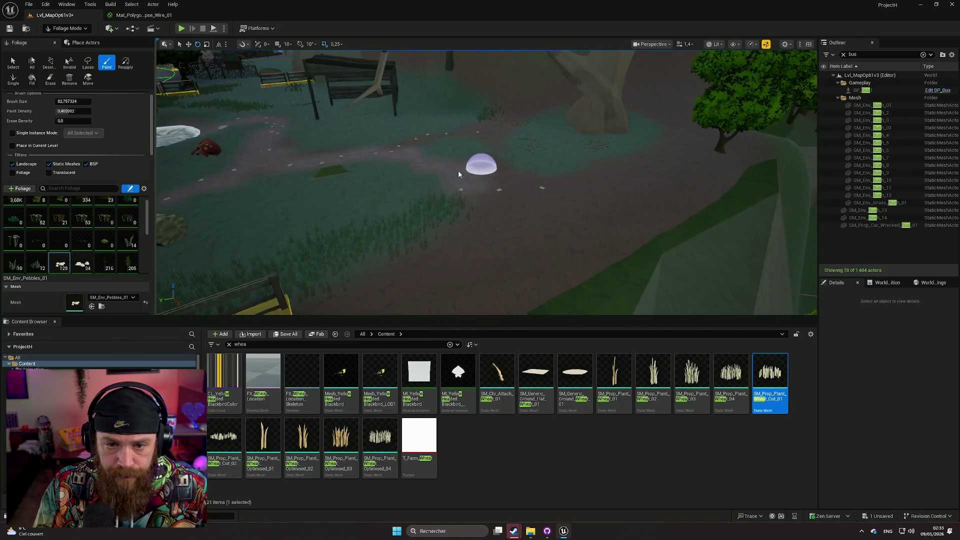
{"action": "mouse_move", "coordinate": [371, 162]}
{"action": "left_mouse_down"}
{"action": "mouse_move", "coordinate": [380, 156]}
{"action": "mouse_move", "coordinate": [361, 185]}
{"action": "mouse_move", "coordinate": [536, 152]}
{"action": "mouse_move", "coordinate": [501, 165]}
{"action": "mouse_move", "coordinate": [509, 240]}
{"action": "mouse_move", "coordinate": [452, 225]}
{"action": "mouse_move", "coordinate": [443, 248]}
{"action": "mouse_move", "coordinate": [415, 226]}
{"action": "mouse_move", "coordinate": [395, 229]}
{"action": "mouse_move", "coordinate": [400, 250]}
{"action": "mouse_move", "coordinate": [415, 235]}
{"action": "mouse_move", "coordinate": [400, 240]}
{"action": "mouse_move", "coordinate": [240, 154]}
{"action": "left_mouse_up"}
Step: Return to Selection Mode, select two fence pieces by the benches and frame them
{"action": "left_click", "coordinate": [69, 29]}
{"action": "left_click", "coordinate": [65, 41]}
{"action": "left_click_drag", "start_coordinate": [400, 200], "coordinate": [401, 180]}
{"action": "left_click_drag", "start_coordinate": [488, 206], "coordinate": [495, 206]}
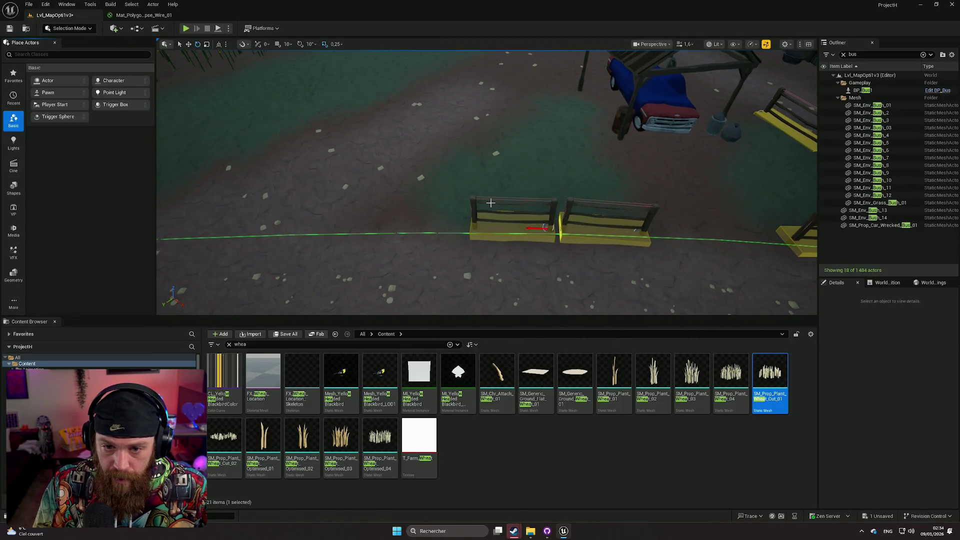
{"action": "left_click", "coordinate": [484, 229]}
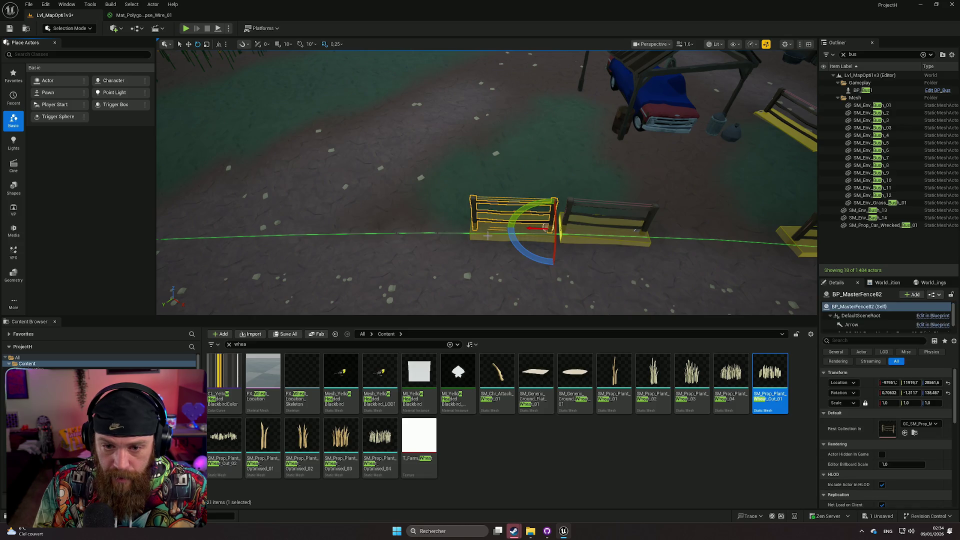
{"action": "left_click", "coordinate": [491, 235], "text": "ctrl"}
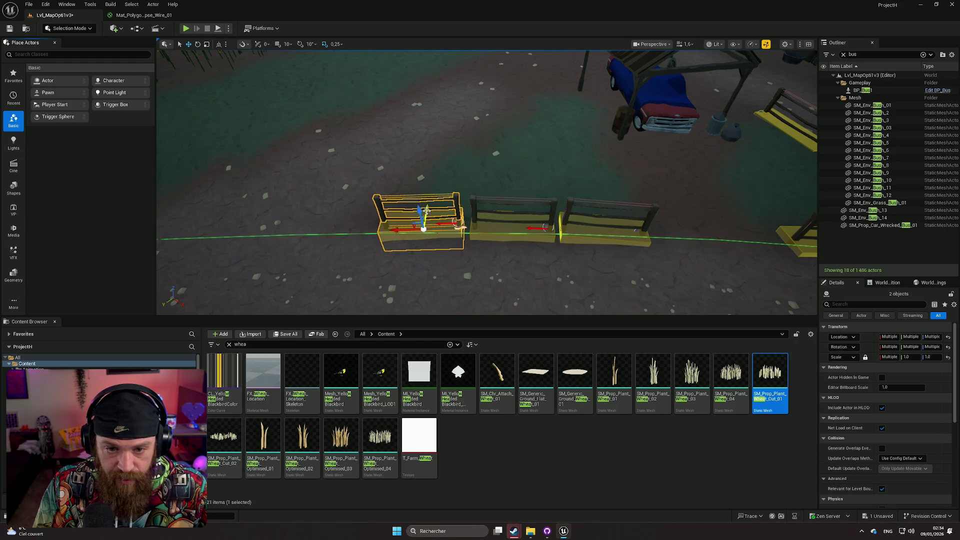
{"action": "key", "text": "f"}
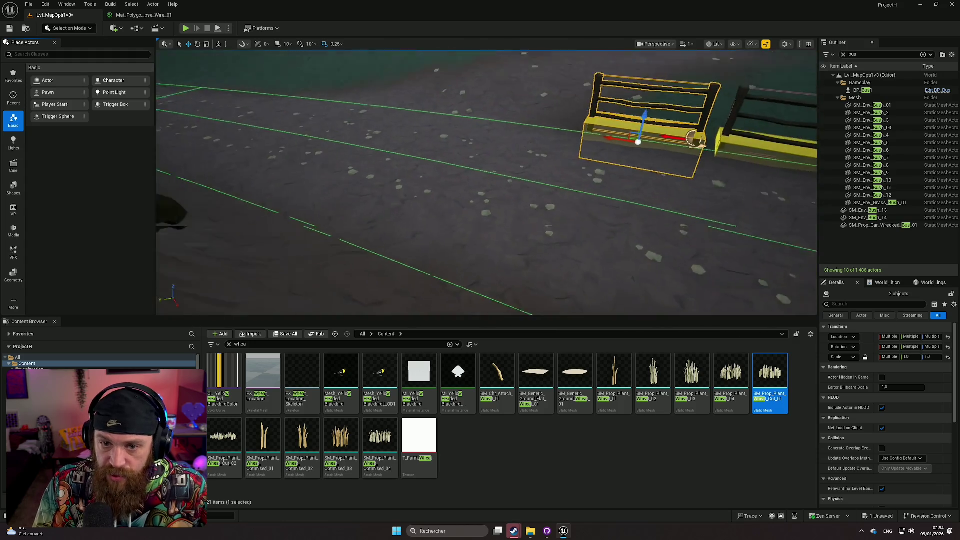
Step: Turn the selected fence slightly and back the camera out to see the duplicated section
{"action": "scroll", "coordinate": [506, 251], "scroll_direction": "up", "scroll_amount": 5}
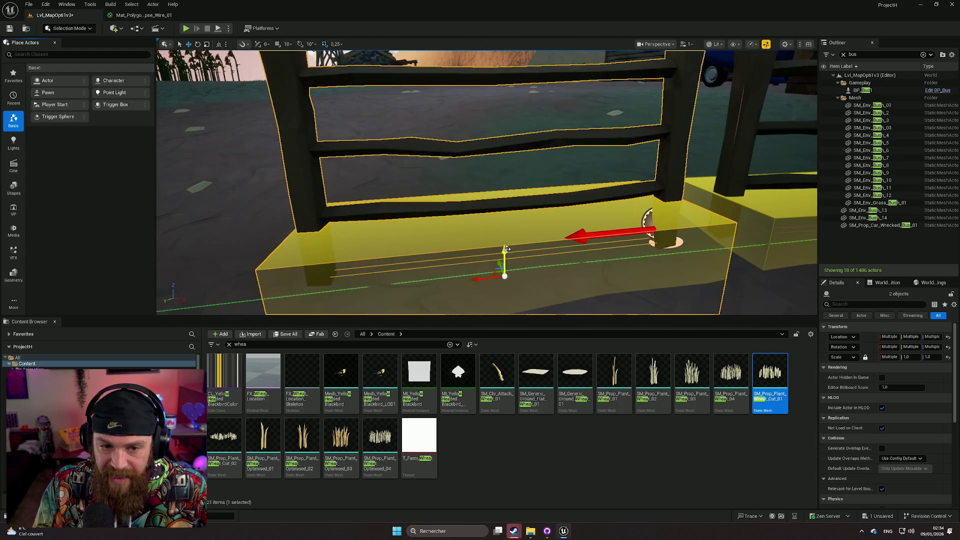
{"action": "left_click_drag", "start_coordinate": [492, 254], "coordinate": [460, 284]}
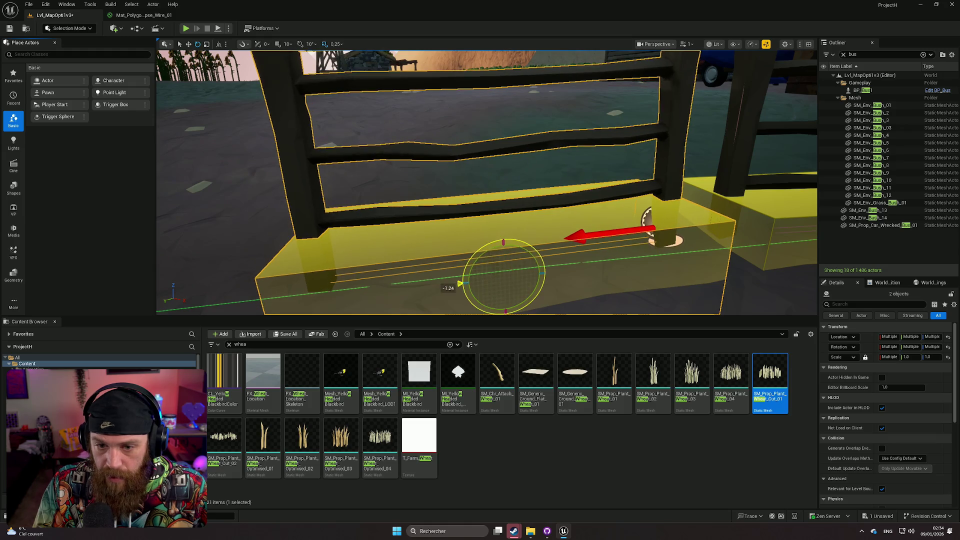
{"action": "scroll", "coordinate": [566, 268], "scroll_direction": "down", "scroll_amount": 6}
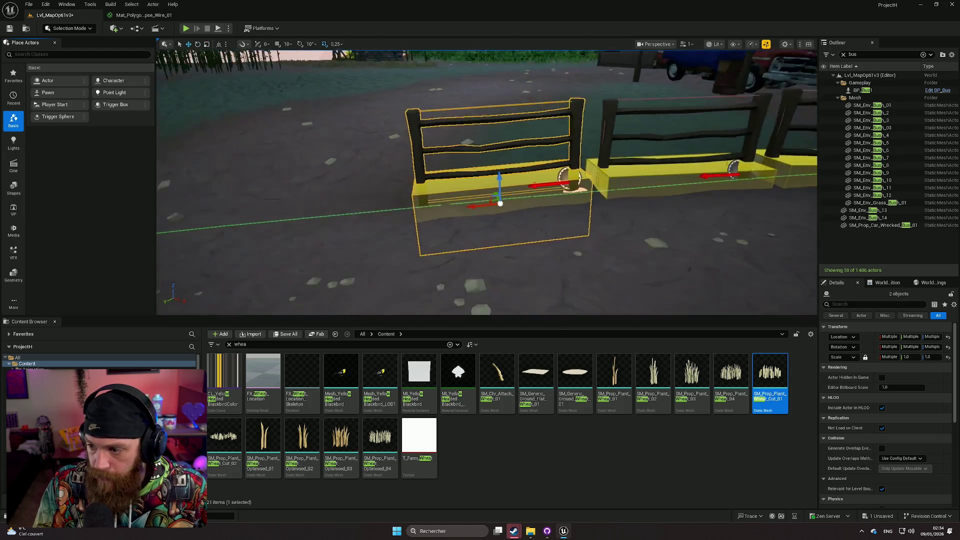
{"action": "scroll", "coordinate": [621, 224], "scroll_direction": "down", "scroll_amount": 3}
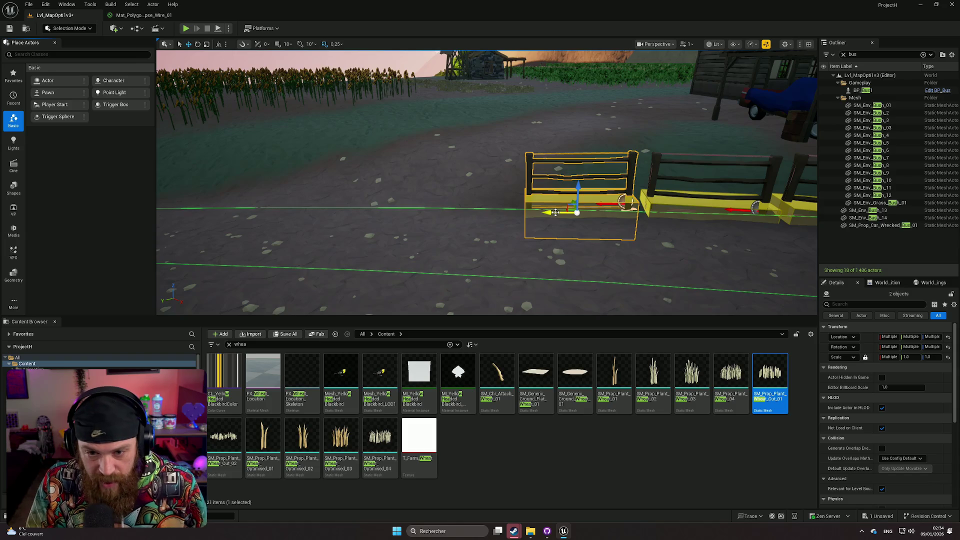
{"action": "mouse_move", "coordinate": [531, 206]}
{"action": "left_mouse_down"}
{"action": "mouse_move", "coordinate": [638, 229]}
{"action": "mouse_move", "coordinate": [320, 179]}
{"action": "left_mouse_up"}
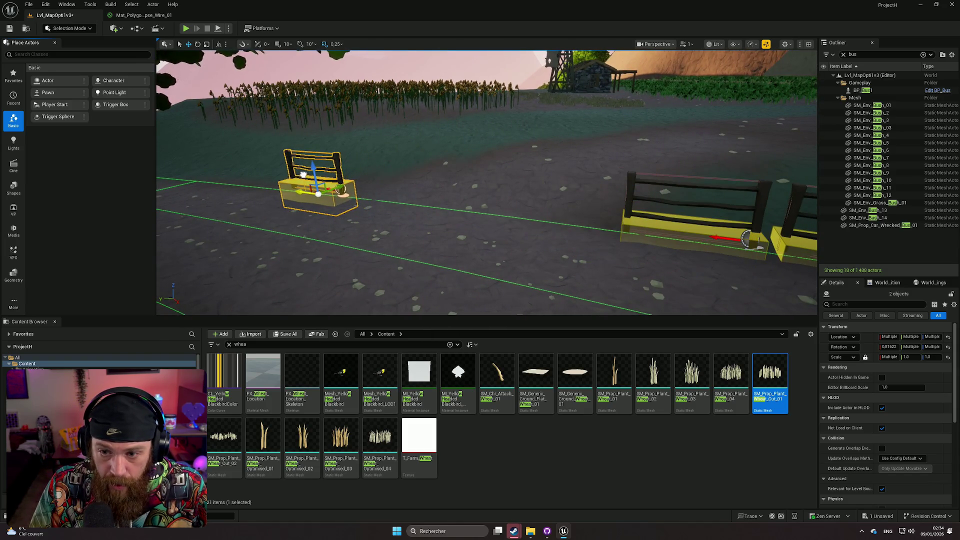
{"action": "scroll", "coordinate": [487, 182], "scroll_direction": "up", "scroll_amount": 10}
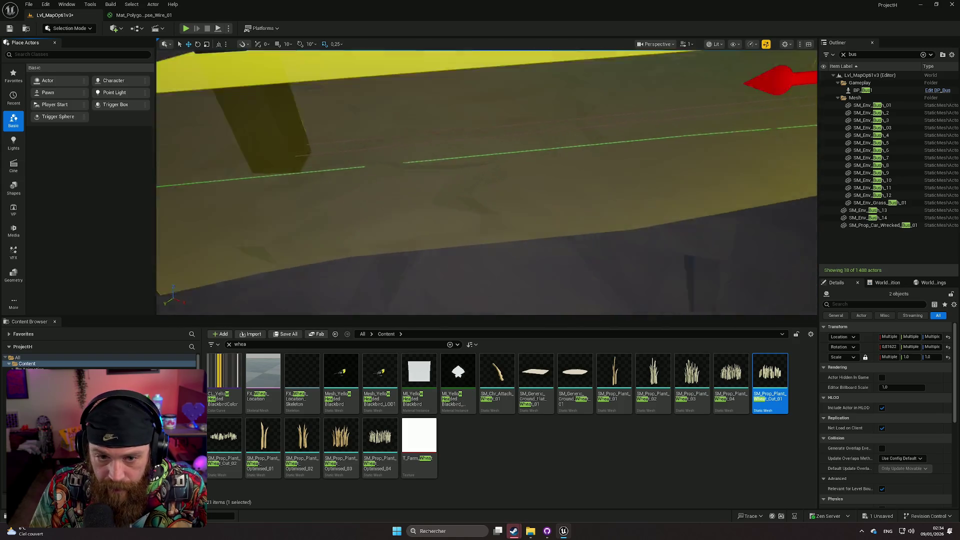
{"action": "key", "text": "s"}
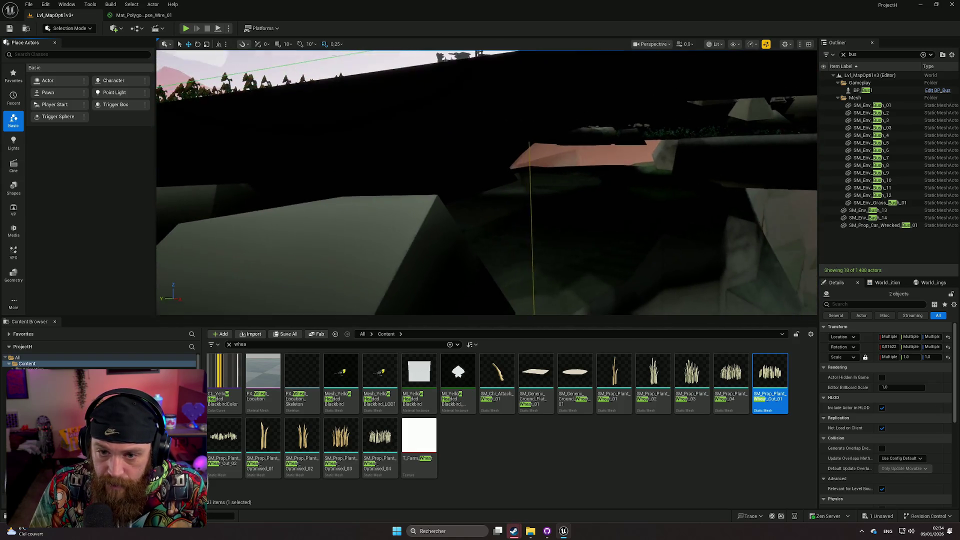
{"action": "key", "text": "w"}
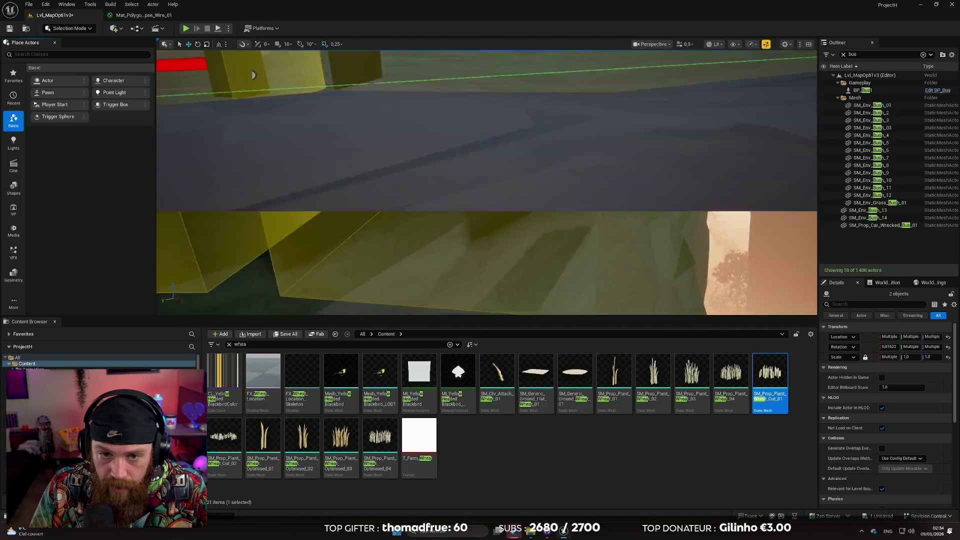
{"action": "key", "text": "s"}
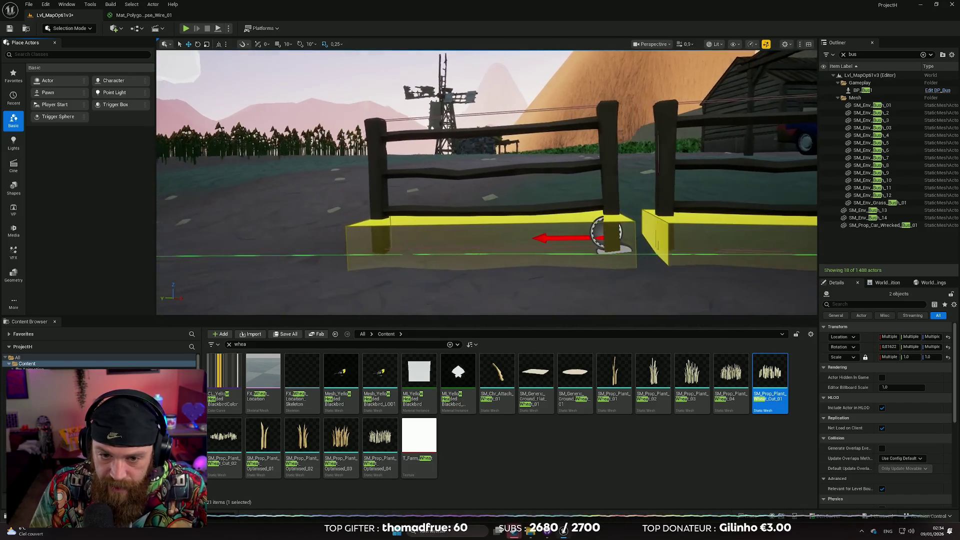
Step: Lower the fence and its anchor box to ground level and slide it against the neighbouring section
{"action": "left_click", "coordinate": [497, 229]}
{"action": "left_click", "coordinate": [501, 173], "text": "ctrl"}
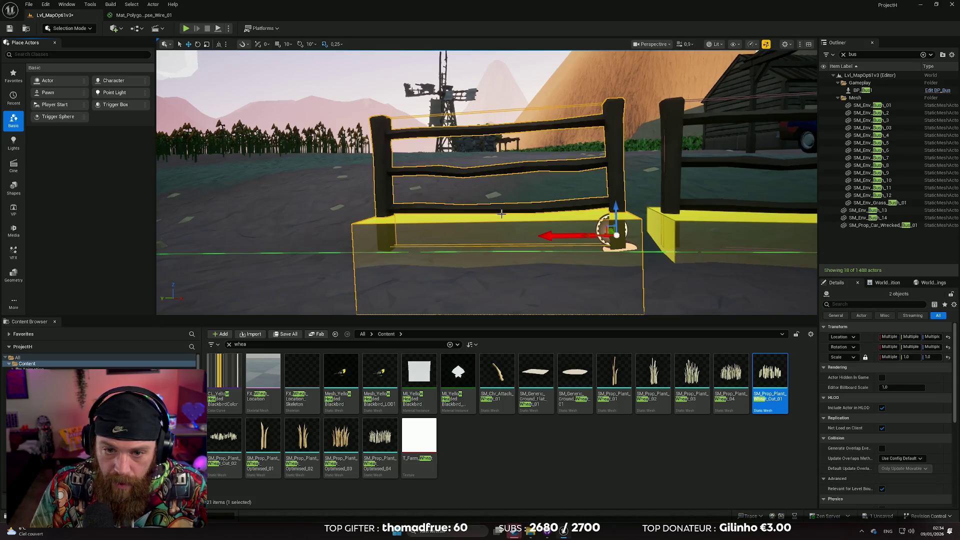
{"action": "left_click_drag", "start_coordinate": [615, 207], "coordinate": [615, 219]}
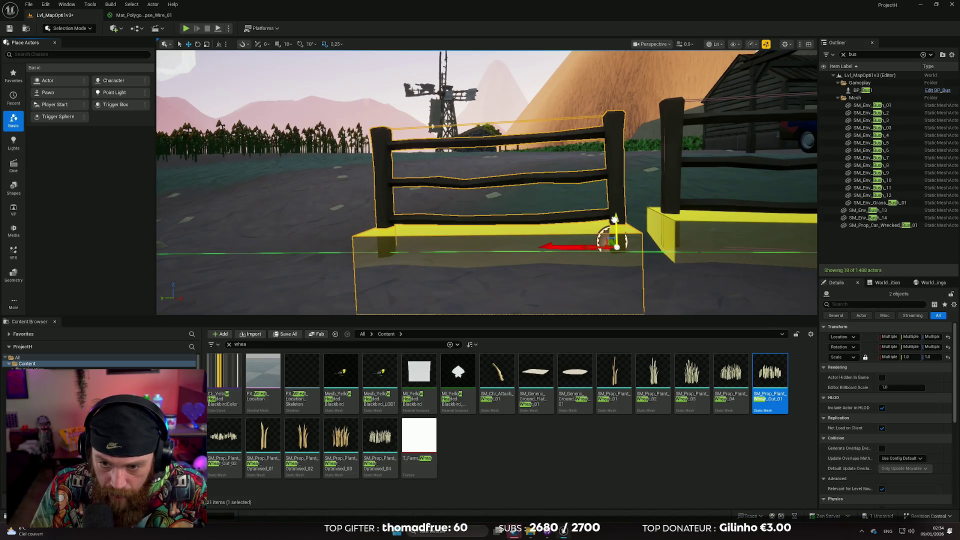
{"action": "mouse_move", "coordinate": [575, 250]}
{"action": "left_mouse_down"}
{"action": "mouse_move", "coordinate": [547, 248]}
{"action": "mouse_move", "coordinate": [632, 219]}
{"action": "left_mouse_up"}
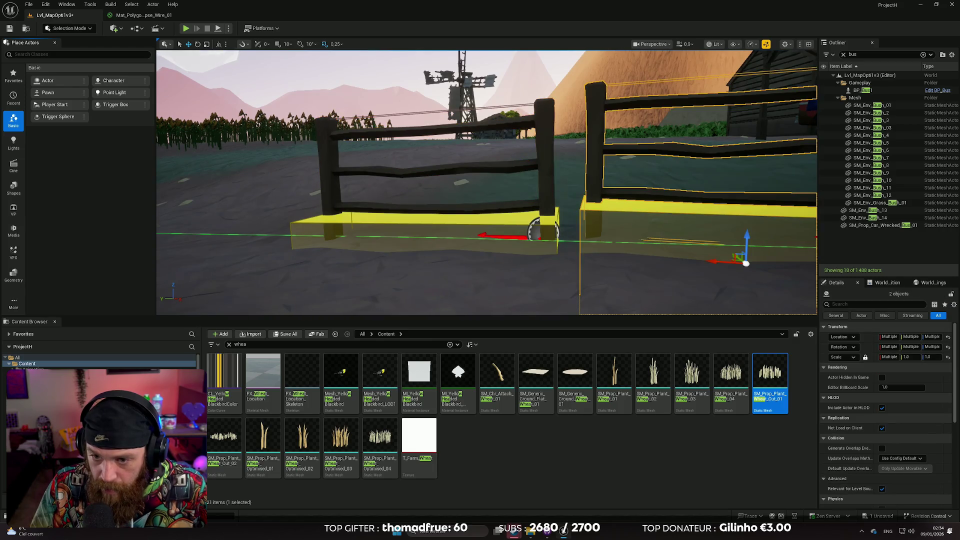
{"action": "key", "text": "f"}
{"action": "left_click_drag", "start_coordinate": [518, 209], "coordinate": [518, 214]}
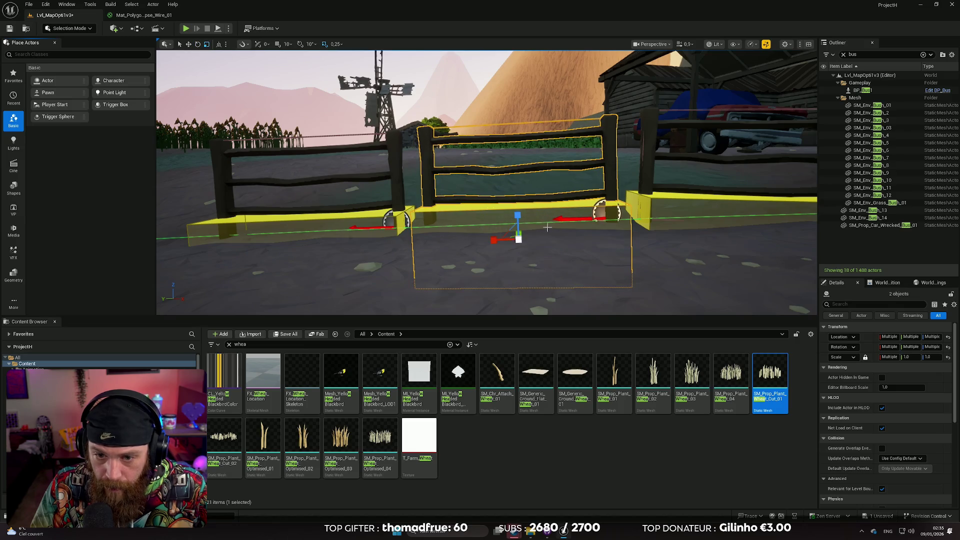
Step: Reselect the fence's anchor box and section, then deselect to check its alignment
{"action": "scroll", "coordinate": [540, 243], "scroll_direction": "down", "scroll_amount": 5}
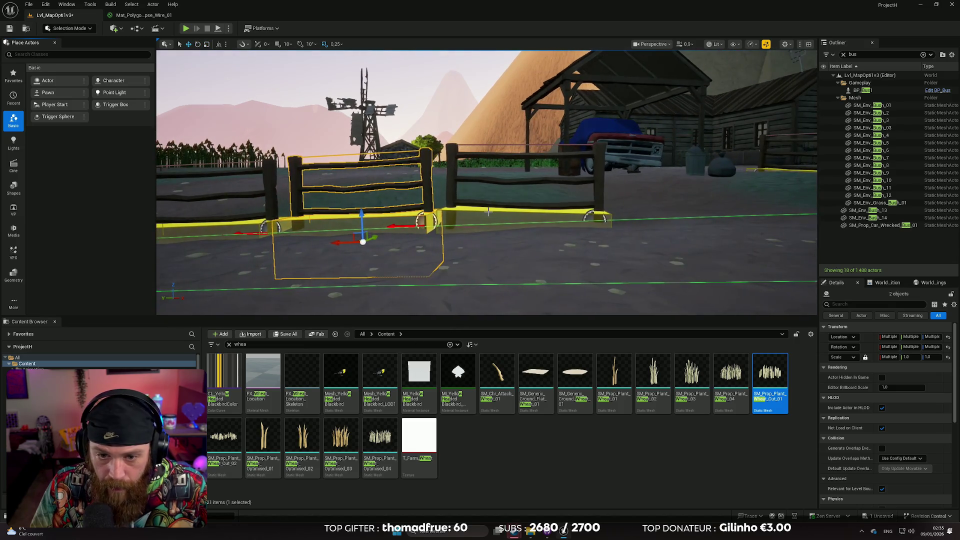
{"action": "left_click", "coordinate": [481, 206]}
{"action": "left_click", "coordinate": [500, 188], "text": "ctrl"}
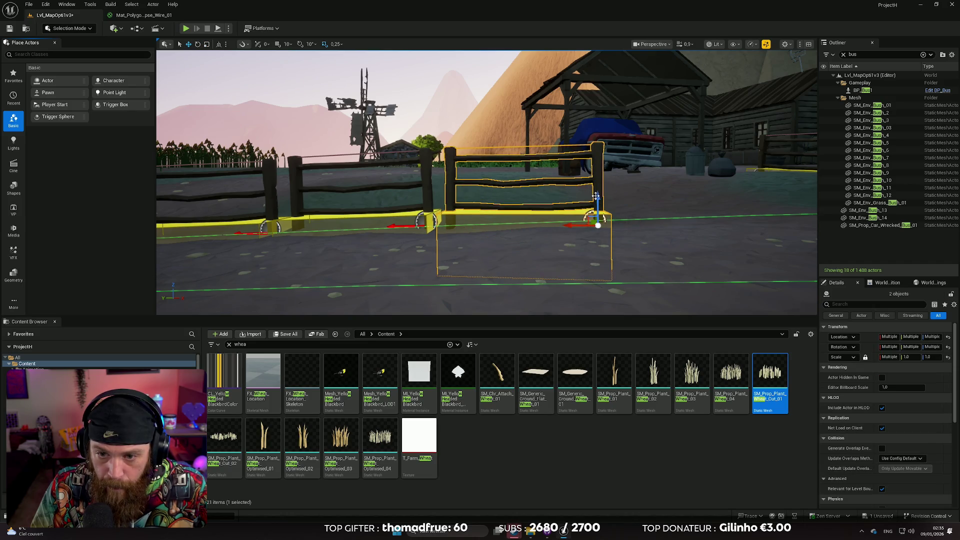
{"action": "left_click", "coordinate": [700, 221]}
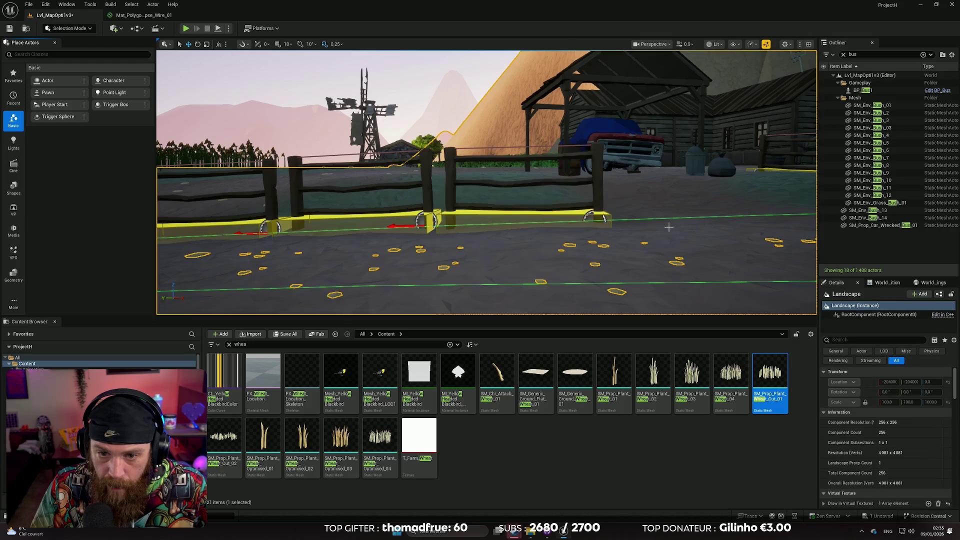
{"action": "left_click_drag", "start_coordinate": [453, 215], "coordinate": [493, 207]}
Step: Select a fence piece with its anchor box, shift it up-left and view it from the side
{"action": "left_click", "coordinate": [485, 205]}
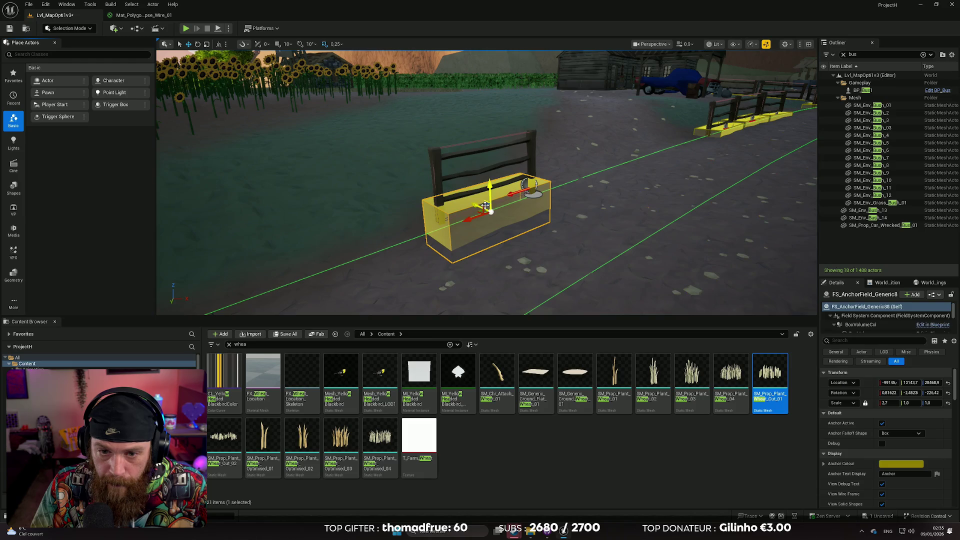
{"action": "left_click", "coordinate": [451, 167], "text": "ctrl"}
{"action": "left_click_drag", "start_coordinate": [441, 161], "coordinate": [430, 118]}
{"action": "key", "text": "f"}
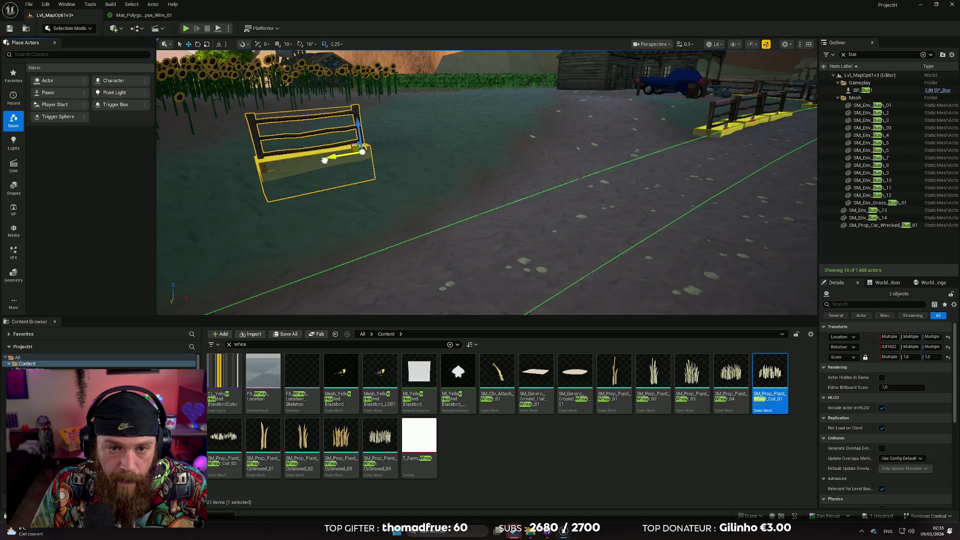
{"action": "mouse_move", "coordinate": [527, 178]}
{"action": "left_mouse_down"}
{"action": "mouse_move", "coordinate": [465, 167]}
{"action": "mouse_move", "coordinate": [551, 160]}
{"action": "left_mouse_up"}
{"action": "scroll", "coordinate": [596, 163], "scroll_direction": "up", "scroll_amount": 3}
{"action": "scroll", "coordinate": [596, 163], "scroll_direction": "down", "scroll_amount": 6}
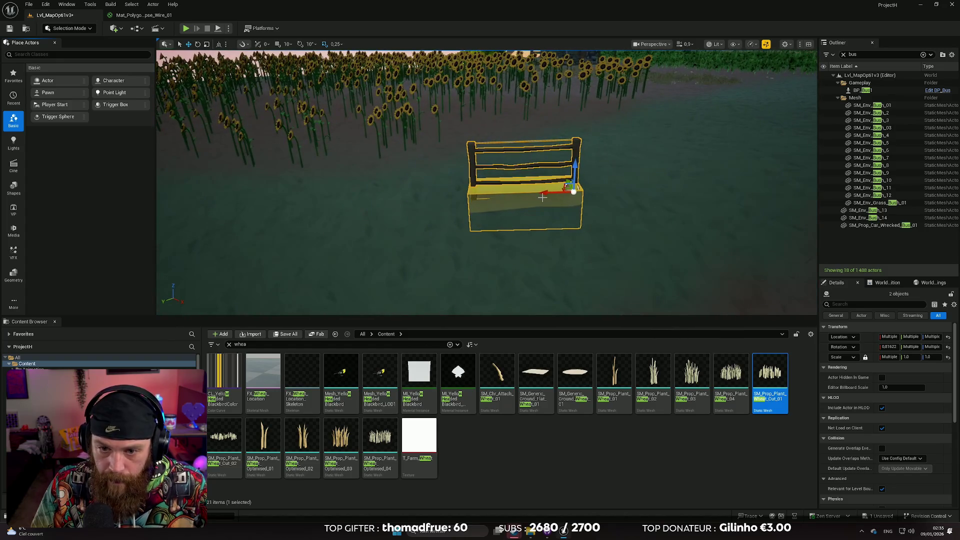
Step: Alt-drag two more fence copies leftward, rotating each slightly to angle the new row
{"action": "left_click_drag", "start_coordinate": [555, 192], "coordinate": [436, 193]}
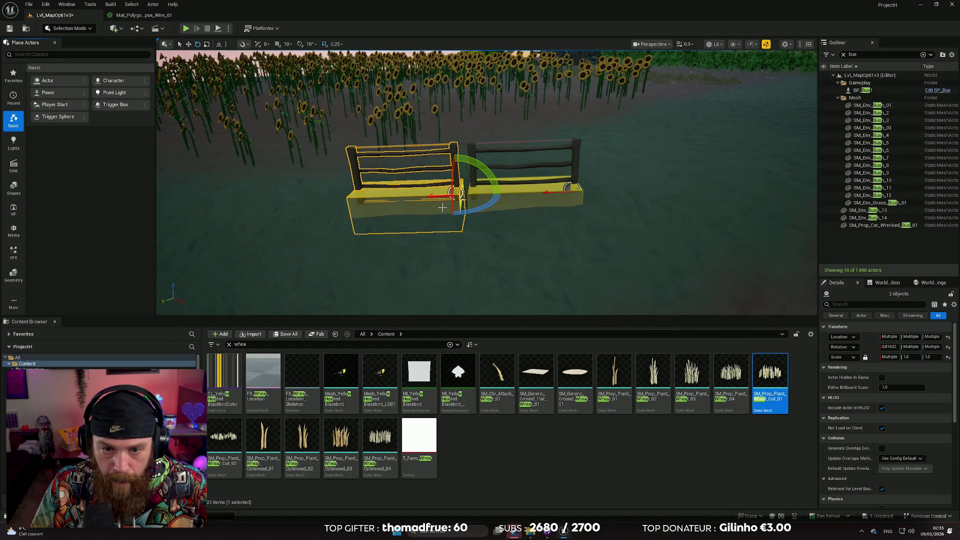
{"action": "left_click_drag", "start_coordinate": [478, 169], "coordinate": [481, 171]}
{"action": "key", "text": "f"}
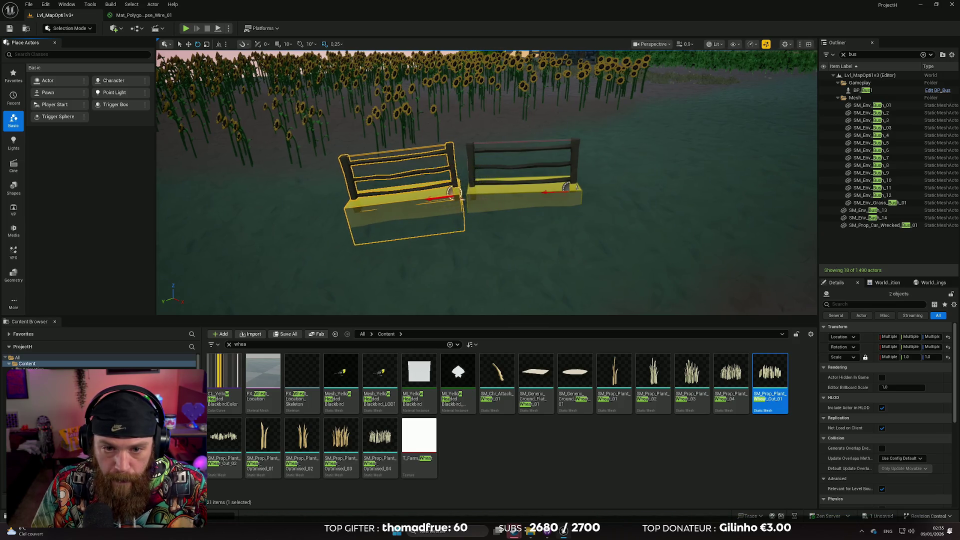
{"action": "key", "text": "w"}
{"action": "left_click_drag", "start_coordinate": [518, 202], "coordinate": [375, 216]}
{"action": "mouse_move", "coordinate": [426, 188]}
{"action": "left_mouse_down"}
{"action": "mouse_move", "coordinate": [375, 213]}
{"action": "mouse_move", "coordinate": [574, 217]}
{"action": "mouse_move", "coordinate": [439, 217]}
{"action": "mouse_move", "coordinate": [478, 186]}
{"action": "left_mouse_up"}
{"action": "key", "text": "w"}
{"action": "key", "text": "e"}
{"action": "key", "text": "w"}
{"action": "mouse_move", "coordinate": [435, 218]}
{"action": "left_mouse_down"}
{"action": "mouse_move", "coordinate": [426, 220]}
{"action": "mouse_move", "coordinate": [657, 231]}
{"action": "mouse_move", "coordinate": [545, 237]}
{"action": "mouse_move", "coordinate": [516, 150]}
{"action": "mouse_move", "coordinate": [534, 146]}
{"action": "mouse_move", "coordinate": [529, 164]}
{"action": "left_mouse_up"}
Step: Rotate the end fence piece so the row turns the corner, then deselect it
{"action": "scroll", "coordinate": [461, 149], "scroll_direction": "up", "scroll_amount": 3}
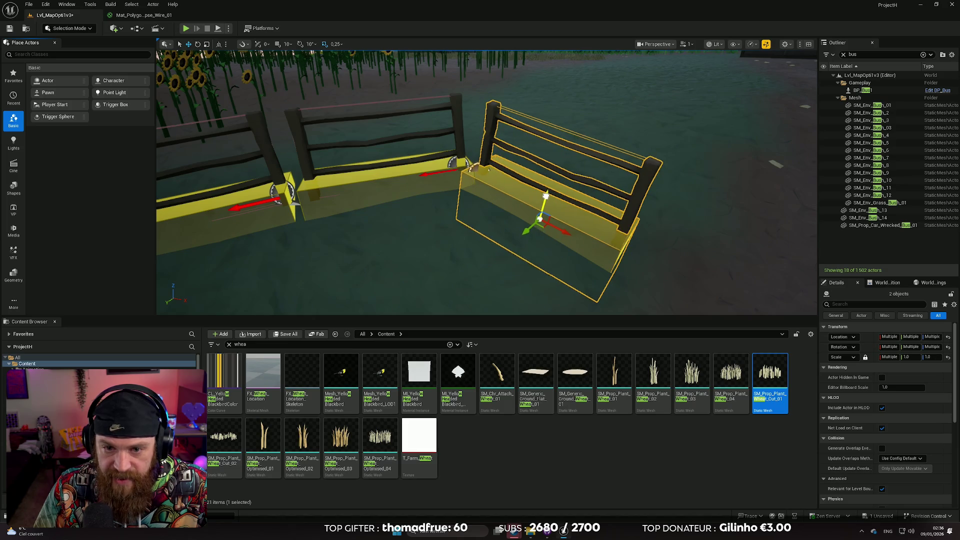
{"action": "key", "text": "e"}
{"action": "mouse_move", "coordinate": [564, 202]}
{"action": "left_mouse_down"}
{"action": "mouse_move", "coordinate": [559, 227]}
{"action": "mouse_move", "coordinate": [567, 214]}
{"action": "left_mouse_up"}
{"action": "key", "text": "w"}
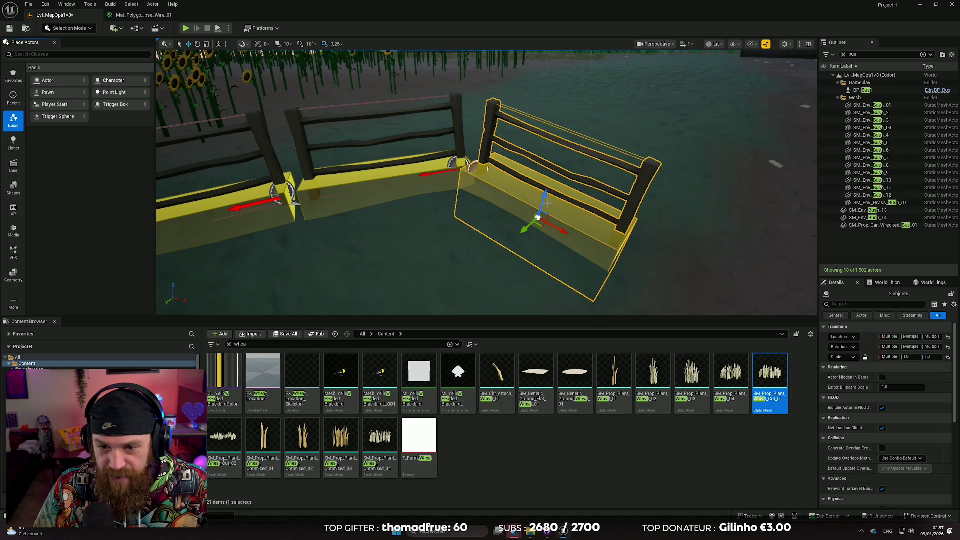
{"action": "left_click", "coordinate": [467, 255]}
Step: Inspect a roadside fence section up close, then fly back to view the house and truck
{"action": "mouse_move", "coordinate": [468, 254]}
{"action": "left_mouse_down"}
{"action": "mouse_move", "coordinate": [467, 225]}
{"action": "mouse_move", "coordinate": [452, 281]}
{"action": "mouse_move", "coordinate": [458, 255]}
{"action": "mouse_move", "coordinate": [472, 257]}
{"action": "mouse_move", "coordinate": [456, 254]}
{"action": "mouse_move", "coordinate": [473, 257]}
{"action": "mouse_move", "coordinate": [551, 217]}
{"action": "left_mouse_up"}
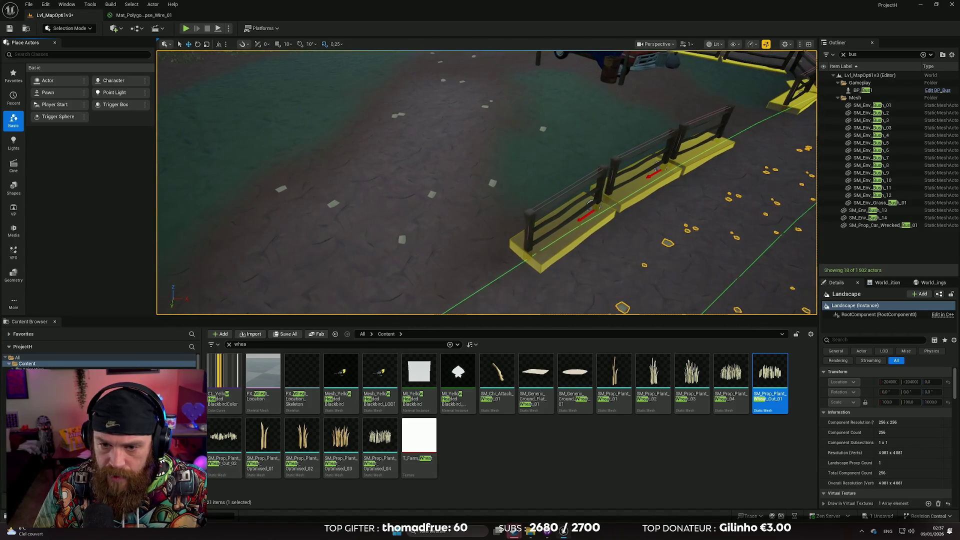
{"action": "left_click", "coordinate": [550, 216]}
{"action": "left_click", "coordinate": [538, 226], "text": "ctrl"}
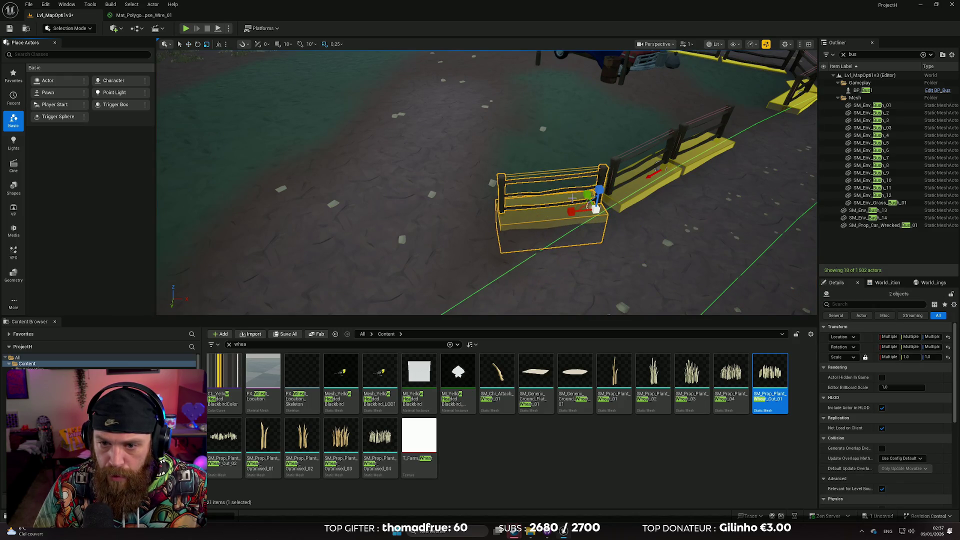
{"action": "left_click_drag", "start_coordinate": [551, 213], "coordinate": [551, 215]}
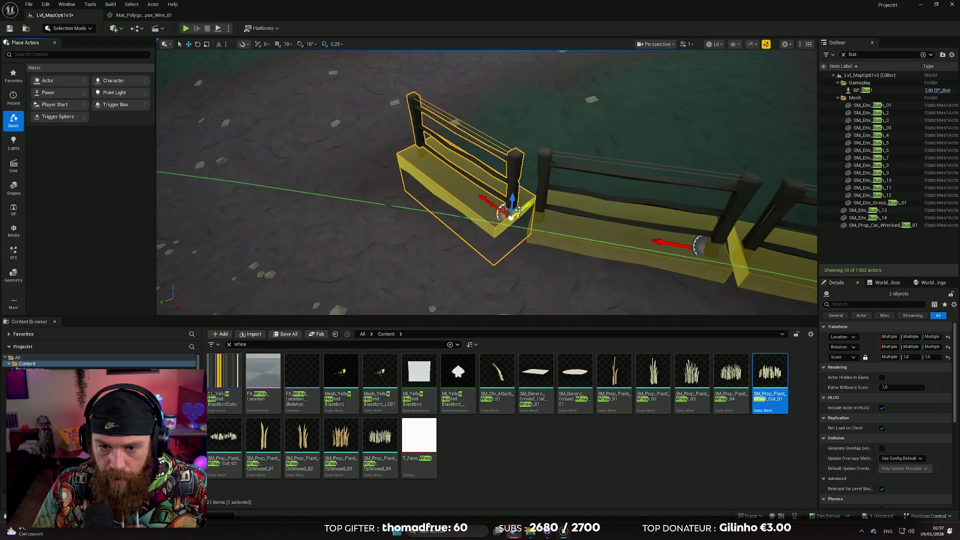
{"action": "left_click", "coordinate": [417, 219]}
{"action": "mouse_move", "coordinate": [416, 219]}
{"action": "left_mouse_down"}
{"action": "mouse_move", "coordinate": [416, 250]}
{"action": "mouse_move", "coordinate": [395, 263]}
{"action": "mouse_move", "coordinate": [395, 300]}
{"action": "mouse_move", "coordinate": [365, 195]}
{"action": "left_mouse_up"}
{"action": "left_click", "coordinate": [69, 28]}
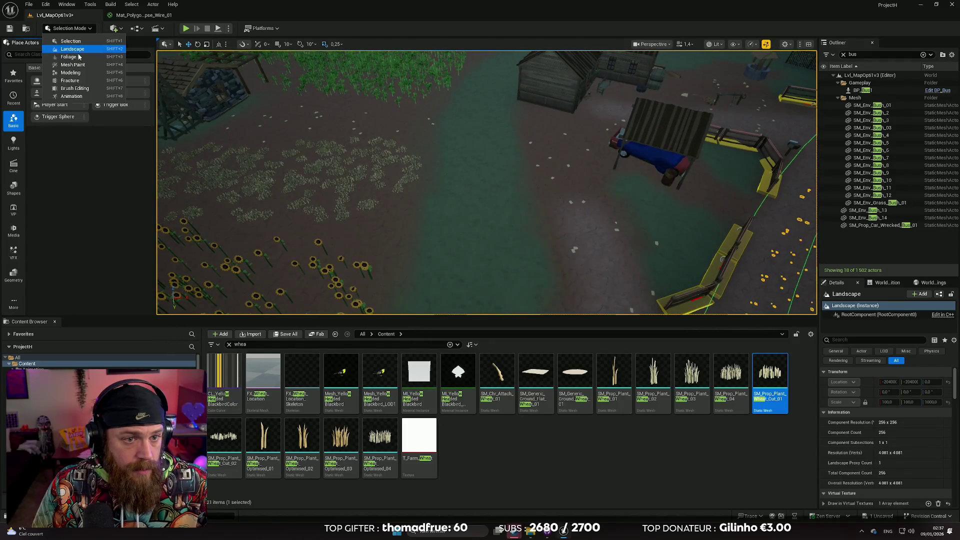
Step: Switch to Landscape Mode, survey the farm and pick Dirt2 as the paint target layer
{"action": "left_click", "coordinate": [74, 49]}
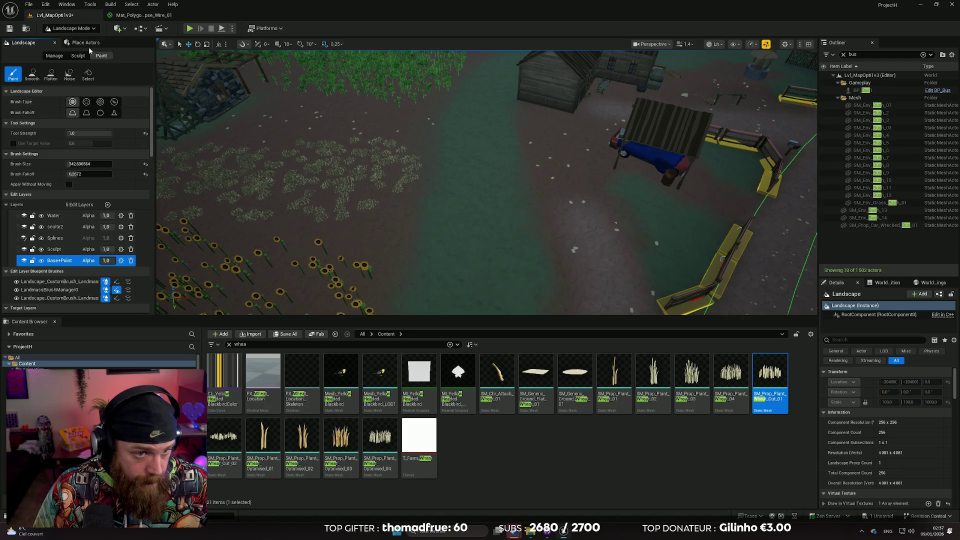
{"action": "scroll", "coordinate": [93, 235], "scroll_direction": "down", "scroll_amount": 5}
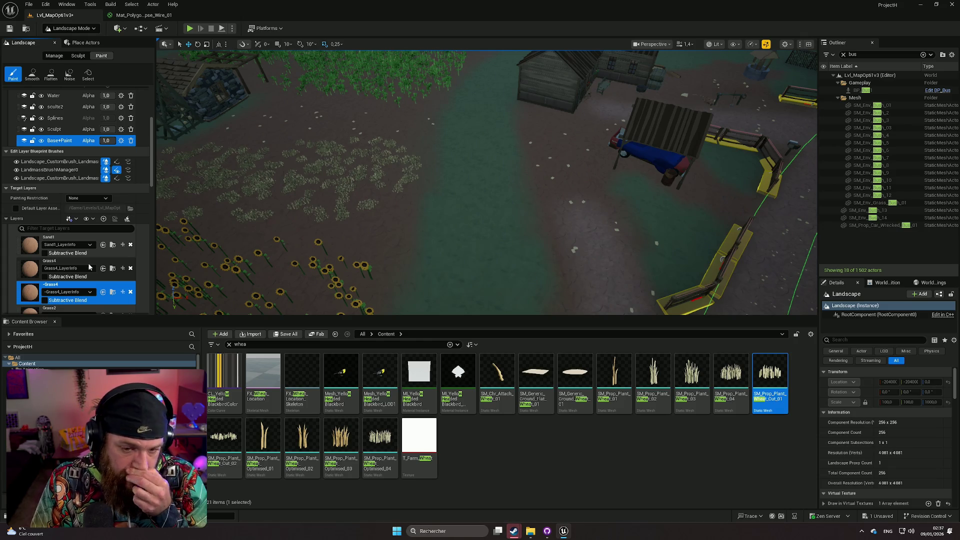
{"action": "left_click_drag", "start_coordinate": [386, 285], "coordinate": [386, 265]}
{"action": "left_click_drag", "start_coordinate": [461, 214], "coordinate": [461, 214]}
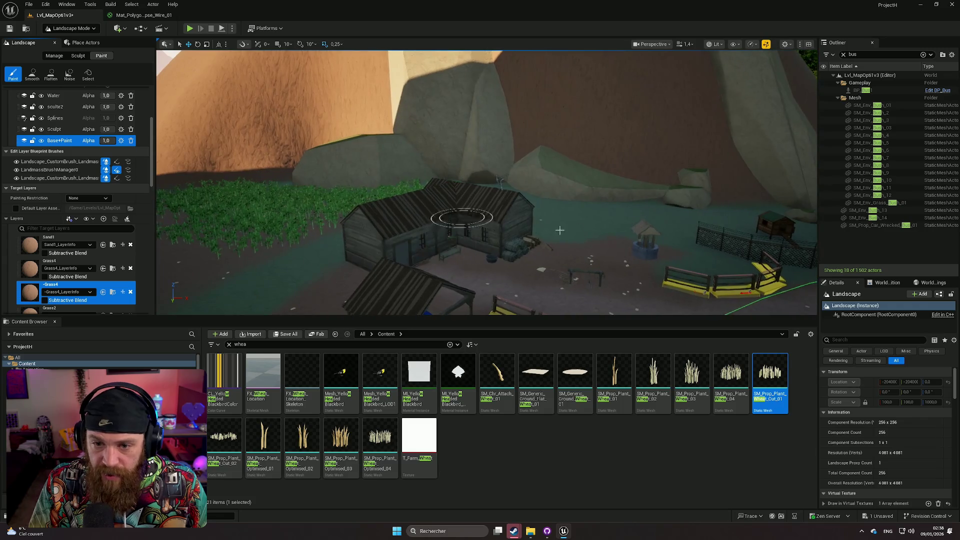
{"action": "left_click_drag", "start_coordinate": [582, 211], "coordinate": [583, 211]}
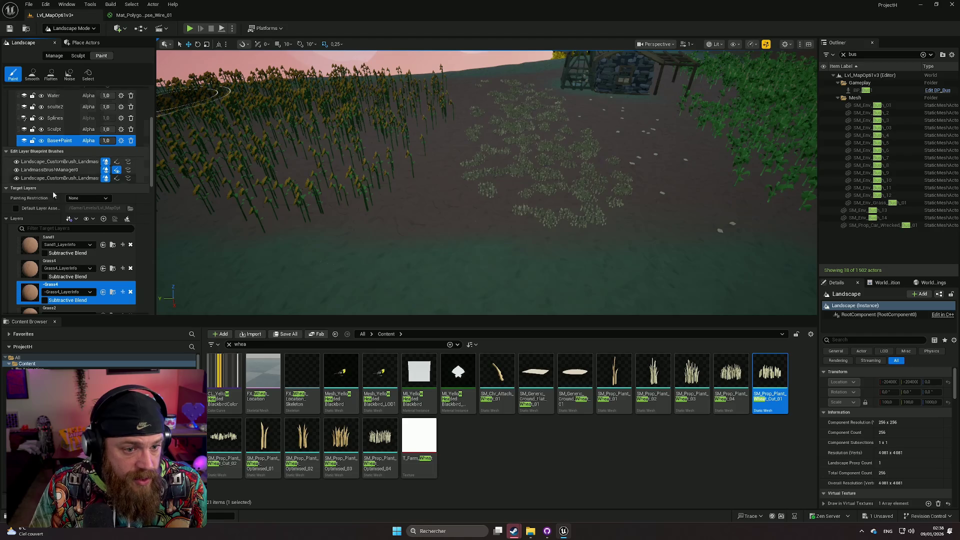
{"action": "scroll", "coordinate": [82, 270], "scroll_direction": "down", "scroll_amount": 5}
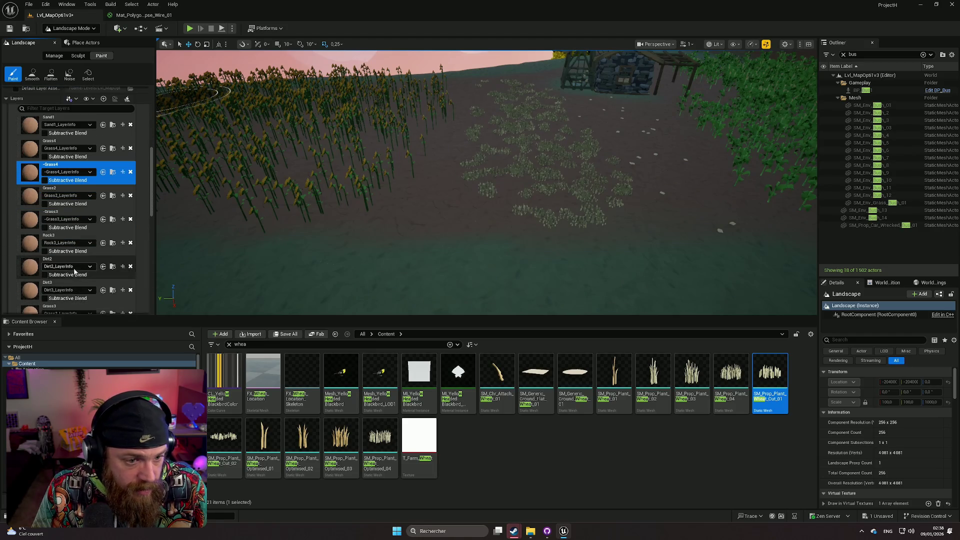
{"action": "left_click", "coordinate": [61, 261]}
{"action": "left_click_drag", "start_coordinate": [300, 257], "coordinate": [300, 257]}
{"action": "left_click_drag", "start_coordinate": [482, 197], "coordinate": [483, 197]}
{"action": "scroll", "coordinate": [78, 155], "scroll_direction": "up", "scroll_amount": 6}
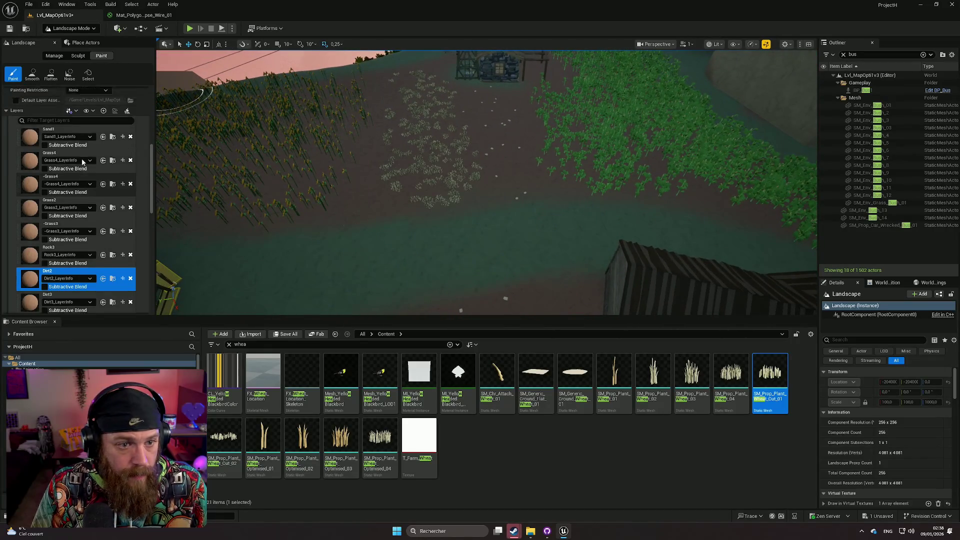
{"action": "scroll", "coordinate": [79, 156], "scroll_direction": "up", "scroll_amount": 3}
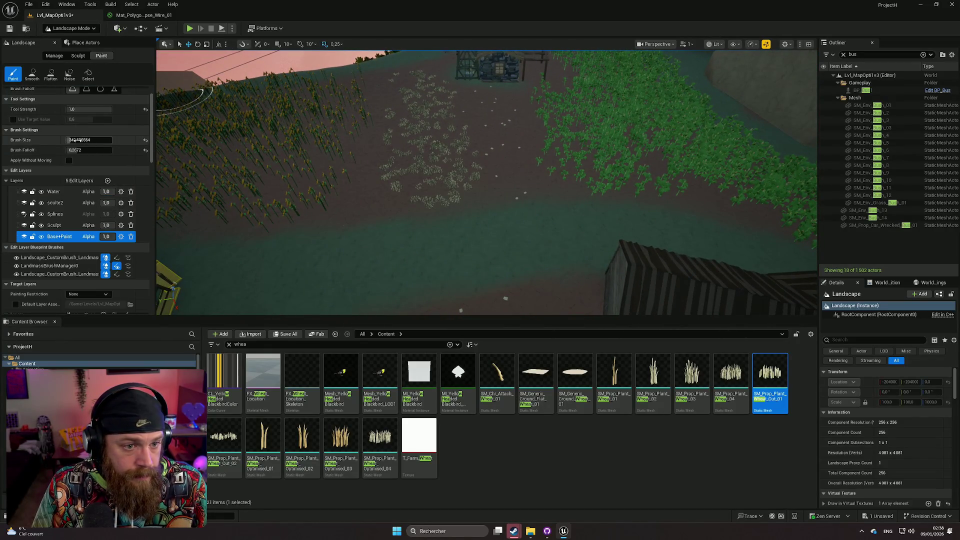
Step: Reduce the brush size to about 202 and paint lighter Dirt2 trails along the paths between houses
{"action": "mouse_move", "coordinate": [73, 140]}
{"action": "left_mouse_down"}
{"action": "mouse_move", "coordinate": [45, 140]}
{"action": "mouse_move", "coordinate": [115, 152]}
{"action": "left_mouse_up"}
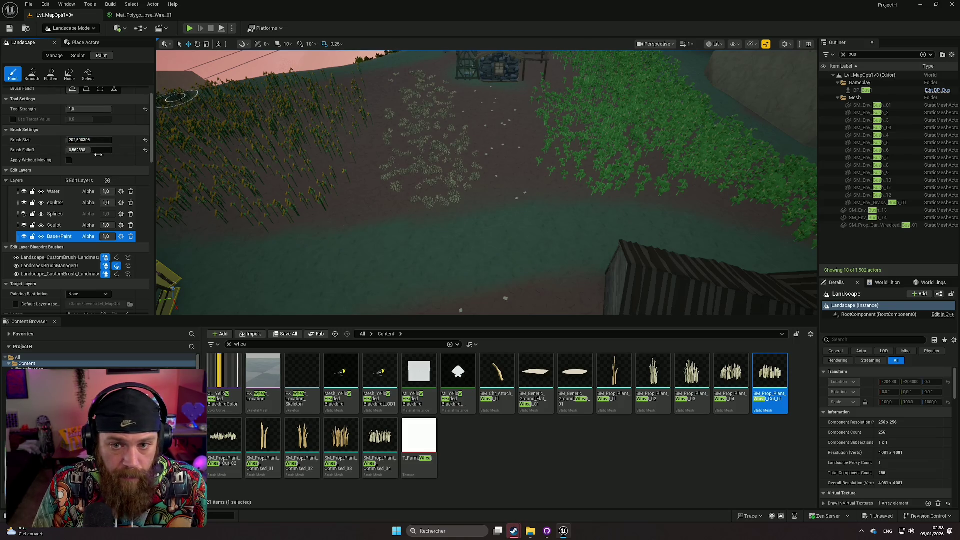
{"action": "mouse_move", "coordinate": [454, 111]}
{"action": "left_mouse_down"}
{"action": "mouse_move", "coordinate": [495, 94]}
{"action": "mouse_move", "coordinate": [510, 179]}
{"action": "left_mouse_up"}
{"action": "key", "text": "Up"}
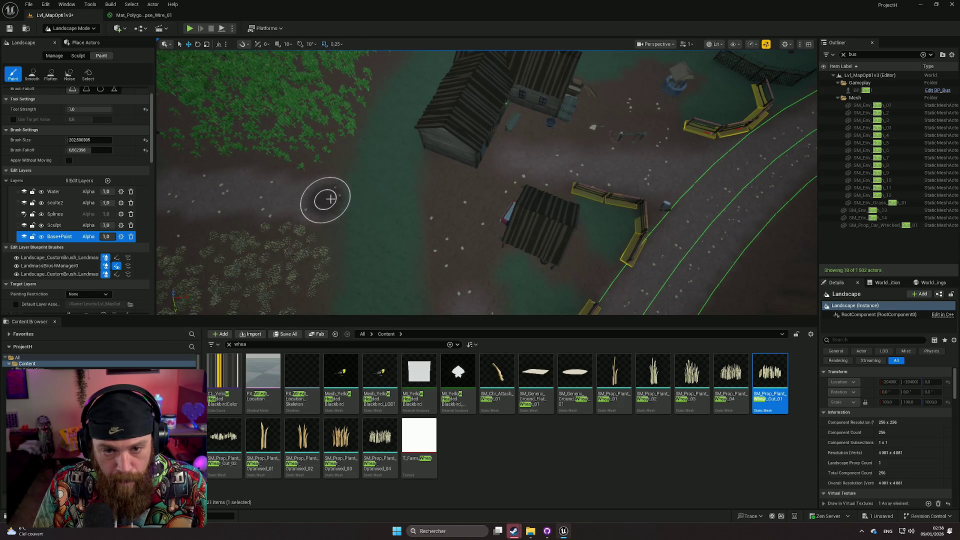
{"action": "mouse_move", "coordinate": [370, 198]}
{"action": "left_mouse_down"}
{"action": "mouse_move", "coordinate": [445, 197]}
{"action": "mouse_move", "coordinate": [532, 163]}
{"action": "mouse_move", "coordinate": [481, 189]}
{"action": "mouse_move", "coordinate": [463, 223]}
{"action": "mouse_move", "coordinate": [462, 271]}
{"action": "mouse_move", "coordinate": [176, 134]}
{"action": "left_mouse_up"}
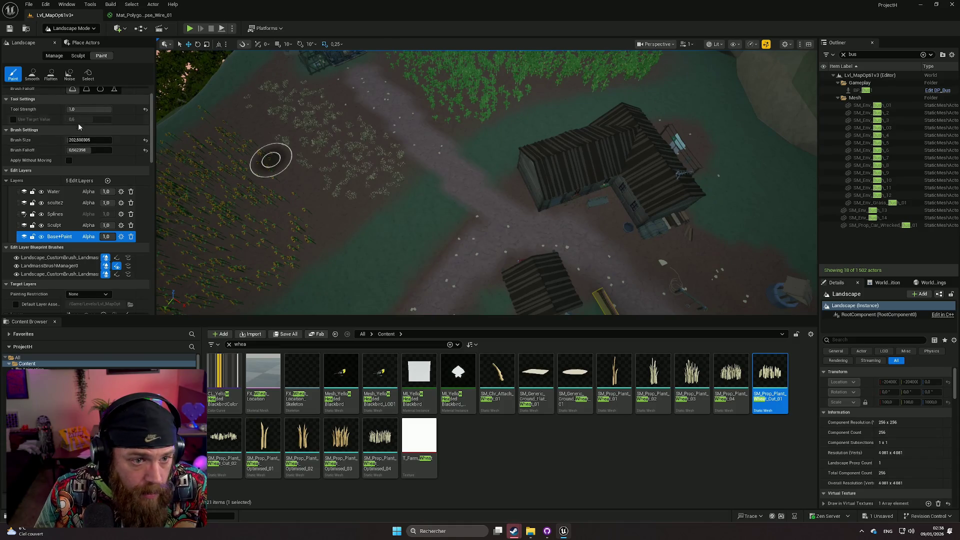
{"action": "scroll", "coordinate": [76, 135], "scroll_direction": "up", "scroll_amount": 1}
Step: Lower the tool strength to about 0.7 and look over the painted roads
{"action": "left_click_drag", "start_coordinate": [76, 134], "coordinate": [30, 134]}
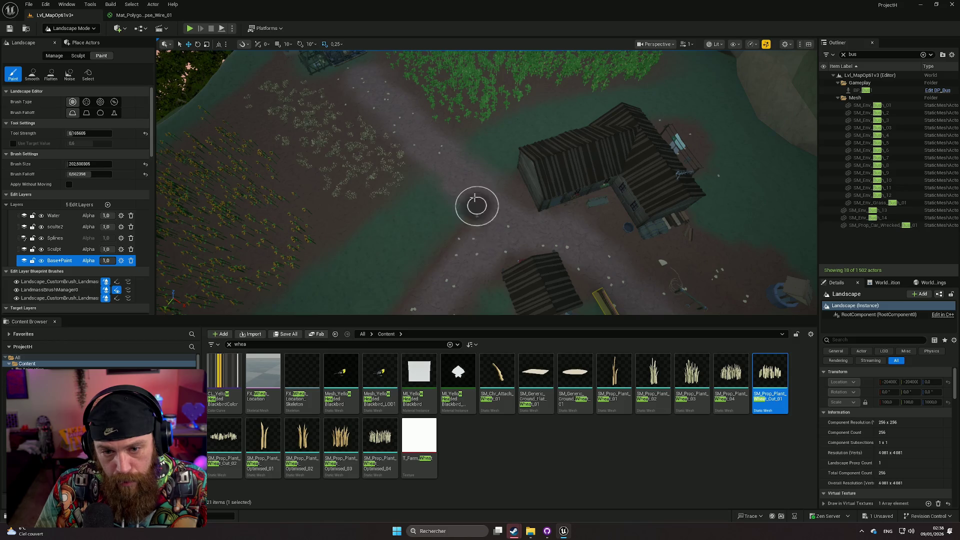
{"action": "scroll", "coordinate": [475, 207], "scroll_direction": "up", "scroll_amount": 3}
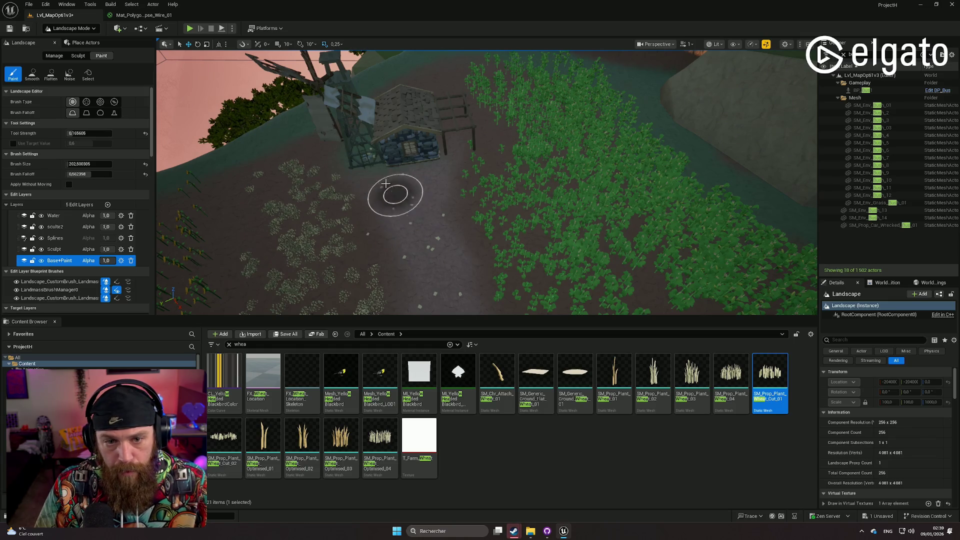
{"action": "scroll", "coordinate": [400, 199], "scroll_direction": "up", "scroll_amount": 3}
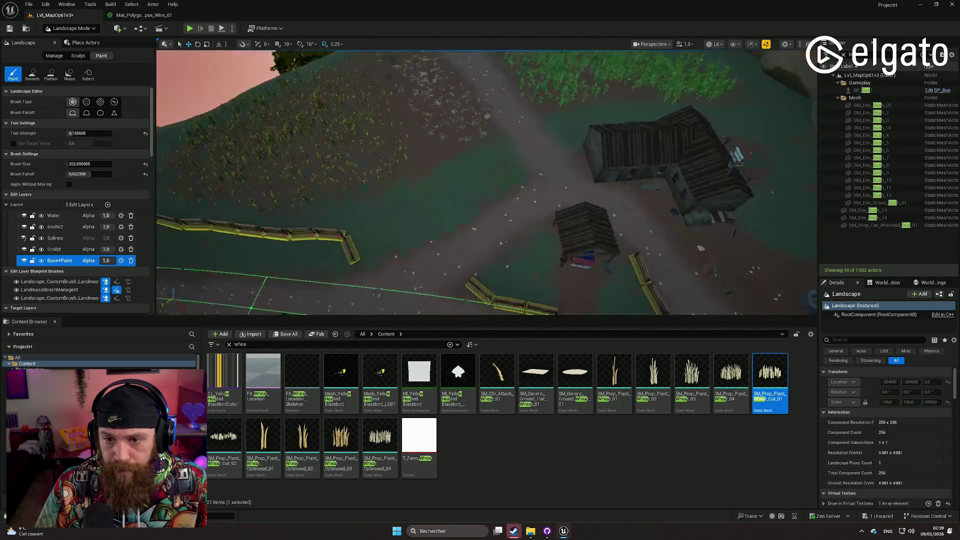
{"action": "scroll", "coordinate": [486, 182], "scroll_direction": "down", "scroll_amount": 2}
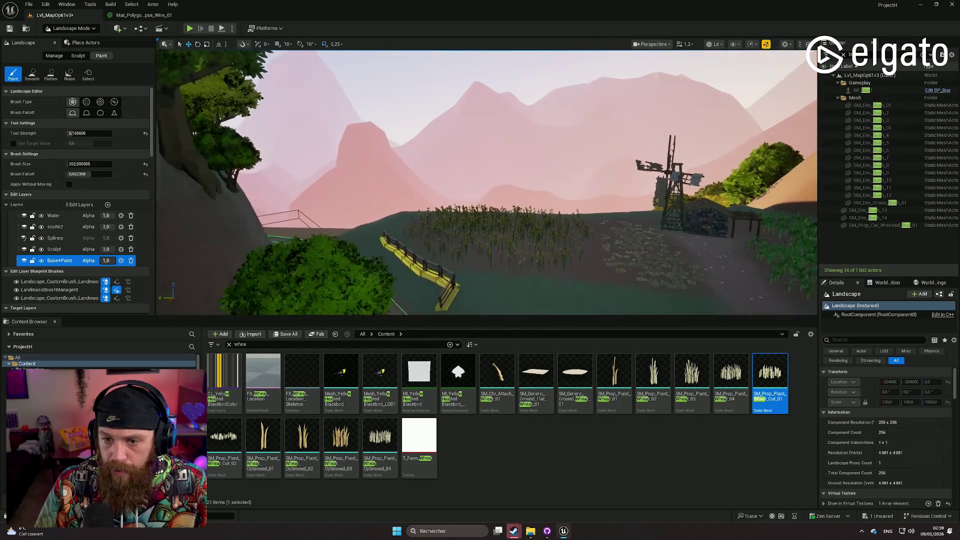
{"action": "scroll", "coordinate": [487, 182], "scroll_direction": "up", "scroll_amount": 2}
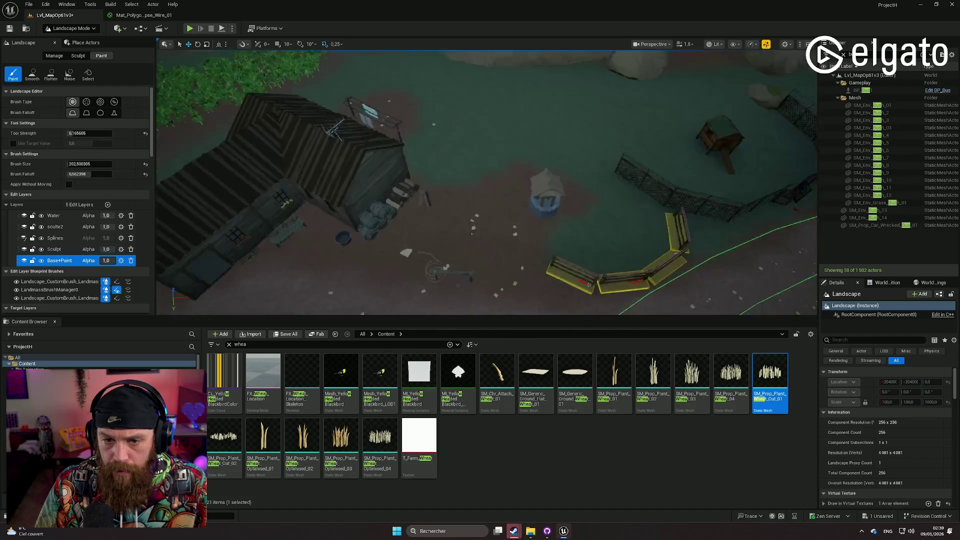
{"action": "scroll", "coordinate": [289, 289], "scroll_direction": "up", "scroll_amount": 2}
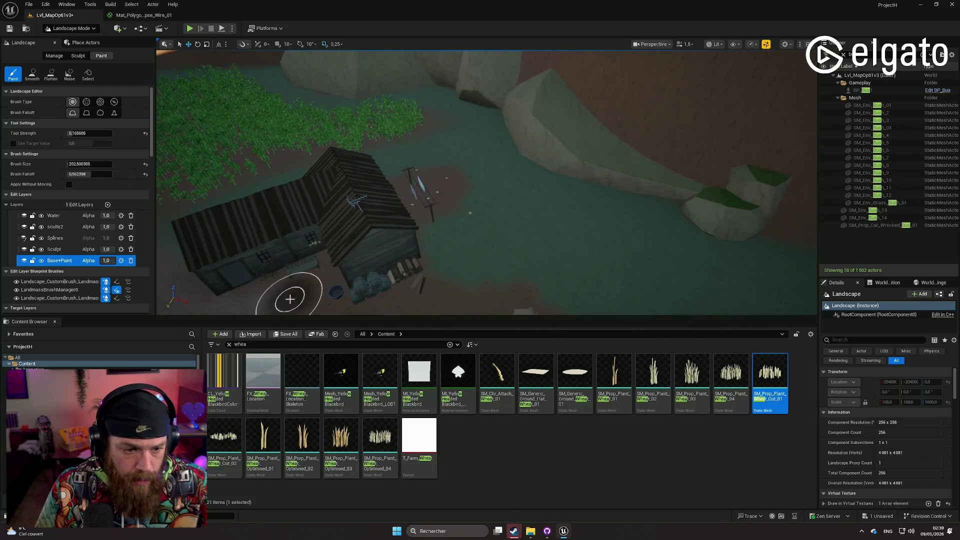
Step: Return to Selection Mode and search the Content Browser for 'silo'
{"action": "left_click", "coordinate": [91, 29]}
{"action": "left_click", "coordinate": [75, 41]}
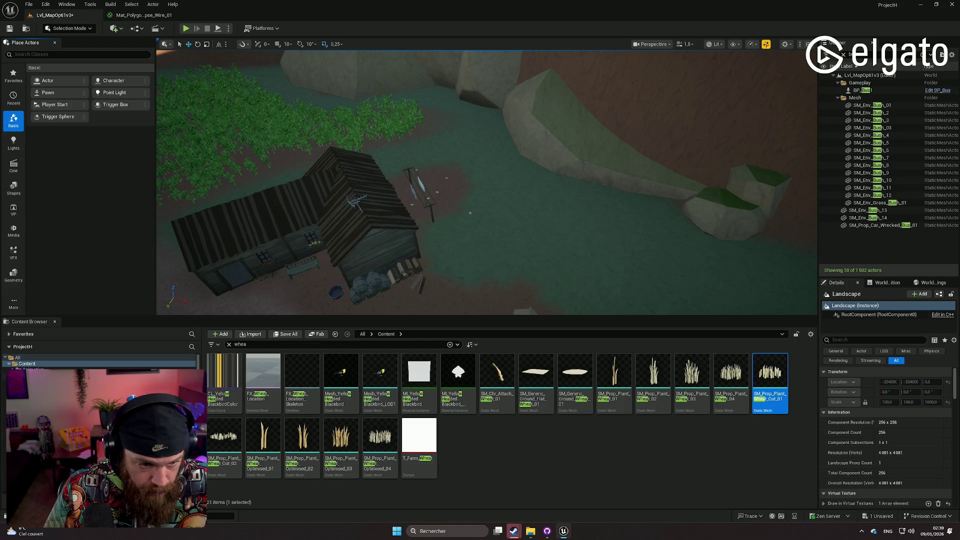
{"action": "scroll", "coordinate": [100, 363], "scroll_direction": "down", "scroll_amount": 1}
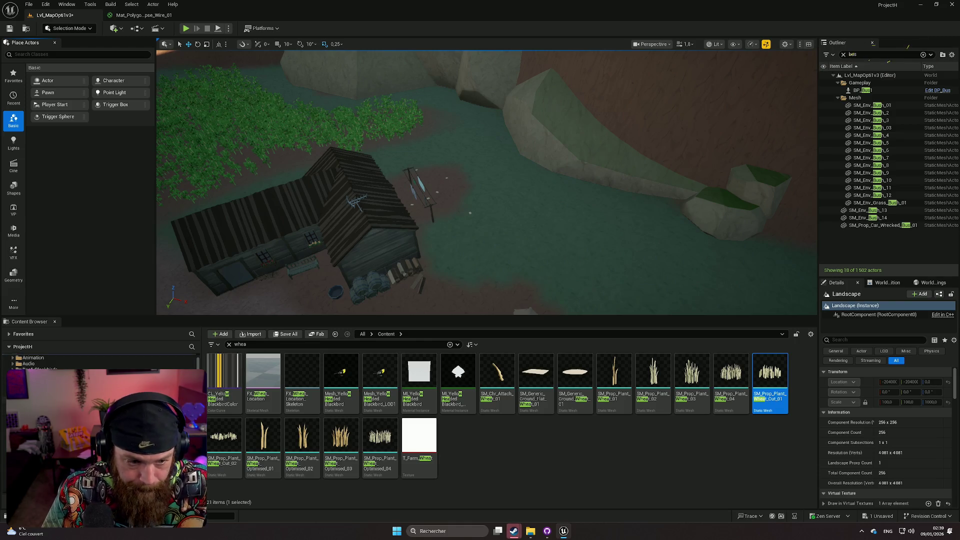
{"action": "double_click", "coordinate": [267, 345]}
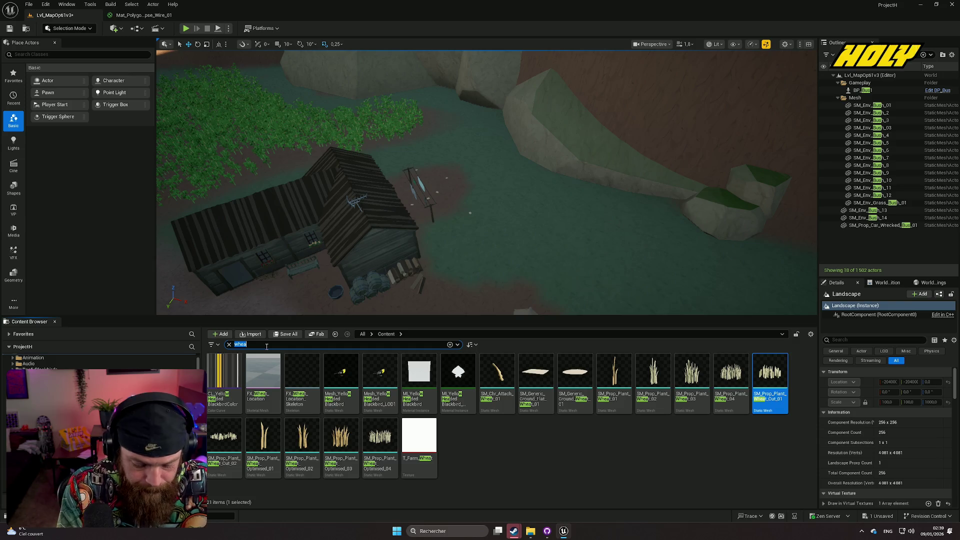
{"action": "type", "text": "silo"}
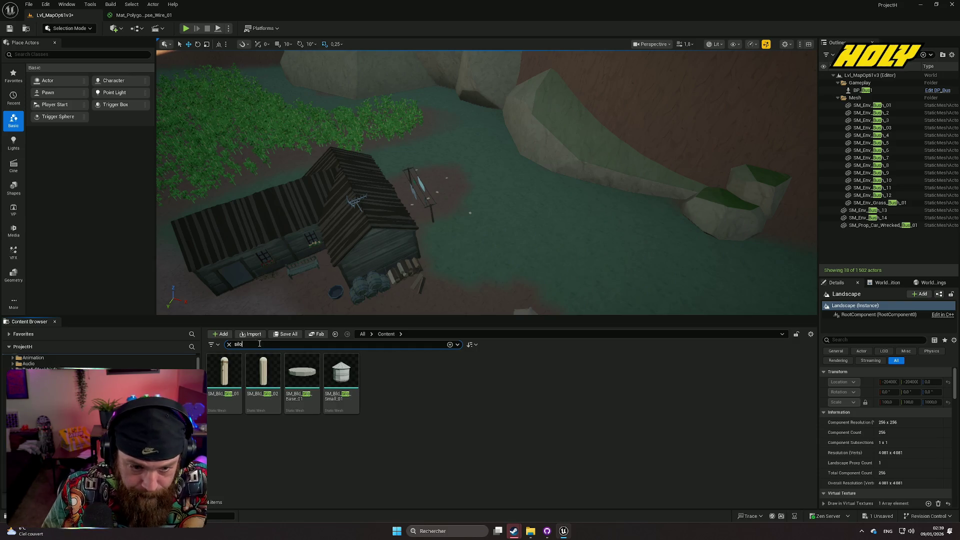
{"action": "mouse_move", "coordinate": [485, 181]}
{"action": "left_mouse_down"}
{"action": "mouse_move", "coordinate": [530, 185]}
{"action": "mouse_move", "coordinate": [440, 180]}
{"action": "left_mouse_up"}
Step: Place SM_Bld_Silo_01 by the cliff and lower it onto the ground
{"action": "mouse_move", "coordinate": [224, 373]}
{"action": "left_mouse_down"}
{"action": "mouse_move", "coordinate": [446, 240]}
{"action": "mouse_move", "coordinate": [526, 205]}
{"action": "mouse_move", "coordinate": [523, 220]}
{"action": "mouse_move", "coordinate": [560, 230]}
{"action": "mouse_move", "coordinate": [566, 211]}
{"action": "mouse_move", "coordinate": [500, 210]}
{"action": "mouse_move", "coordinate": [471, 195]}
{"action": "mouse_move", "coordinate": [480, 190]}
{"action": "mouse_move", "coordinate": [490, 216]}
{"action": "mouse_move", "coordinate": [534, 247]}
{"action": "mouse_move", "coordinate": [357, 223]}
{"action": "mouse_move", "coordinate": [342, 212]}
{"action": "mouse_move", "coordinate": [492, 214]}
{"action": "mouse_move", "coordinate": [458, 220]}
{"action": "mouse_move", "coordinate": [448, 235]}
{"action": "left_mouse_up"}
{"action": "key", "text": "e"}
{"action": "key", "text": "w"}
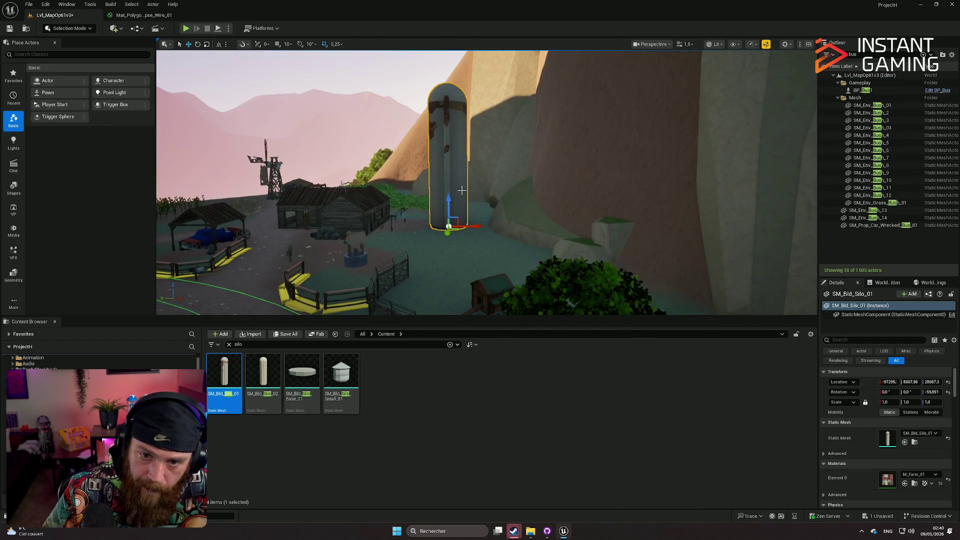
{"action": "mouse_move", "coordinate": [449, 200]}
{"action": "left_mouse_down"}
{"action": "mouse_move", "coordinate": [445, 273]}
{"action": "mouse_move", "coordinate": [431, 275]}
{"action": "left_mouse_up"}
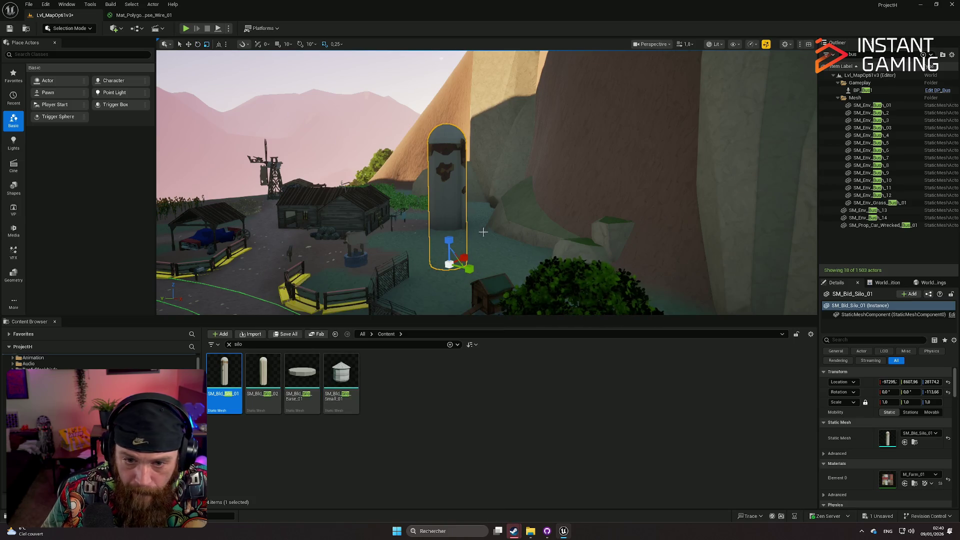
Step: Duplicate the silo, scale the copy to about 0.775, and slide and turn it beside the original
{"action": "mouse_move", "coordinate": [466, 256]}
{"action": "left_mouse_down", "text": "alt"}
{"action": "mouse_move", "coordinate": [445, 260]}
{"action": "mouse_move", "coordinate": [420, 288]}
{"action": "mouse_move", "coordinate": [402, 290]}
{"action": "left_mouse_up", "text": "alt"}
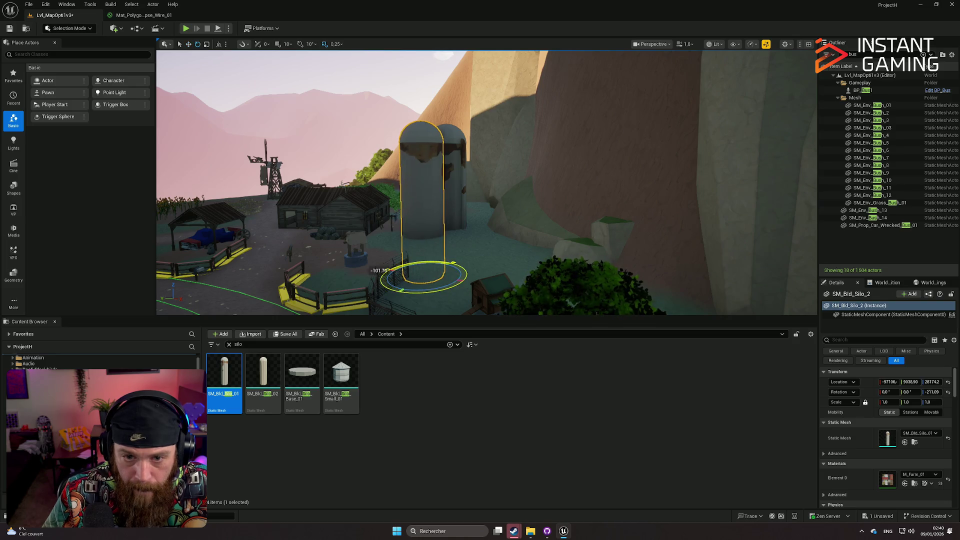
{"action": "left_click_drag", "start_coordinate": [887, 402], "coordinate": [873, 402]}
{"action": "key", "text": "w"}
{"action": "left_click_drag", "start_coordinate": [408, 278], "coordinate": [482, 276]}
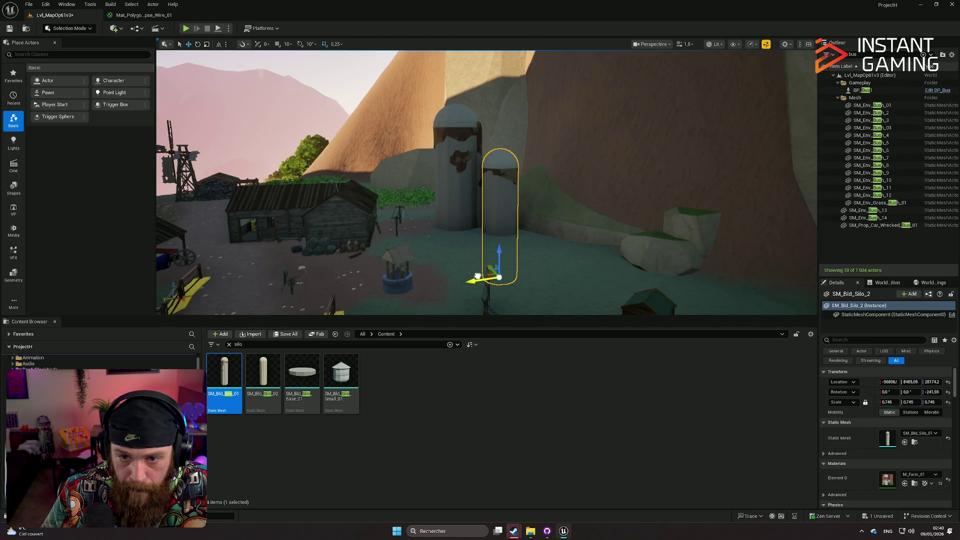
{"action": "left_click_drag", "start_coordinate": [474, 295], "coordinate": [476, 293]}
Step: Delete the smaller duplicate silo and the tall silo
{"action": "left_click", "coordinate": [500, 250]}
{"action": "left_click_drag", "start_coordinate": [561, 205], "coordinate": [560, 205]}
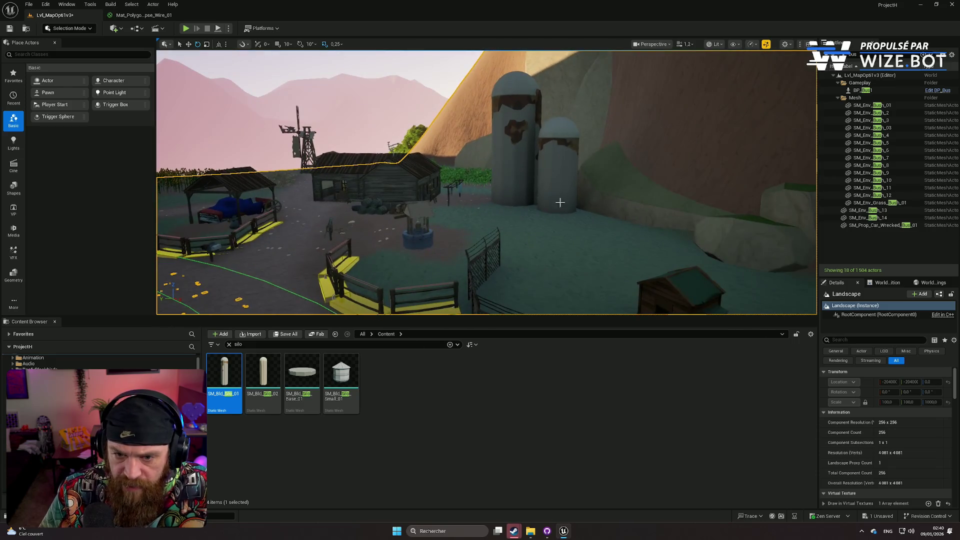
{"action": "left_click", "coordinate": [562, 196]}
{"action": "key", "text": "Delete"}
{"action": "left_click", "coordinate": [526, 167]}
{"action": "key", "text": "Delete"}
Step: Place SM_Bld_Silo_Small_01 near the cliff, turn it about 74 degrees and raise it
{"action": "left_click_drag", "start_coordinate": [341, 381], "coordinate": [492, 242]}
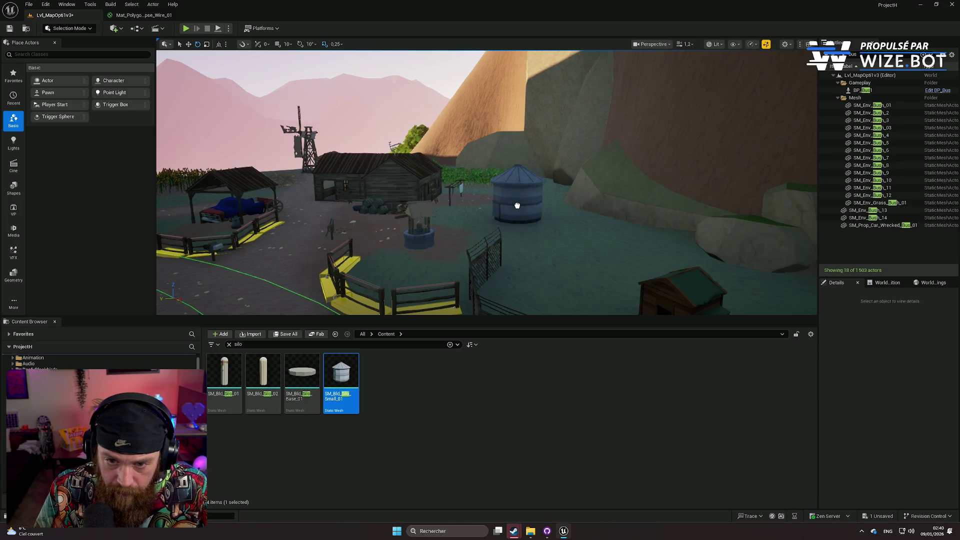
{"action": "key", "text": "f"}
{"action": "key", "text": "w"}
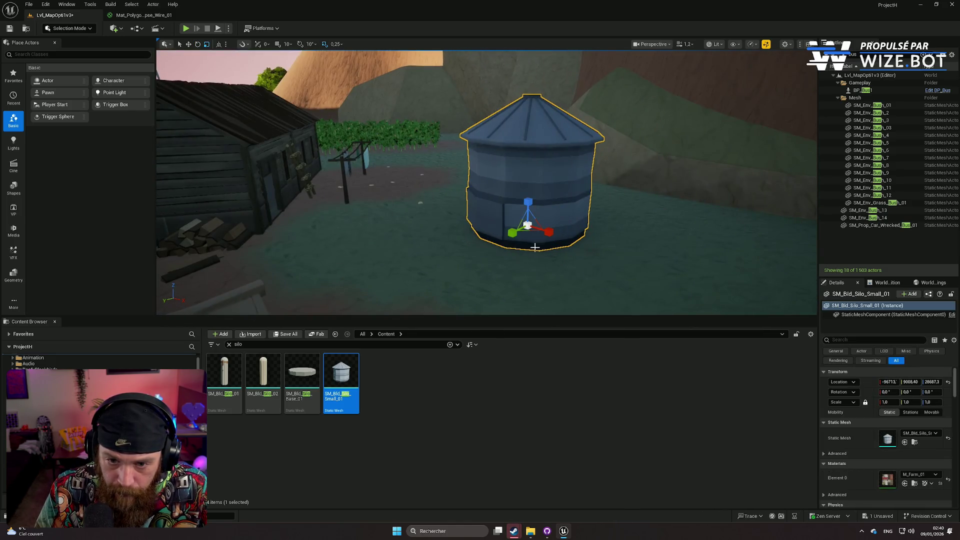
{"action": "left_click_drag", "start_coordinate": [527, 242], "coordinate": [550, 241]}
{"action": "scroll", "coordinate": [529, 220], "scroll_direction": "down", "scroll_amount": 8}
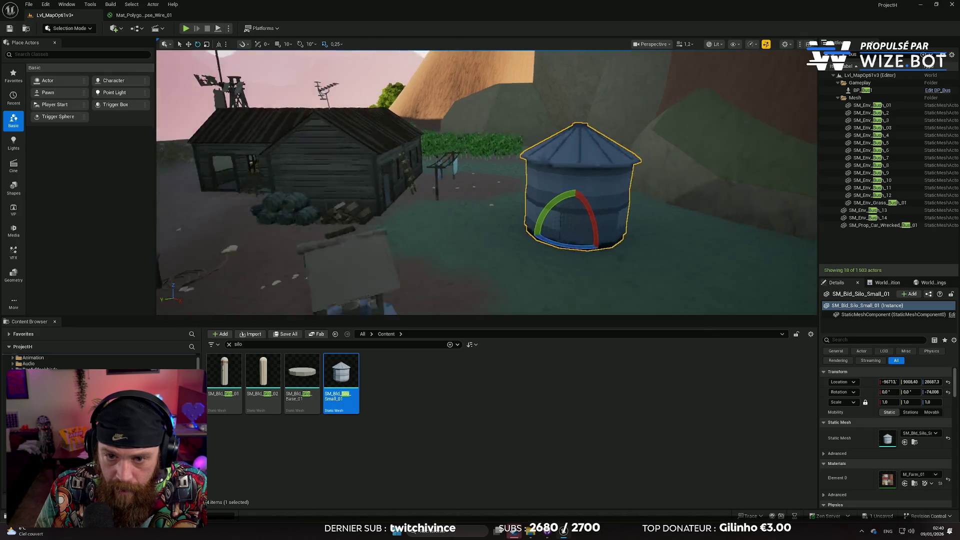
{"action": "key", "text": "w"}
{"action": "mouse_move", "coordinate": [508, 215]}
{"action": "left_mouse_down"}
{"action": "mouse_move", "coordinate": [511, 206]}
{"action": "mouse_move", "coordinate": [553, 206]}
{"action": "mouse_move", "coordinate": [555, 117]}
{"action": "left_mouse_up"}
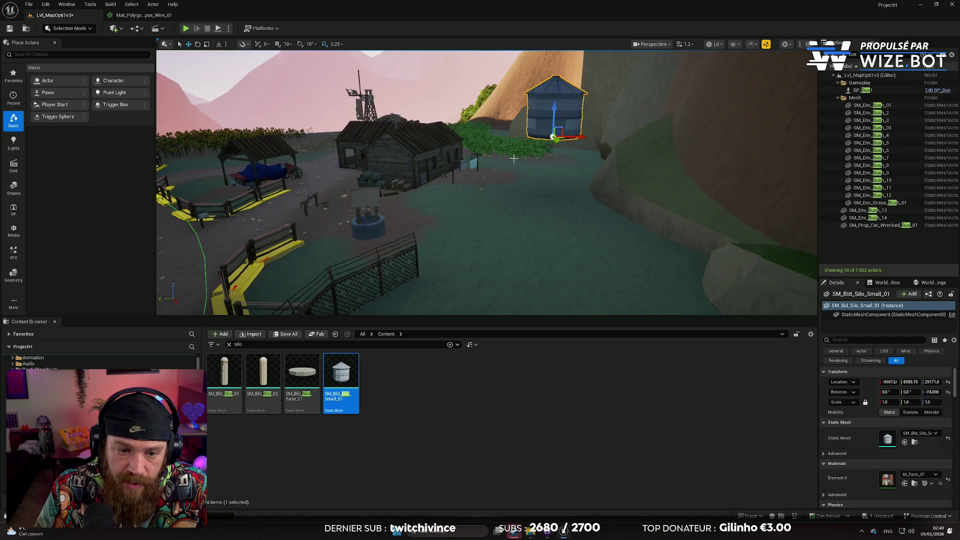
{"action": "left_click_drag", "start_coordinate": [552, 179], "coordinate": [552, 179]}
{"action": "left_click_drag", "start_coordinate": [484, 145], "coordinate": [479, 156]}
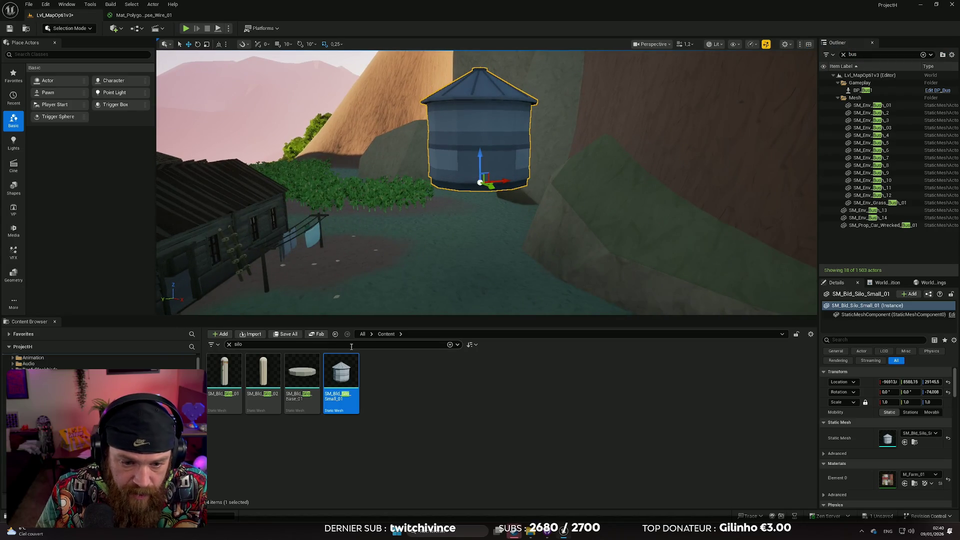
Step: Add an SM_Bld_Silo_Base_01 base and lower the silo onto it
{"action": "left_click", "coordinate": [292, 379]}
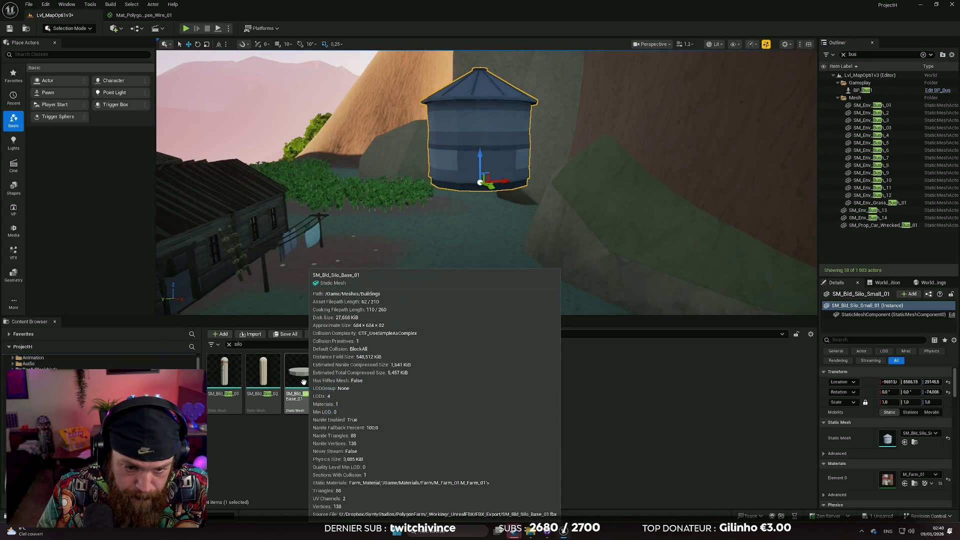
{"action": "left_click_drag", "start_coordinate": [292, 379], "coordinate": [447, 268]}
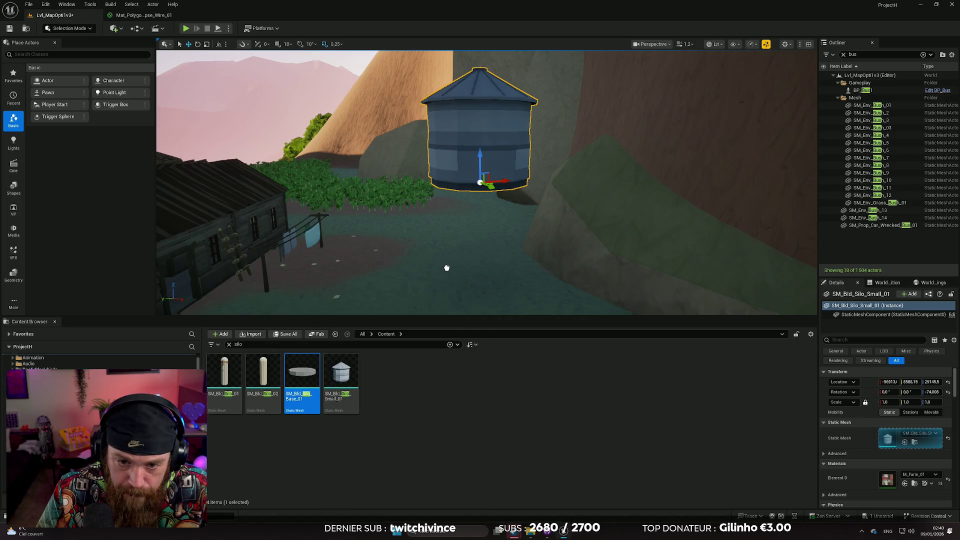
{"action": "left_click", "coordinate": [401, 289]}
{"action": "left_click_drag", "start_coordinate": [439, 230], "coordinate": [440, 201]}
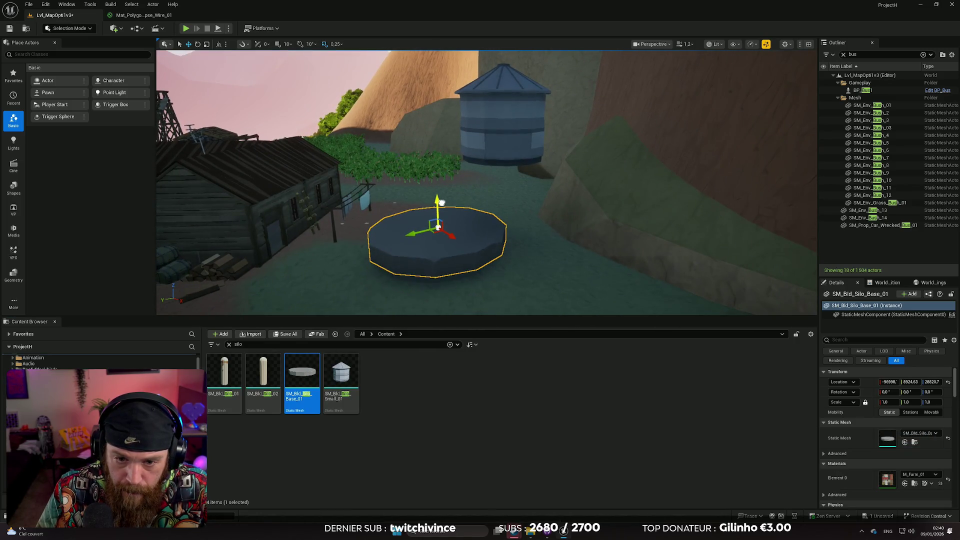
{"action": "left_click_drag", "start_coordinate": [410, 233], "coordinate": [490, 209]}
{"action": "left_click", "coordinate": [503, 150]}
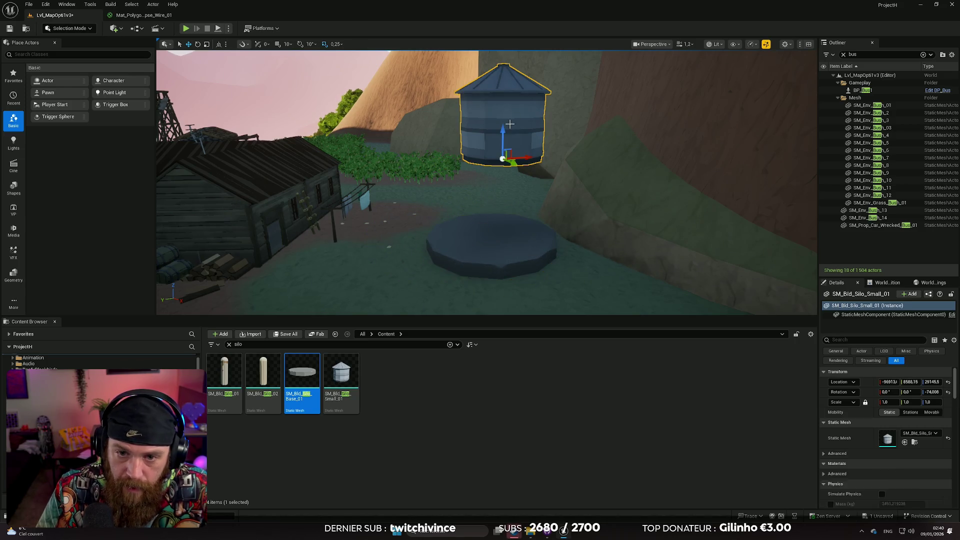
{"action": "mouse_move", "coordinate": [504, 149]}
{"action": "left_mouse_down"}
{"action": "mouse_move", "coordinate": [505, 227]}
{"action": "mouse_move", "coordinate": [325, 240]}
{"action": "left_mouse_up"}
{"action": "mouse_move", "coordinate": [541, 257]}
{"action": "left_mouse_down"}
{"action": "mouse_move", "coordinate": [535, 272]}
{"action": "mouse_move", "coordinate": [542, 257]}
{"action": "mouse_move", "coordinate": [530, 261]}
{"action": "left_mouse_up"}
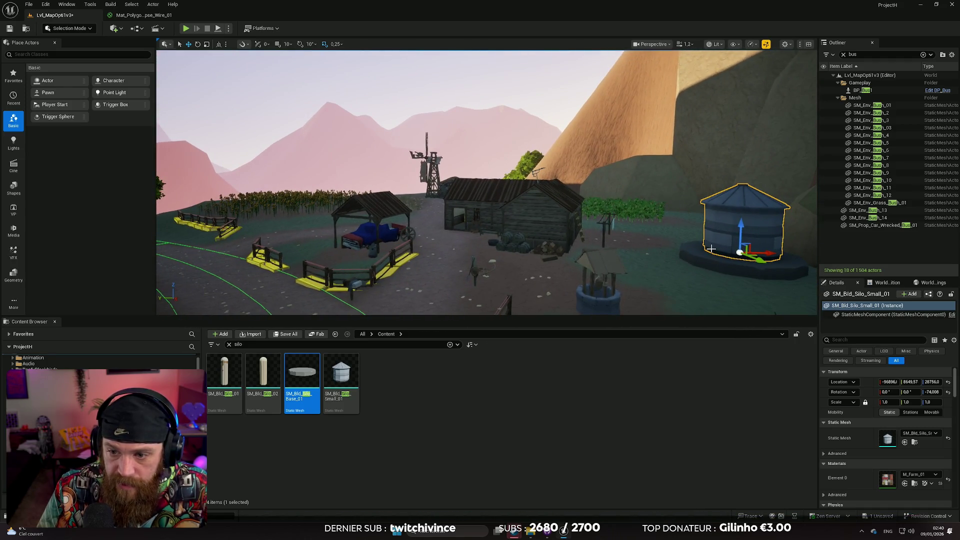
Step: Remove the dark base, lift the silo high, and set an SM_Bld_Windmill_2 copy beneath it
{"action": "key", "text": "ctrl+z"}
{"action": "left_click", "coordinate": [743, 227]}
{"action": "left_click_drag", "start_coordinate": [744, 227], "coordinate": [744, 160]}
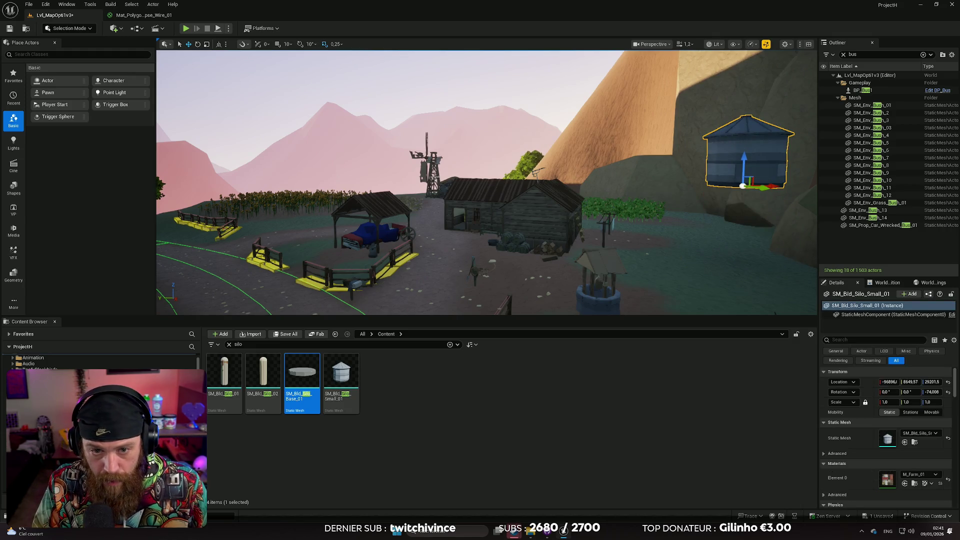
{"action": "left_click", "coordinate": [433, 178]}
{"action": "left_click_drag", "start_coordinate": [429, 200], "coordinate": [352, 255]}
{"action": "mouse_move", "coordinate": [390, 228]}
{"action": "left_mouse_down"}
{"action": "mouse_move", "coordinate": [695, 240]}
{"action": "mouse_move", "coordinate": [726, 282]}
{"action": "mouse_move", "coordinate": [735, 256]}
{"action": "mouse_move", "coordinate": [773, 243]}
{"action": "mouse_move", "coordinate": [764, 260]}
{"action": "mouse_move", "coordinate": [741, 262]}
{"action": "left_mouse_up"}
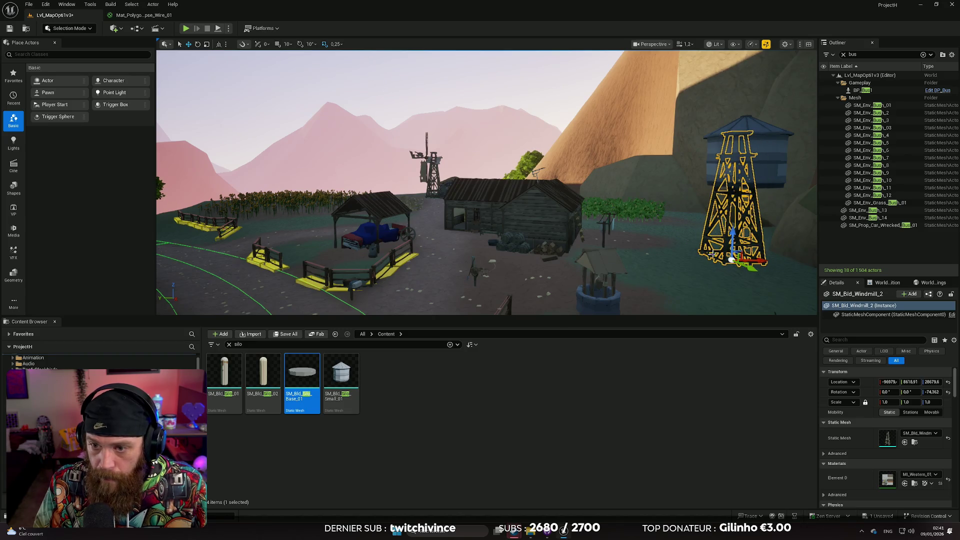
Step: Scale the windmill copy to 1.11 and lower it slightly on Z
{"action": "key", "text": "f"}
{"action": "mouse_move", "coordinate": [885, 402]}
{"action": "left_mouse_down"}
{"action": "mouse_move", "coordinate": [915, 402]}
{"action": "mouse_move", "coordinate": [596, 203]}
{"action": "left_mouse_up"}
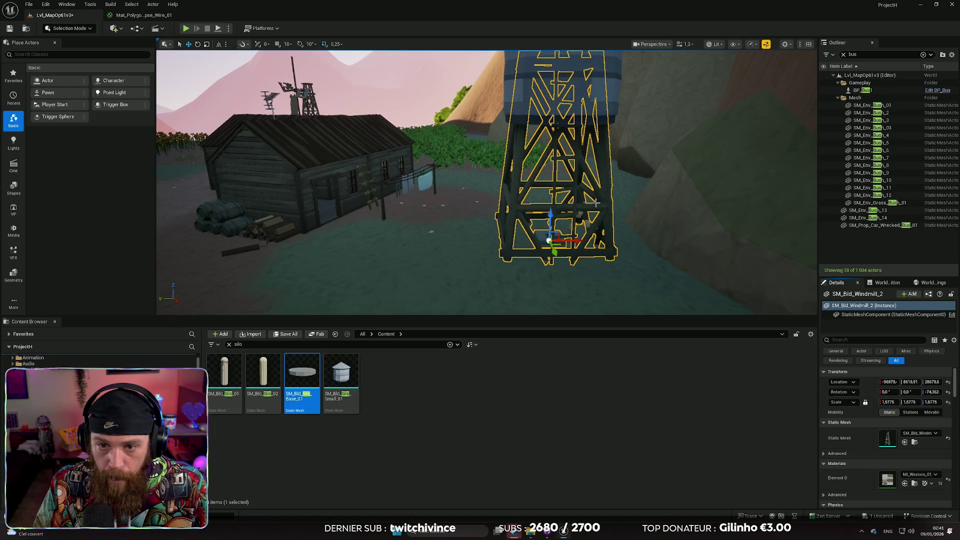
{"action": "mouse_move", "coordinate": [888, 407]}
{"action": "left_mouse_down"}
{"action": "mouse_move", "coordinate": [654, 221]}
{"action": "mouse_move", "coordinate": [653, 245]}
{"action": "left_mouse_up"}
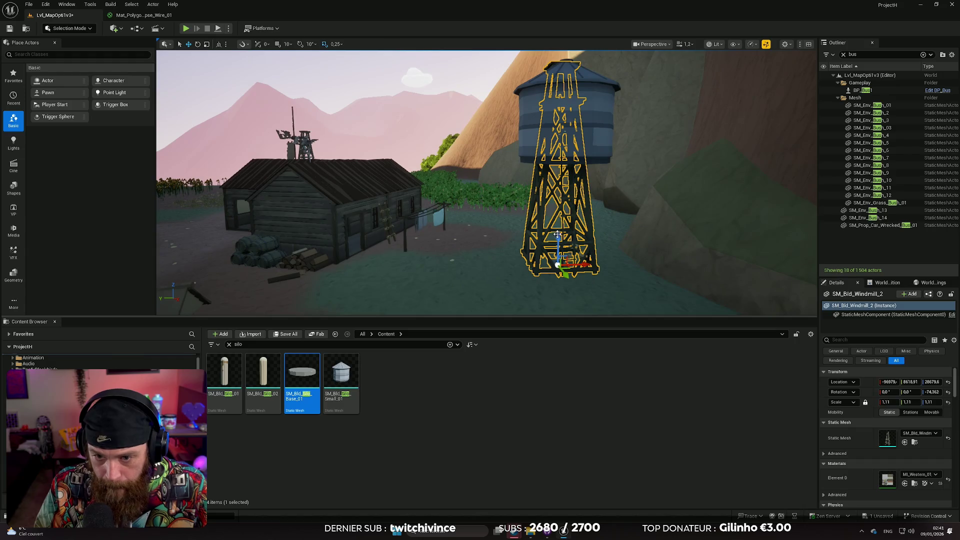
{"action": "left_click_drag", "start_coordinate": [558, 236], "coordinate": [561, 267]}
Step: Nudge the small silo tank on X and Y to center it atop the tower
{"action": "left_click", "coordinate": [566, 135]}
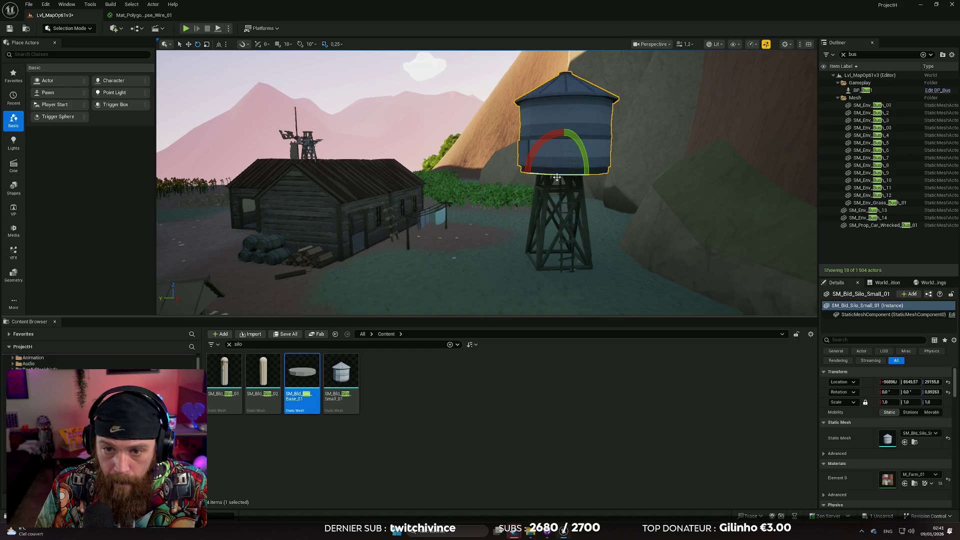
{"action": "scroll", "coordinate": [556, 175], "scroll_direction": "up", "scroll_amount": 5}
{"action": "left_click_drag", "start_coordinate": [475, 159], "coordinate": [435, 158]}
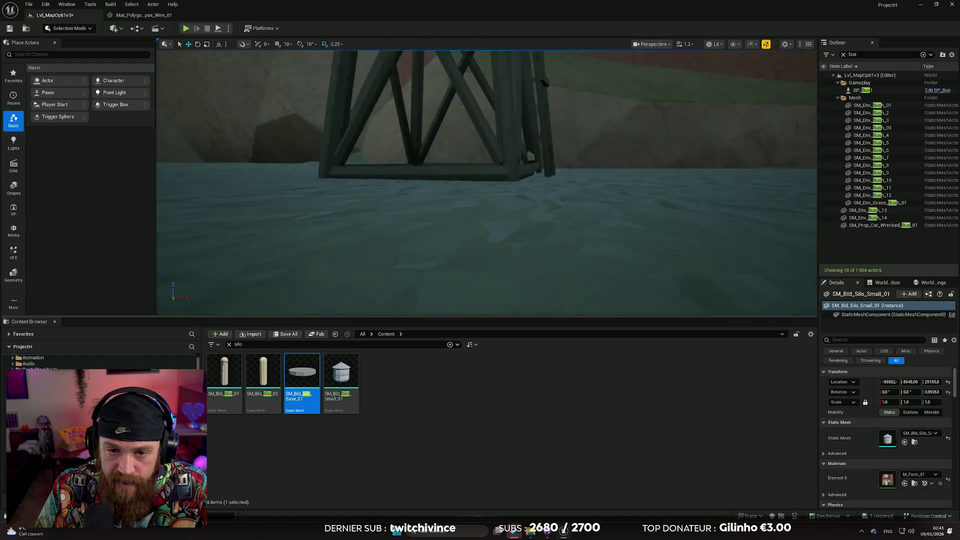
{"action": "key", "text": "f"}
{"action": "mouse_move", "coordinate": [443, 161]}
{"action": "left_mouse_down"}
{"action": "mouse_move", "coordinate": [469, 172]}
{"action": "mouse_move", "coordinate": [459, 179]}
{"action": "mouse_move", "coordinate": [468, 200]}
{"action": "left_mouse_up"}
{"action": "left_click", "coordinate": [468, 200]}
Step: Inspect the raised water tower from around the village and farm road
{"action": "left_click", "coordinate": [479, 203]}
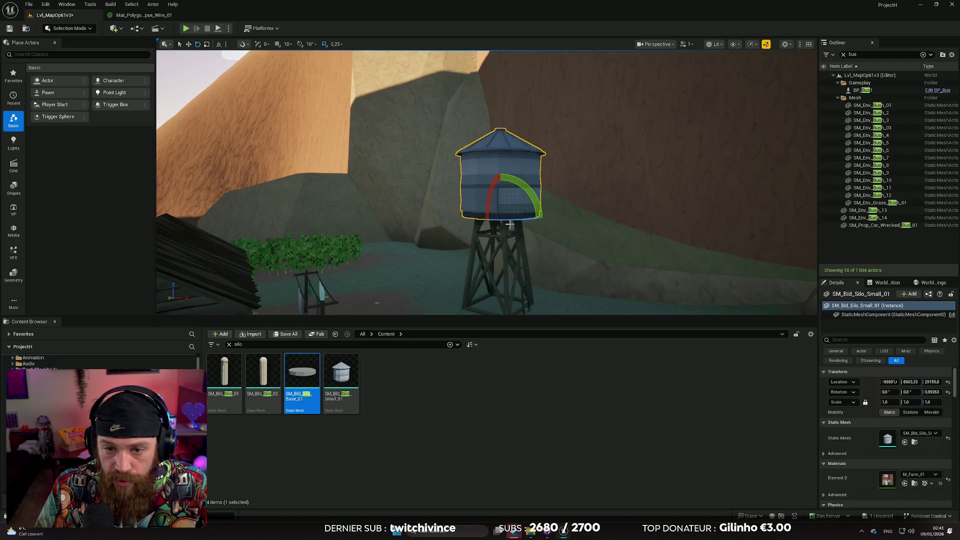
{"action": "left_click_drag", "start_coordinate": [580, 263], "coordinate": [558, 260]}
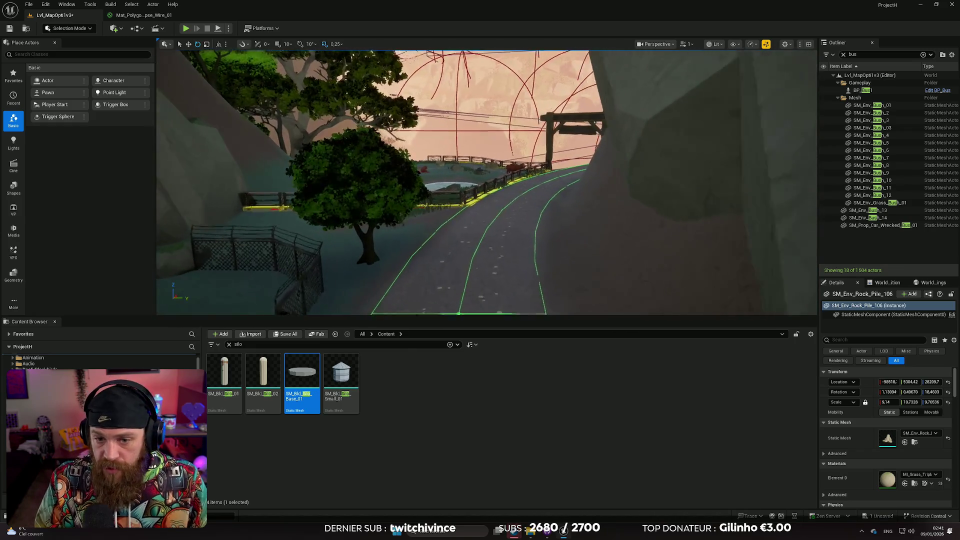
{"action": "left_click", "coordinate": [480, 260]}
{"action": "mouse_move", "coordinate": [480, 180]}
{"action": "left_mouse_down"}
{"action": "mouse_move", "coordinate": [426, 227]}
{"action": "mouse_move", "coordinate": [453, 127]}
{"action": "left_mouse_up"}
{"action": "left_click", "coordinate": [481, 184]}
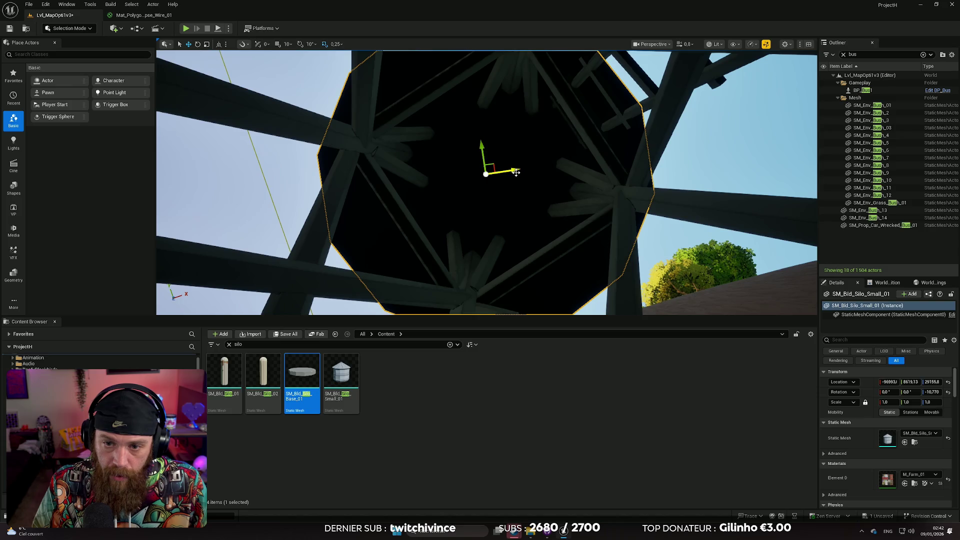
{"action": "mouse_move", "coordinate": [562, 230]}
{"action": "left_mouse_down"}
{"action": "mouse_move", "coordinate": [552, 220]}
{"action": "mouse_move", "coordinate": [519, 223]}
{"action": "left_mouse_up"}
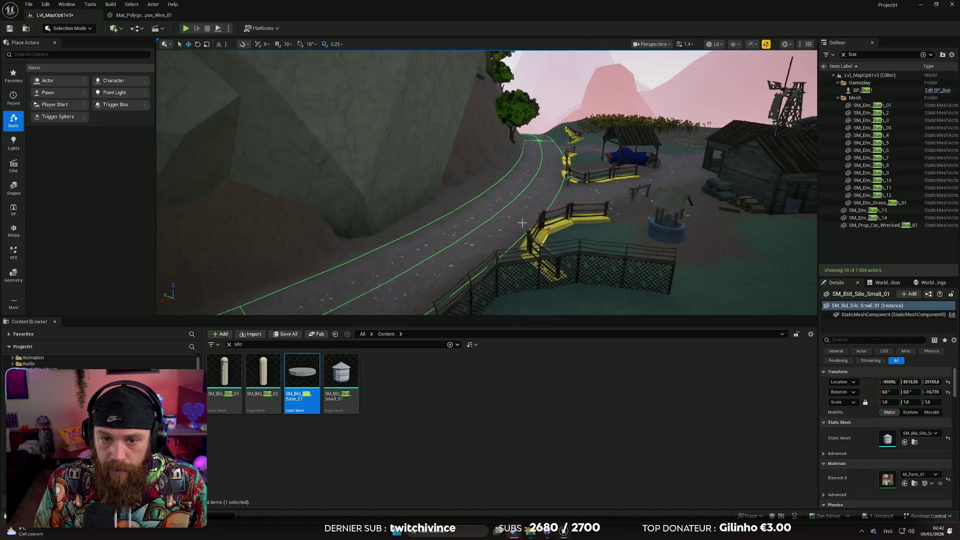
{"action": "left_click", "coordinate": [546, 188]}
{"action": "mouse_move", "coordinate": [546, 188]}
{"action": "left_mouse_down"}
{"action": "mouse_move", "coordinate": [566, 200]}
{"action": "mouse_move", "coordinate": [545, 190]}
{"action": "mouse_move", "coordinate": [546, 170]}
{"action": "left_mouse_up"}
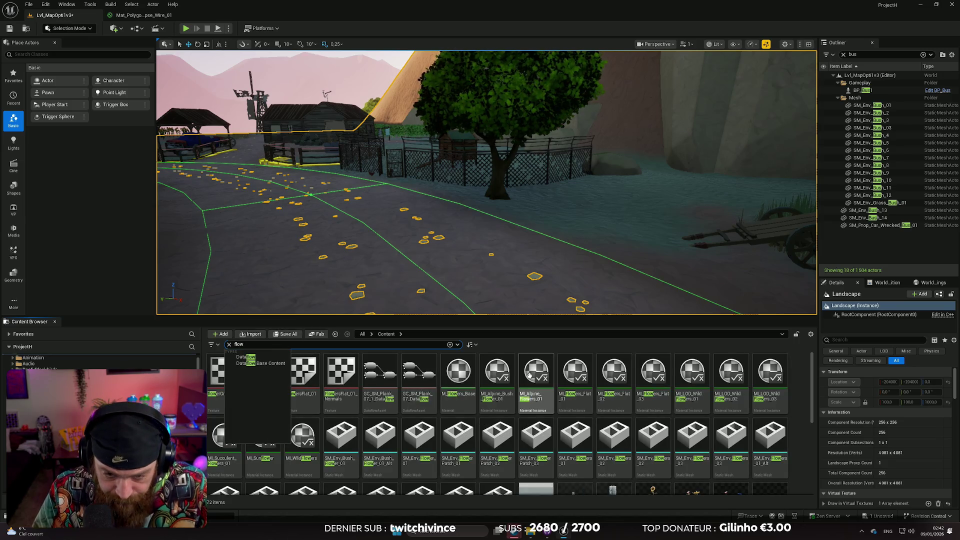
Step: Place white flower clusters by the tree, Alt-dragging and rotating a duplicate
{"action": "mouse_move", "coordinate": [527, 246]}
{"action": "left_mouse_down"}
{"action": "mouse_move", "coordinate": [550, 245]}
{"action": "mouse_move", "coordinate": [555, 206]}
{"action": "mouse_move", "coordinate": [590, 210]}
{"action": "mouse_move", "coordinate": [530, 210]}
{"action": "mouse_move", "coordinate": [570, 218]}
{"action": "left_mouse_up"}
{"action": "scroll", "coordinate": [573, 409], "scroll_direction": "down", "scroll_amount": 1}
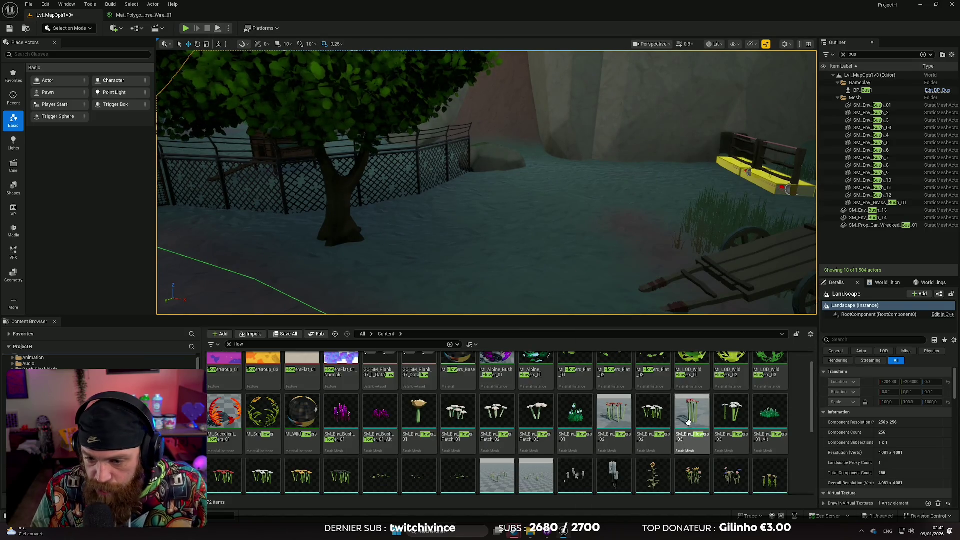
{"action": "scroll", "coordinate": [651, 460], "scroll_direction": "down", "scroll_amount": 1}
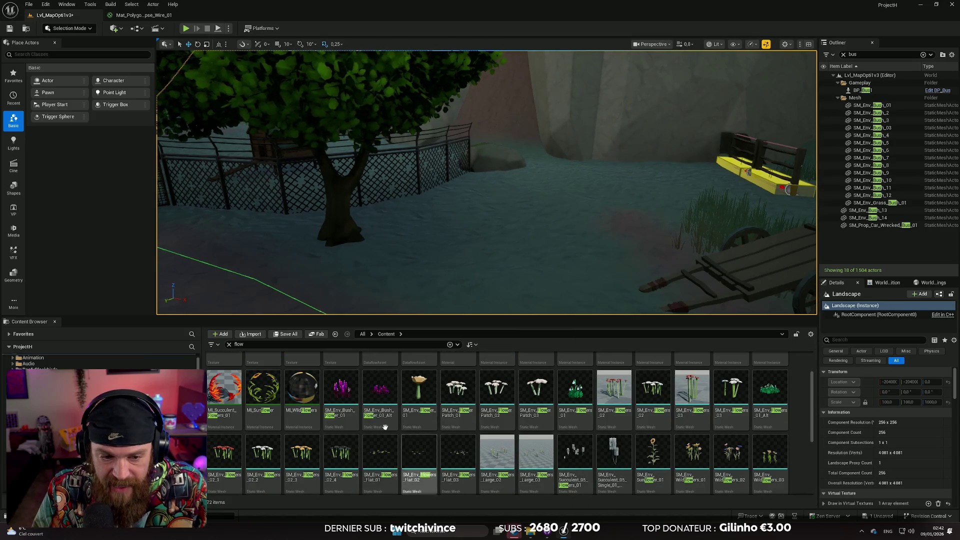
{"action": "left_click_drag", "start_coordinate": [380, 250], "coordinate": [381, 251]}
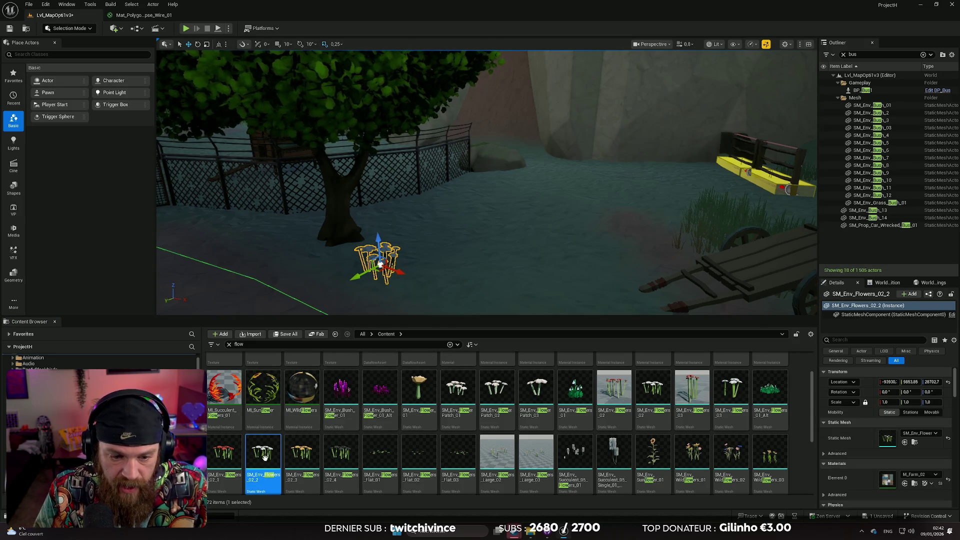
{"action": "mouse_move", "coordinate": [402, 272]}
{"action": "left_mouse_down", "text": "alt"}
{"action": "mouse_move", "coordinate": [444, 288]}
{"action": "mouse_move", "coordinate": [470, 276]}
{"action": "mouse_move", "coordinate": [423, 268]}
{"action": "left_mouse_up", "text": "alt"}
{"action": "key", "text": "e"}
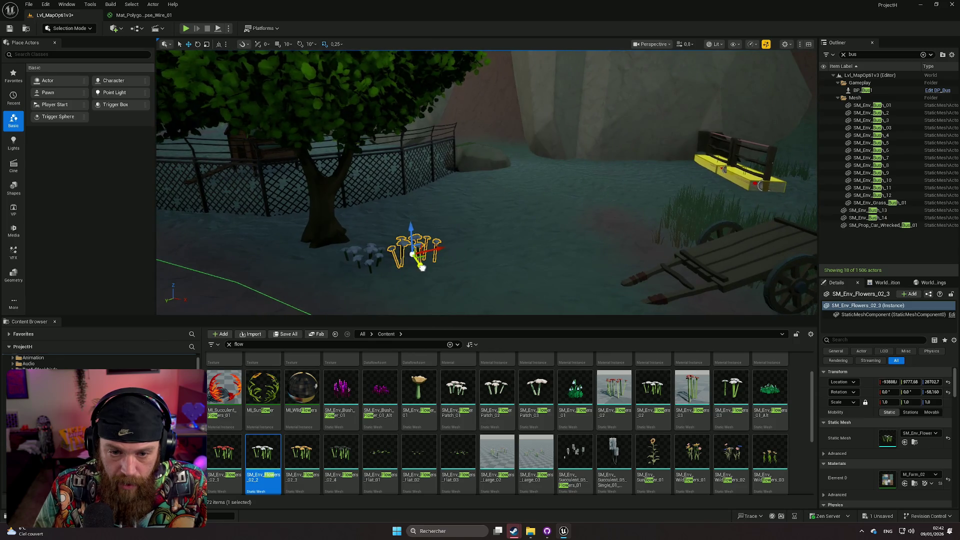
{"action": "left_click", "coordinate": [455, 281]}
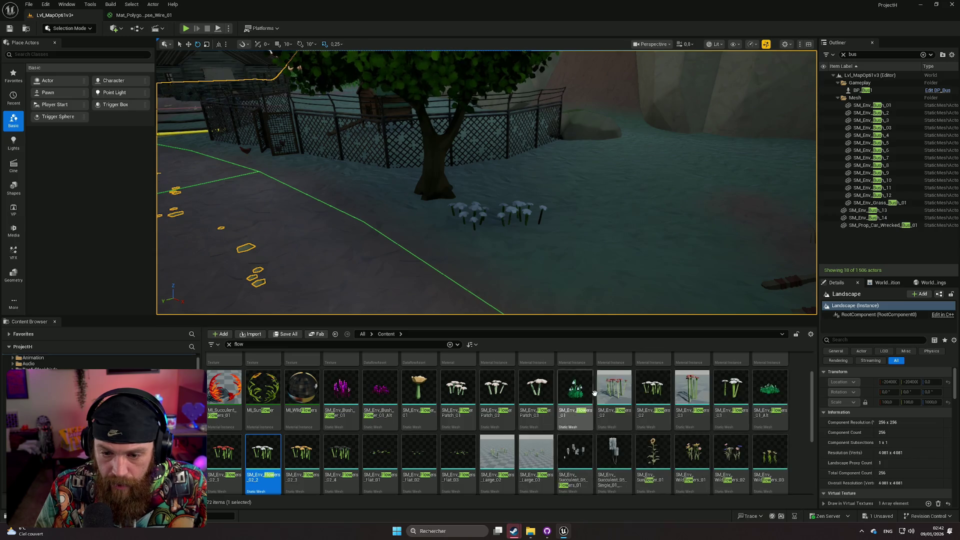
{"action": "left_click_drag", "start_coordinate": [264, 458], "coordinate": [499, 209]}
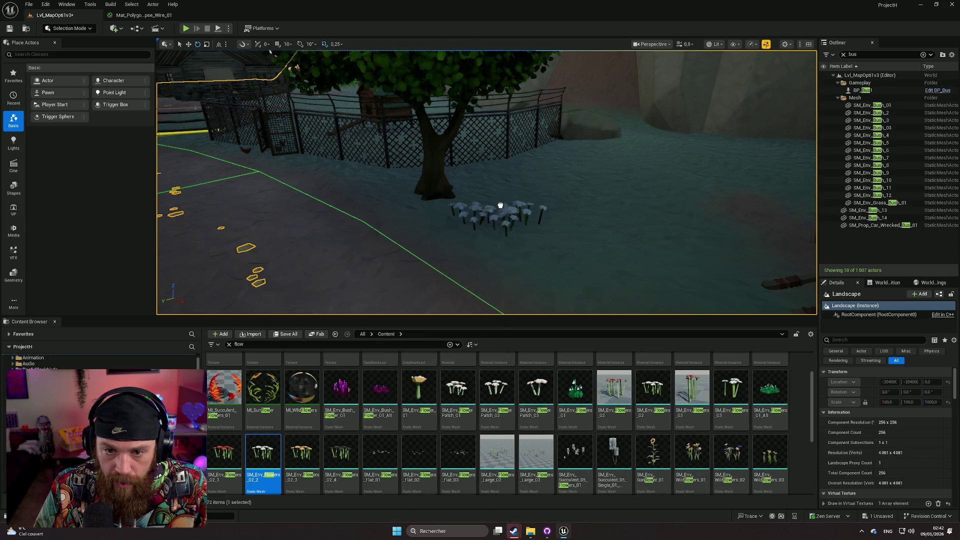
{"action": "left_click", "coordinate": [491, 190]}
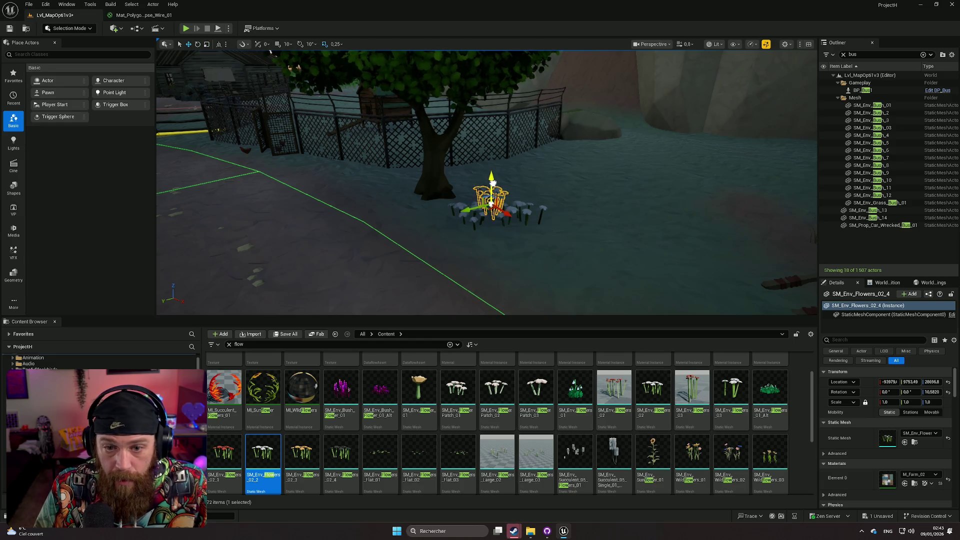
{"action": "mouse_move", "coordinate": [491, 206]}
{"action": "left_mouse_down"}
{"action": "mouse_move", "coordinate": [616, 134]}
{"action": "mouse_move", "coordinate": [605, 120]}
{"action": "mouse_move", "coordinate": [620, 107]}
{"action": "left_mouse_up"}
Step: Place two orange flower clusters on the ground near the wooden cart
{"action": "left_click_drag", "start_coordinate": [305, 452], "coordinate": [492, 257]}
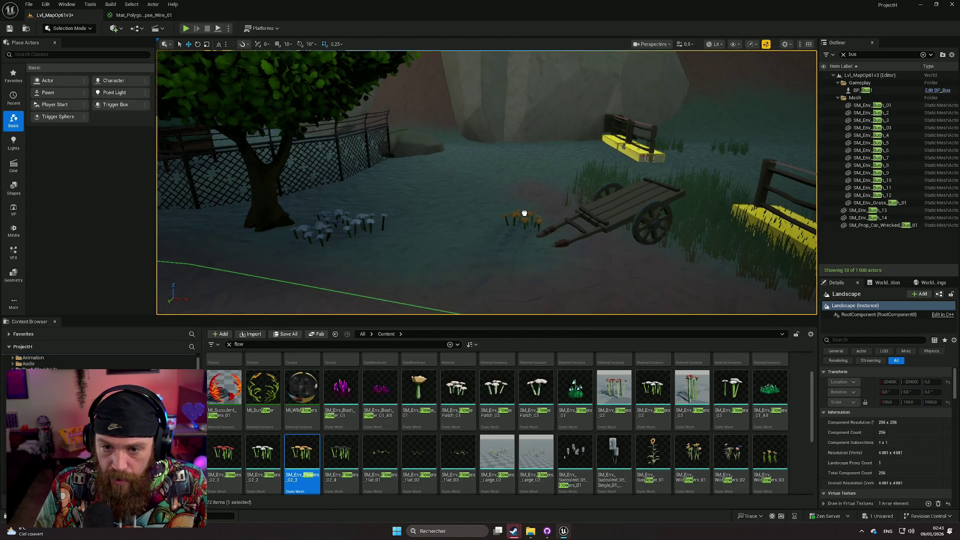
{"action": "left_click", "coordinate": [704, 249]}
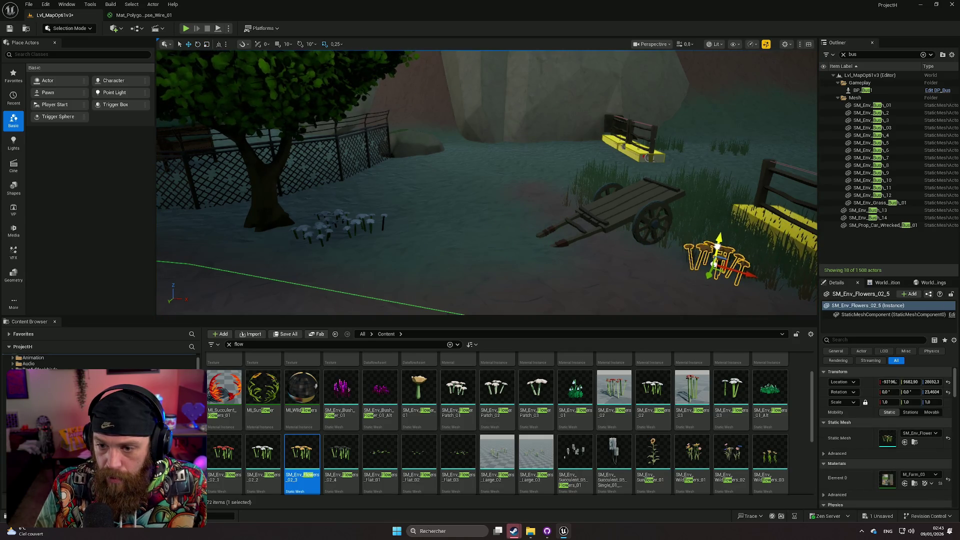
{"action": "left_click_drag", "start_coordinate": [637, 276], "coordinate": [501, 216]}
{"action": "left_click", "coordinate": [539, 237]}
{"action": "left_click_drag", "start_coordinate": [388, 416], "coordinate": [559, 247]}
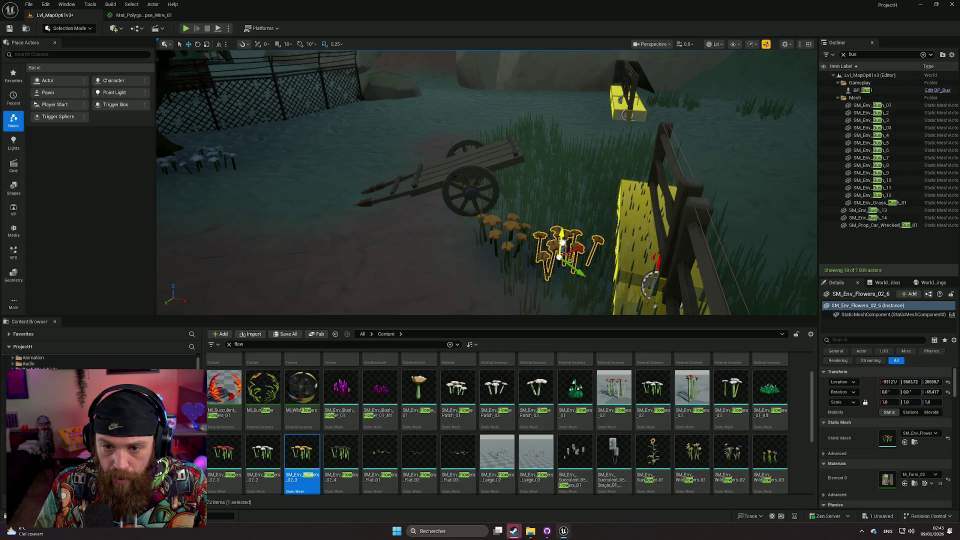
{"action": "left_click", "coordinate": [472, 279]}
Step: Try an SM_Env_Flowers_01_Alt flower bush on the path, then delete it
{"action": "left_click_drag", "start_coordinate": [472, 279], "coordinate": [350, 278]}
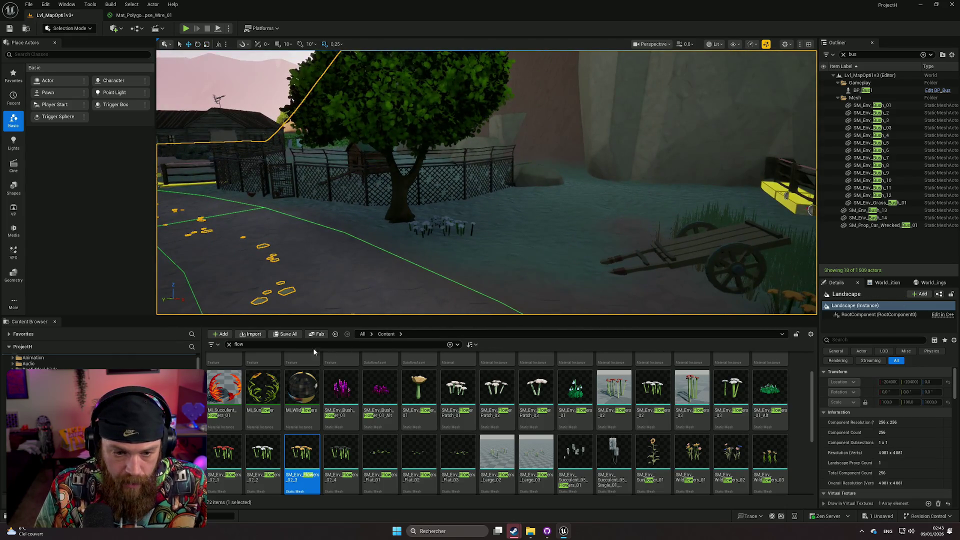
{"action": "mouse_move", "coordinate": [378, 231]}
{"action": "left_mouse_down"}
{"action": "mouse_move", "coordinate": [526, 235]}
{"action": "mouse_move", "coordinate": [540, 270]}
{"action": "mouse_move", "coordinate": [551, 240]}
{"action": "mouse_move", "coordinate": [465, 243]}
{"action": "mouse_move", "coordinate": [540, 245]}
{"action": "mouse_move", "coordinate": [500, 260]}
{"action": "mouse_move", "coordinate": [384, 236]}
{"action": "left_mouse_up"}
{"action": "scroll", "coordinate": [434, 248], "scroll_direction": "down", "scroll_amount": 3}
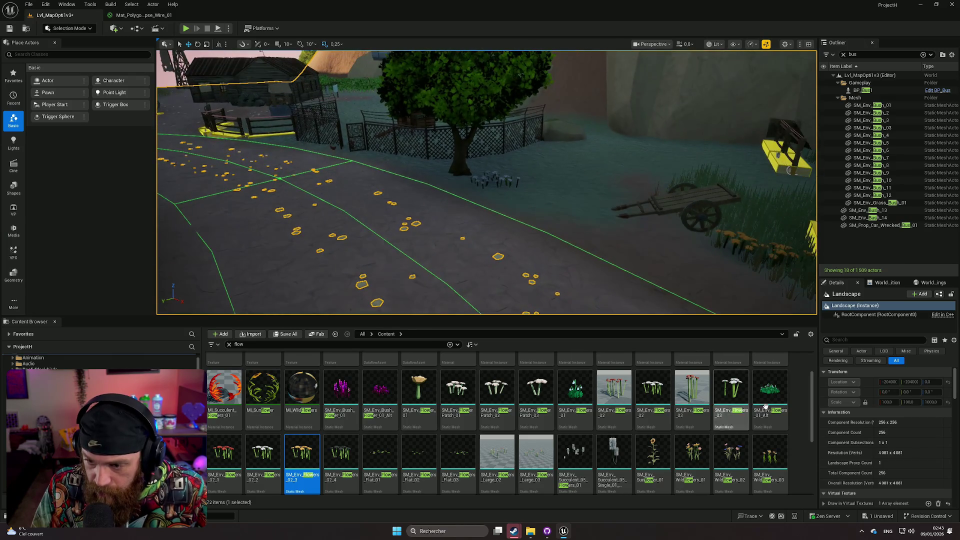
{"action": "left_click_drag", "start_coordinate": [595, 234], "coordinate": [594, 235]}
{"action": "key", "text": "f"}
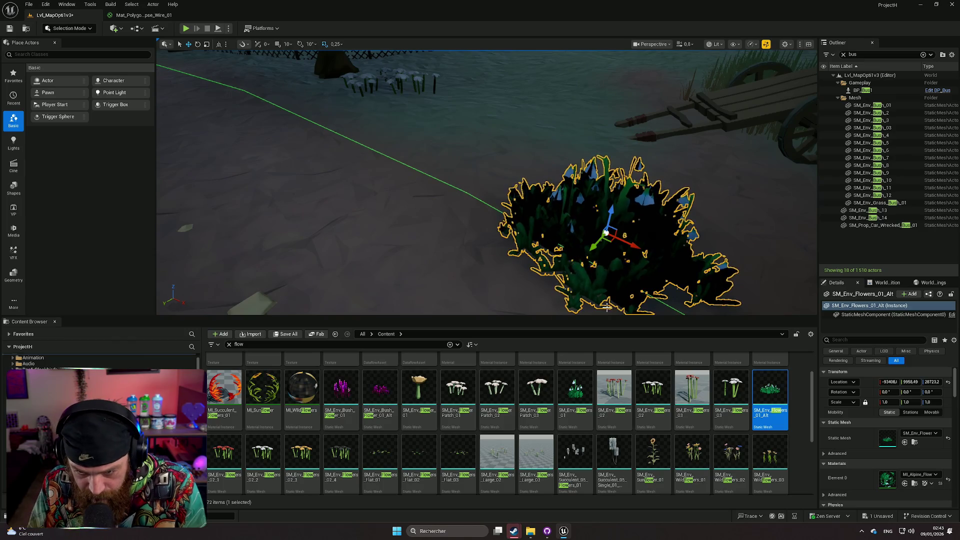
{"action": "key", "text": "Delete"}
{"action": "scroll", "coordinate": [611, 428], "scroll_direction": "down", "scroll_amount": 2}
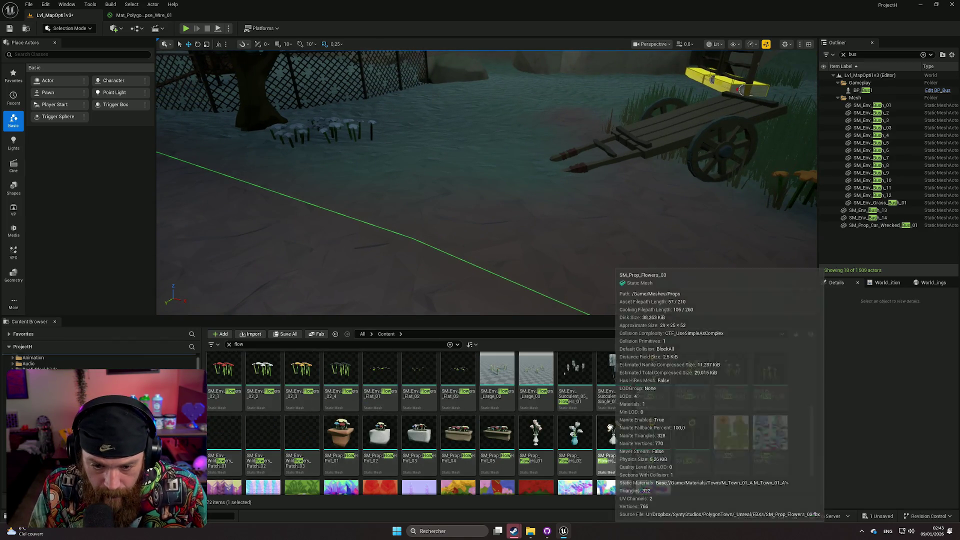
{"action": "scroll", "coordinate": [640, 412], "scroll_direction": "down", "scroll_amount": 1}
{"action": "scroll", "coordinate": [585, 409], "scroll_direction": "up", "scroll_amount": 5}
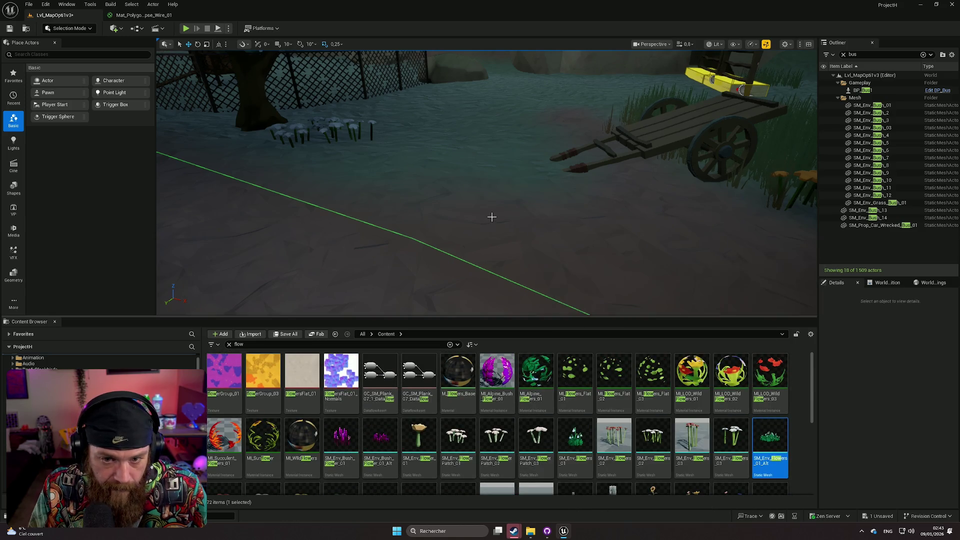